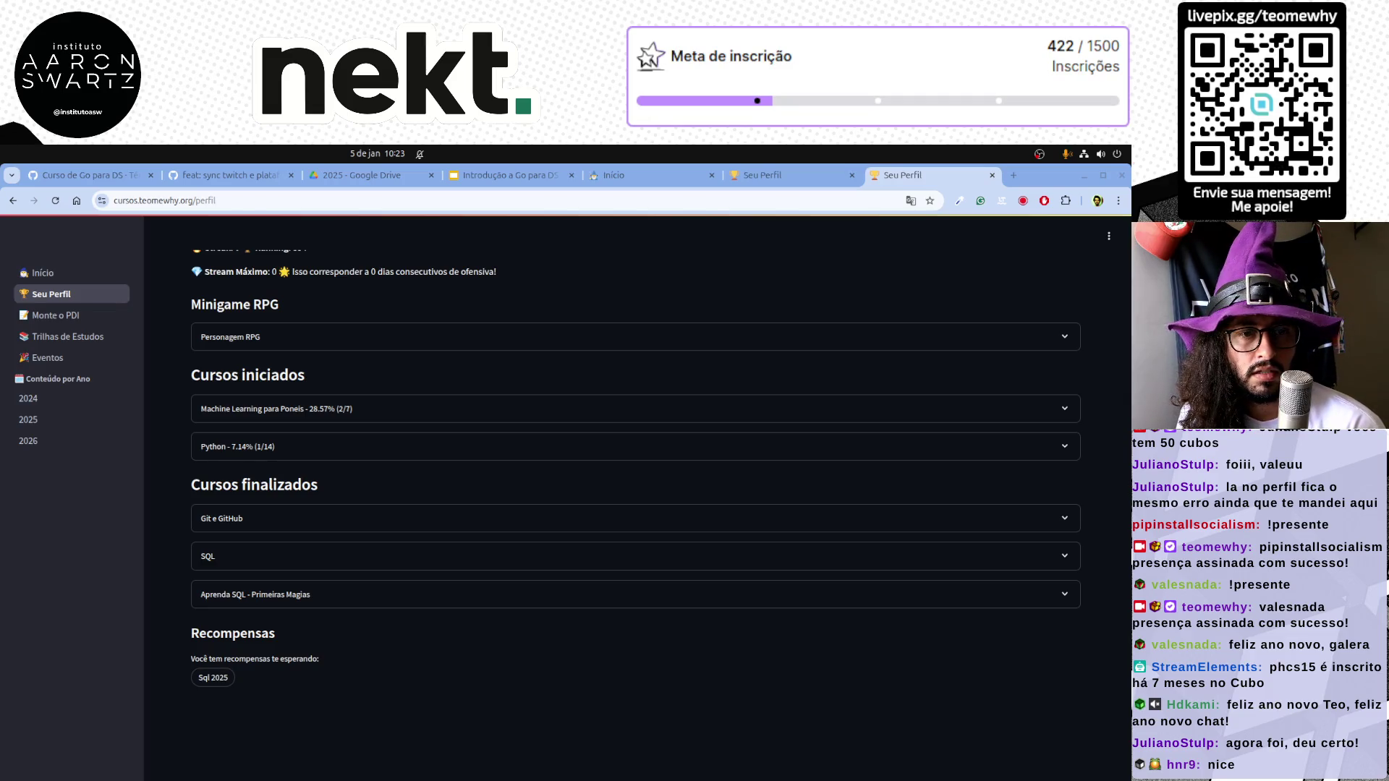
{"action": "scroll", "coordinate": [445, 651], "scroll_direction": "up", "scroll_amount": 5}
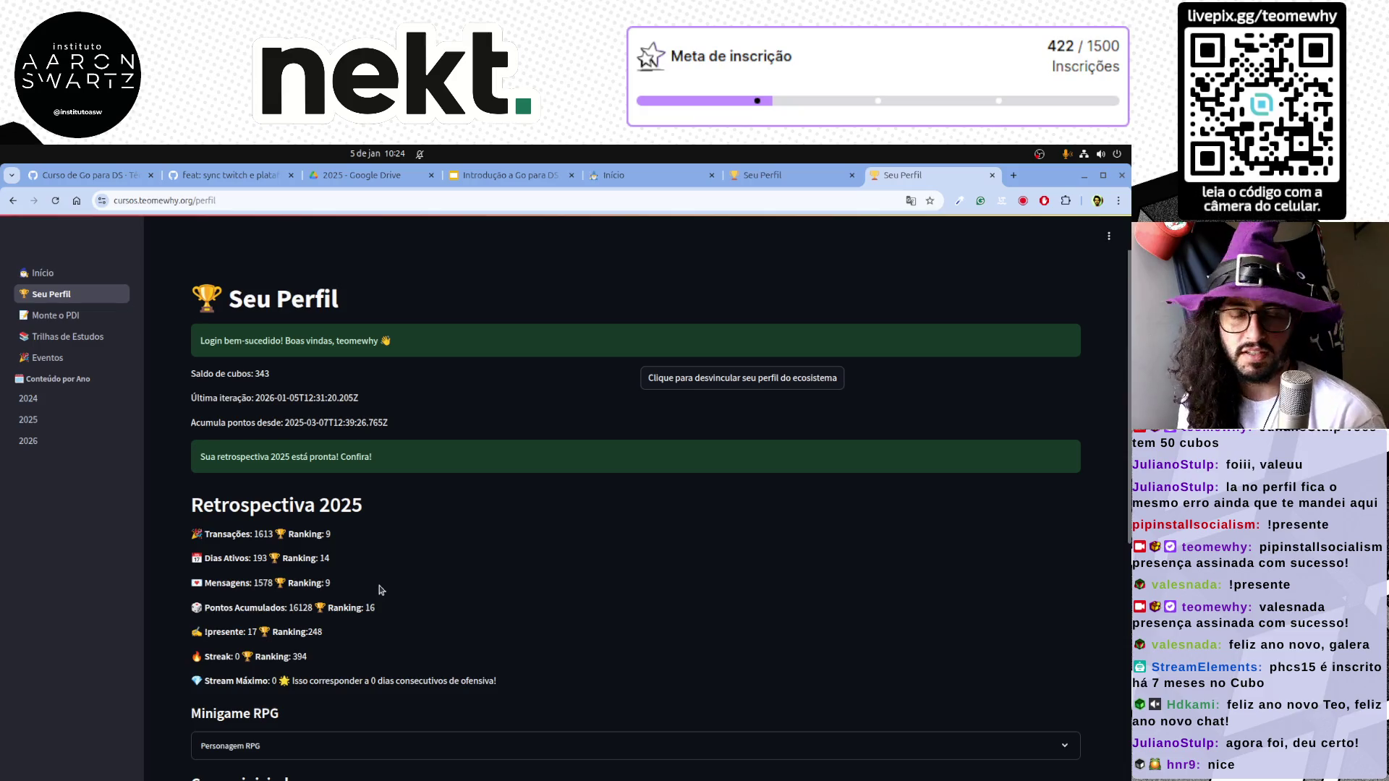
Return to the 'Introdução a Go para DS' deck and show its Avisos recordings notice slide
{"action": "left_click", "coordinate": [521, 176]}
{"action": "left_click", "coordinate": [207, 470]}
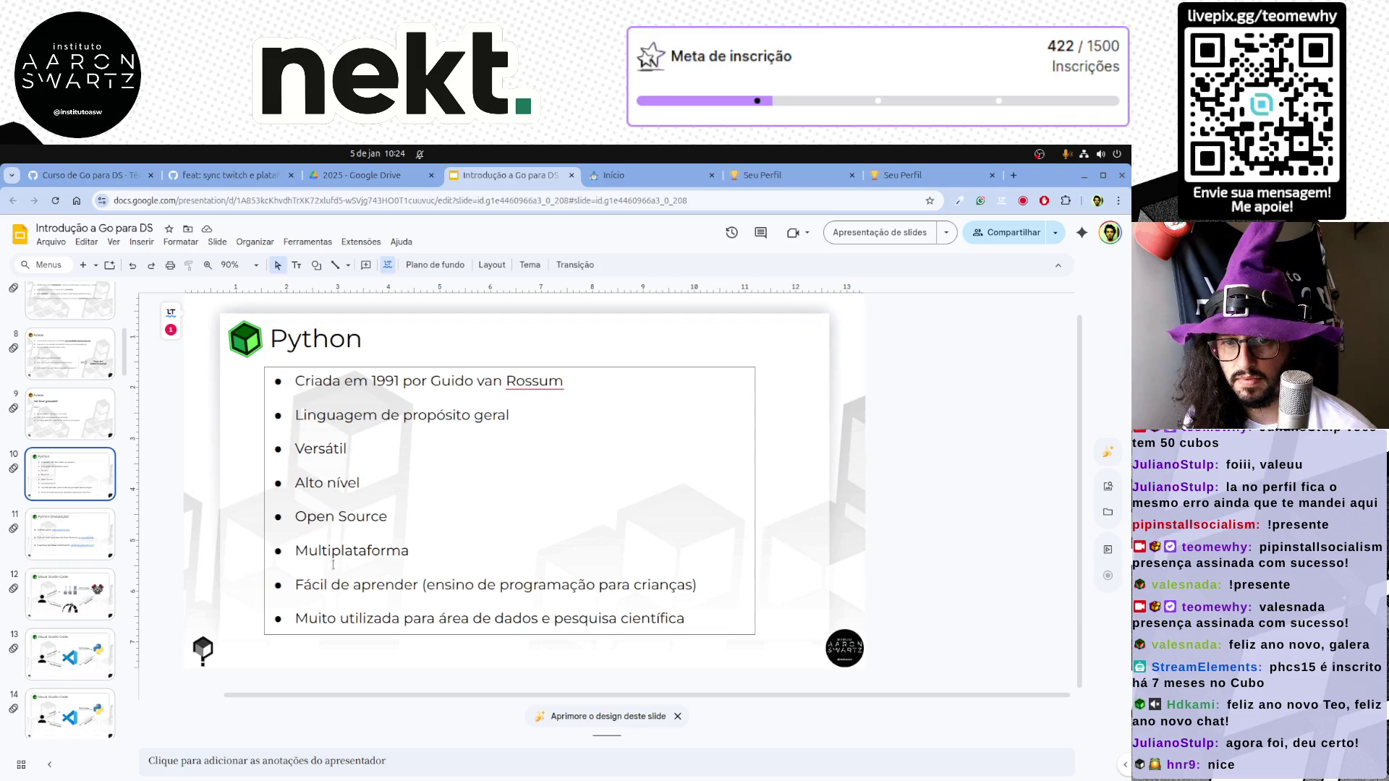
{"action": "left_click", "coordinate": [72, 426]}
{"action": "scroll", "coordinate": [72, 426], "scroll_direction": "up", "scroll_amount": 4}
{"action": "scroll", "coordinate": [71, 426], "scroll_direction": "up", "scroll_amount": 1}
{"action": "scroll", "coordinate": [72, 426], "scroll_direction": "up", "scroll_amount": 2}
{"action": "scroll", "coordinate": [72, 427], "scroll_direction": "up", "scroll_amount": 1}
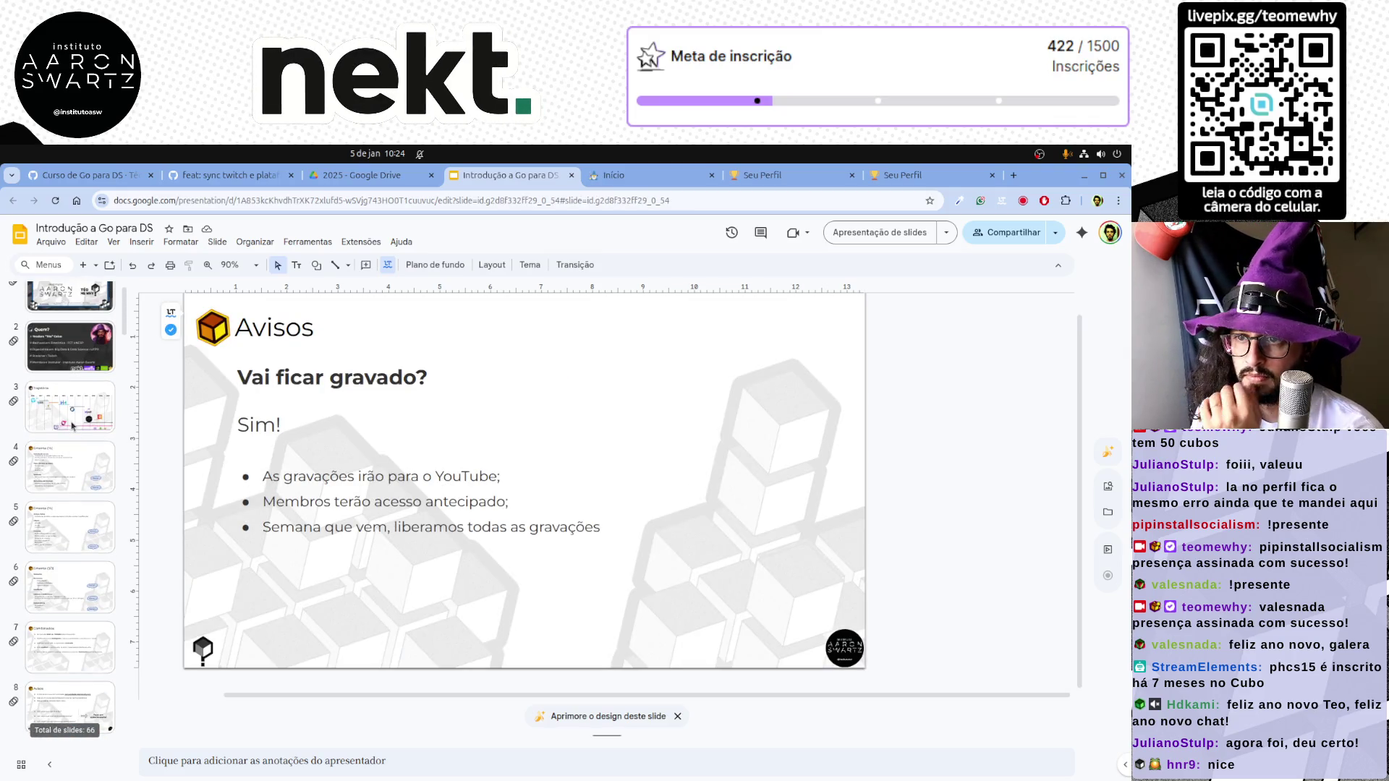
Insert a new blank slide right after 'Ementa (3/3)' with Ctrl+M
{"action": "left_click", "coordinate": [75, 477]}
{"action": "scroll", "coordinate": [78, 489], "scroll_direction": "up", "scroll_amount": 1}
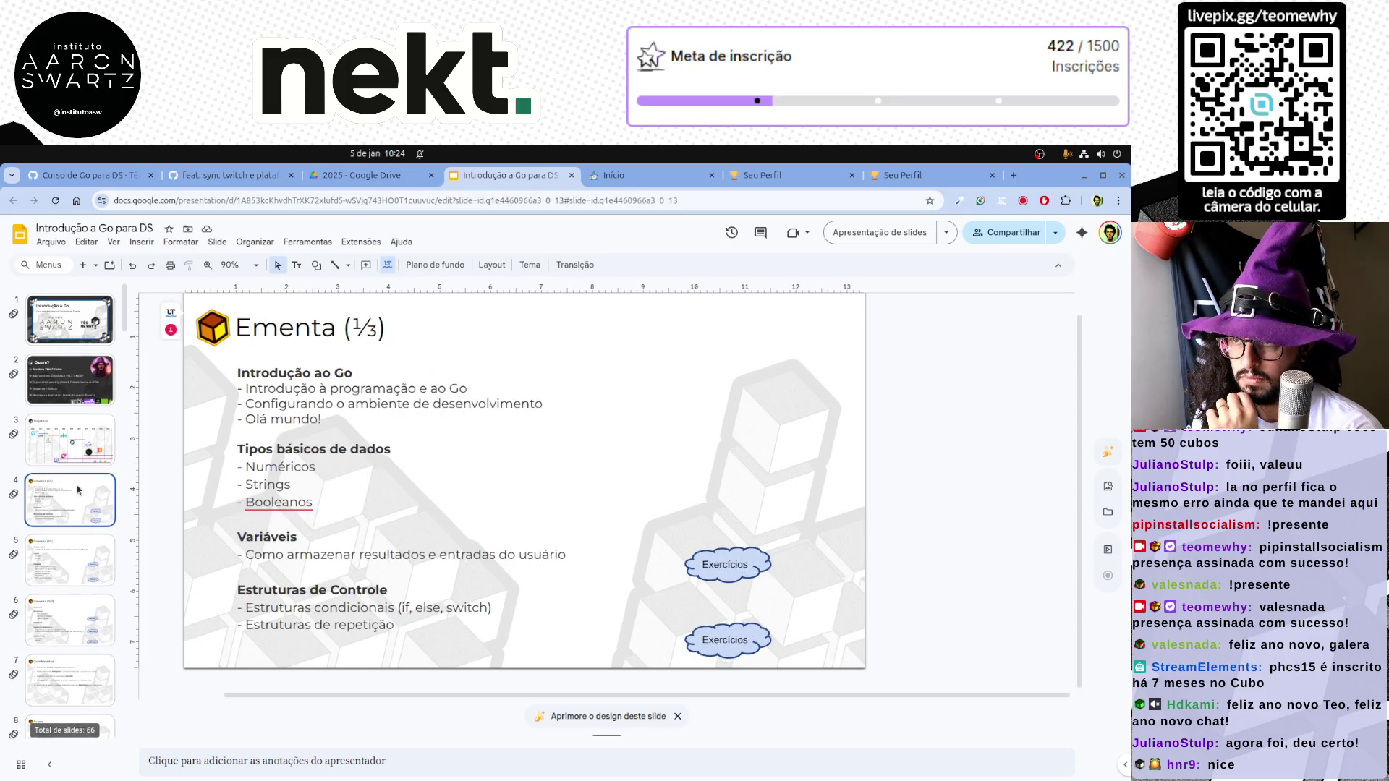
{"action": "left_click", "coordinate": [76, 560]}
{"action": "left_click", "coordinate": [76, 620]}
{"action": "left_click", "coordinate": [77, 676]}
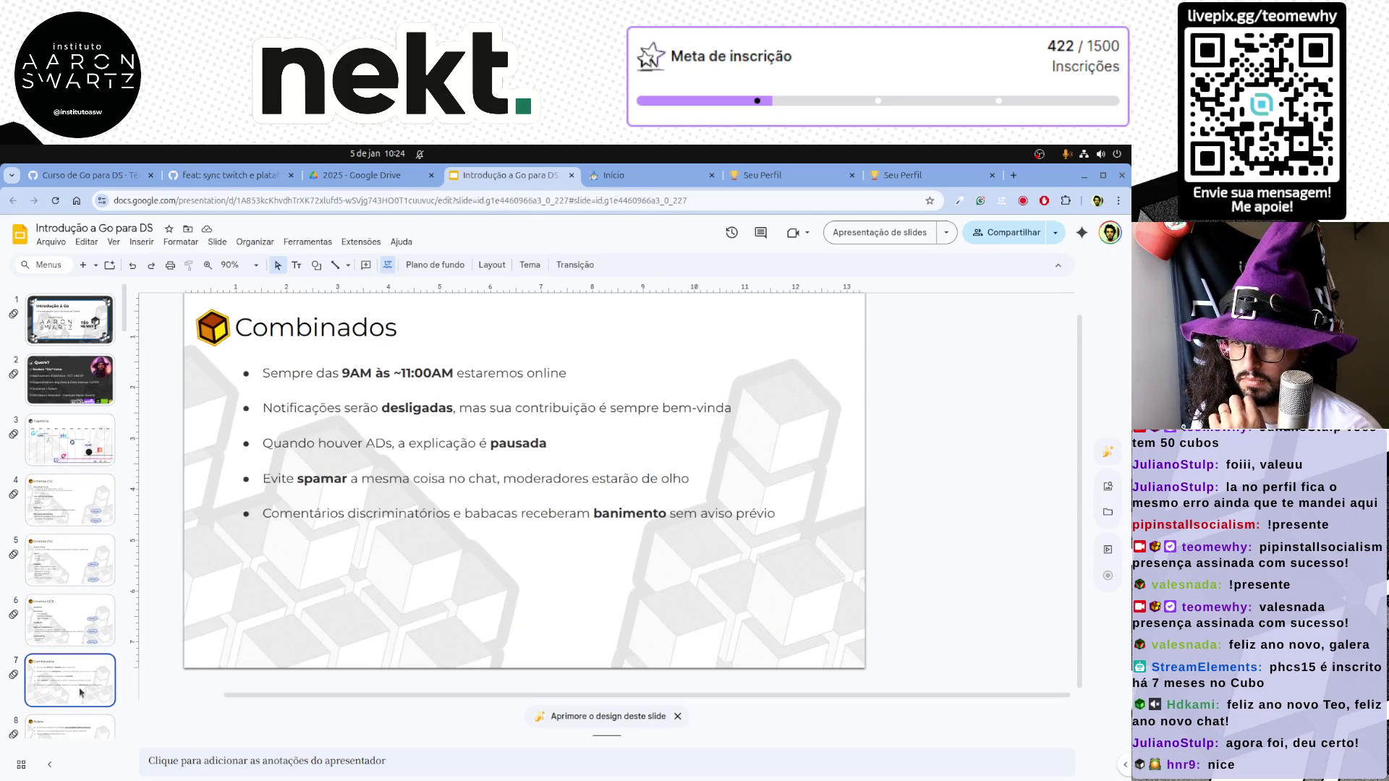
{"action": "scroll", "coordinate": [77, 652], "scroll_direction": "down", "scroll_amount": 1}
{"action": "left_click", "coordinate": [69, 557]}
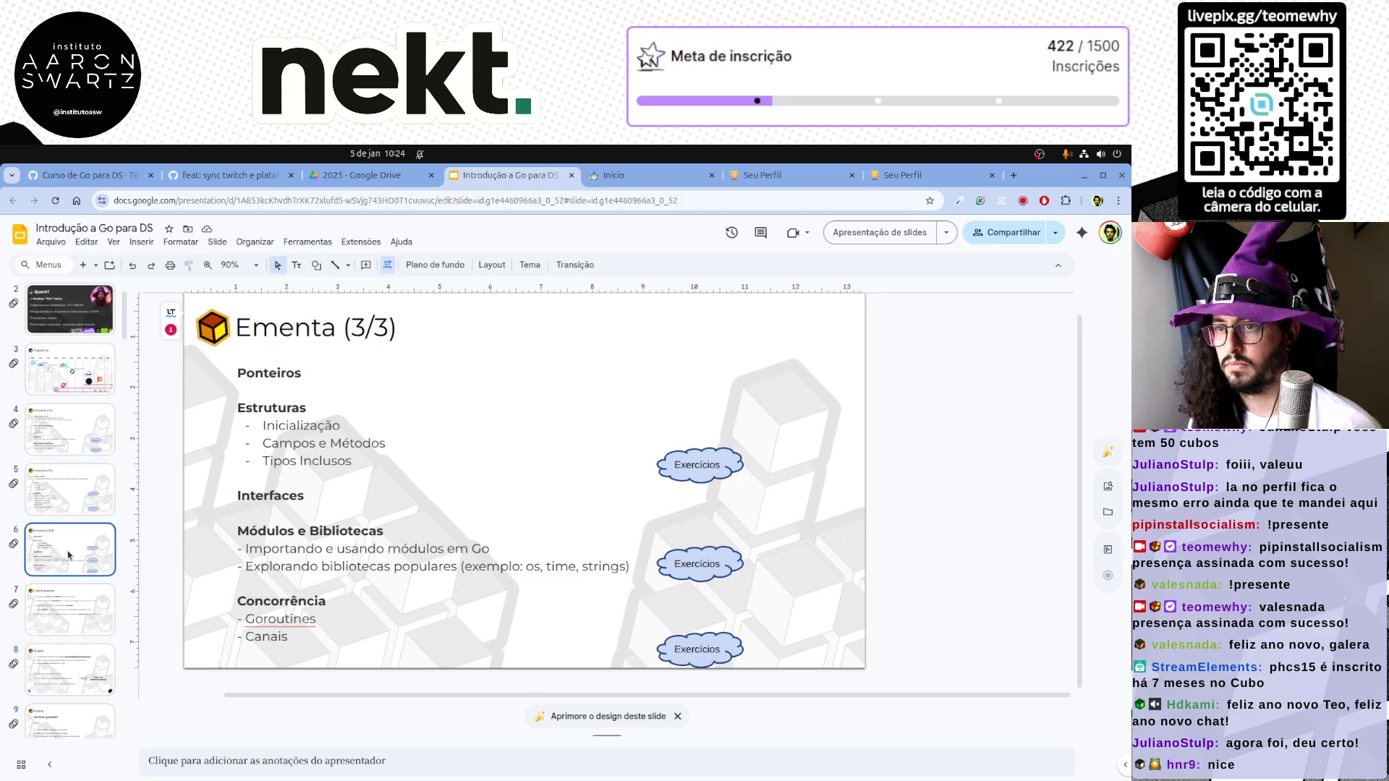
{"action": "key", "text": "ctrl+m"}
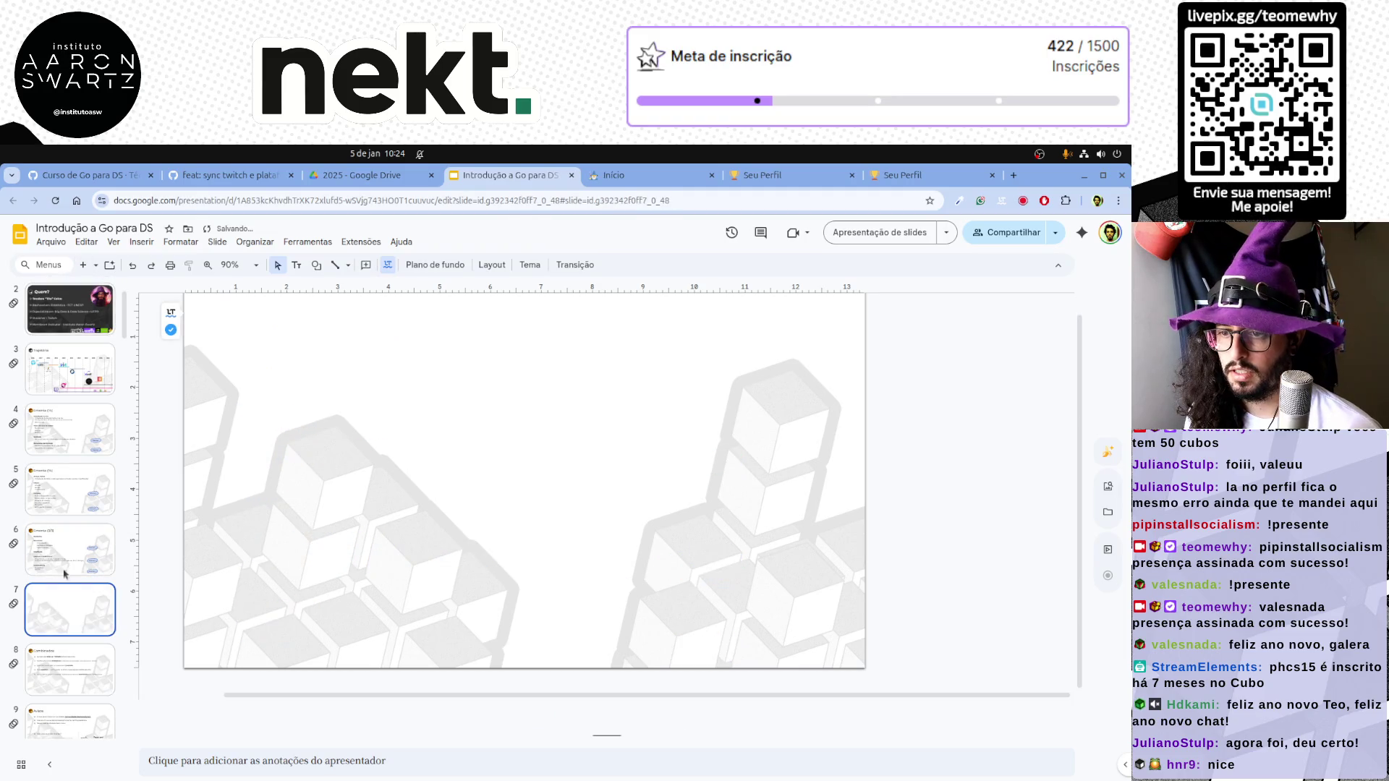
Paste the Ementa (3/3) title box onto the new slide and retitle it 'Principais Referências'
{"action": "left_click", "coordinate": [72, 574]}
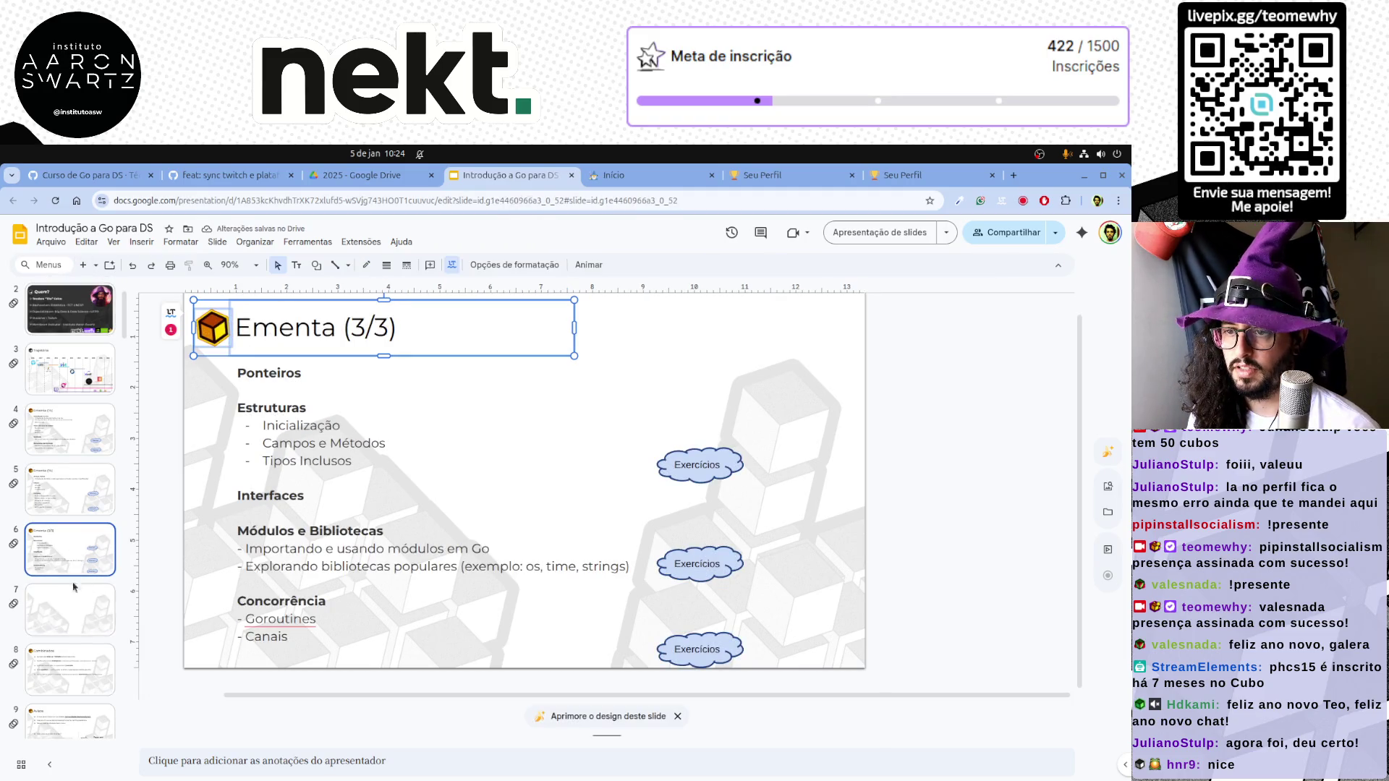
{"action": "left_click", "coordinate": [69, 608]}
{"action": "key", "text": "ctrl+v"}
{"action": "left_click", "coordinate": [289, 428]}
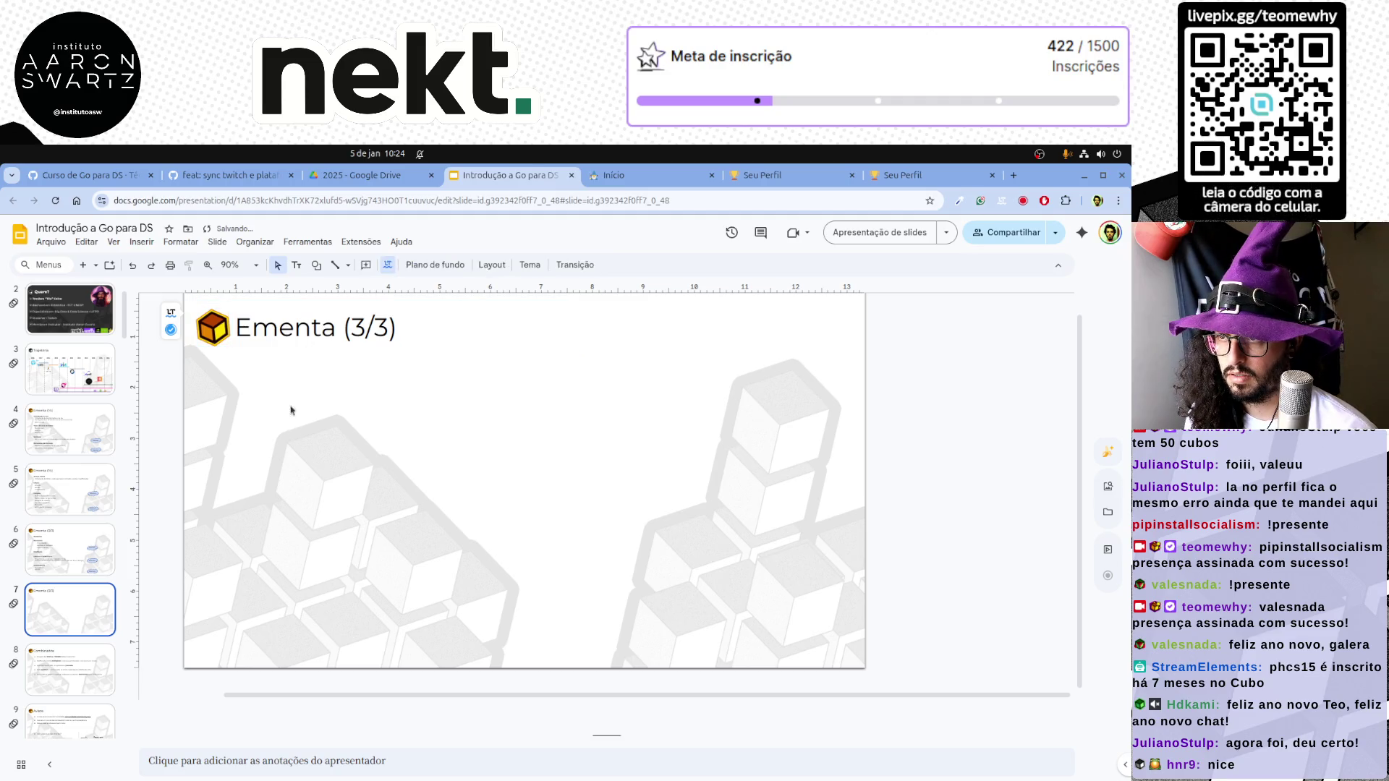
{"action": "triple_click", "coordinate": [271, 328]}
{"action": "type", "text": "Refe"}
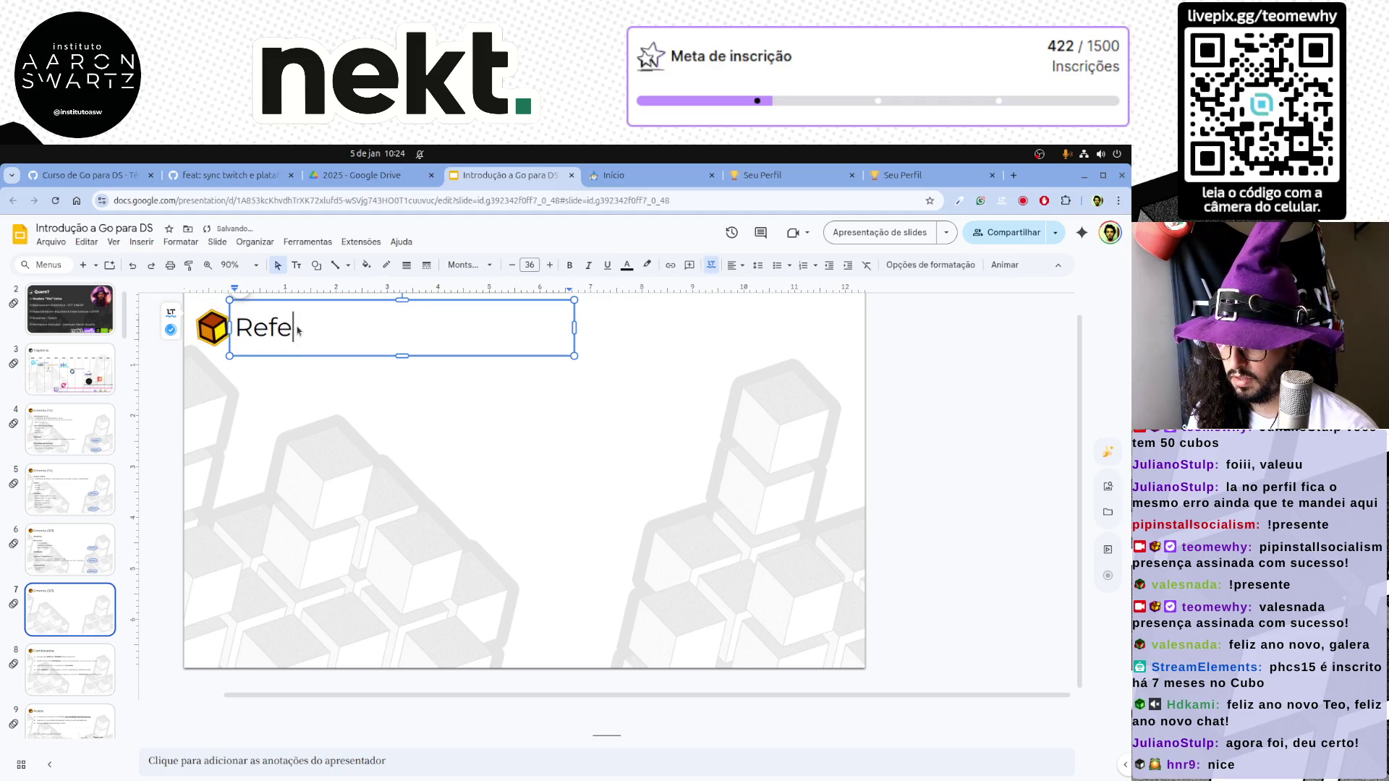
{"action": "type", "text": "rências"}
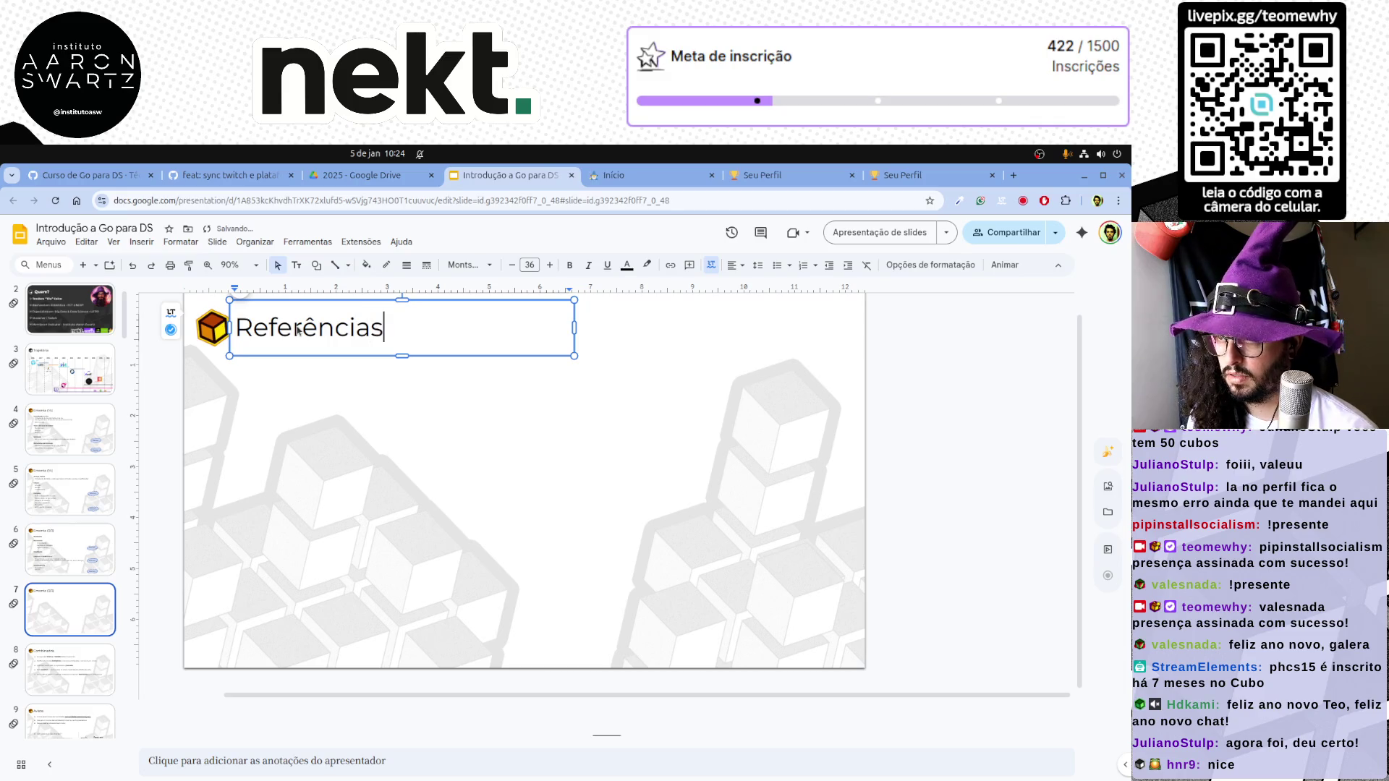
{"action": "type", "text": "Principais"}
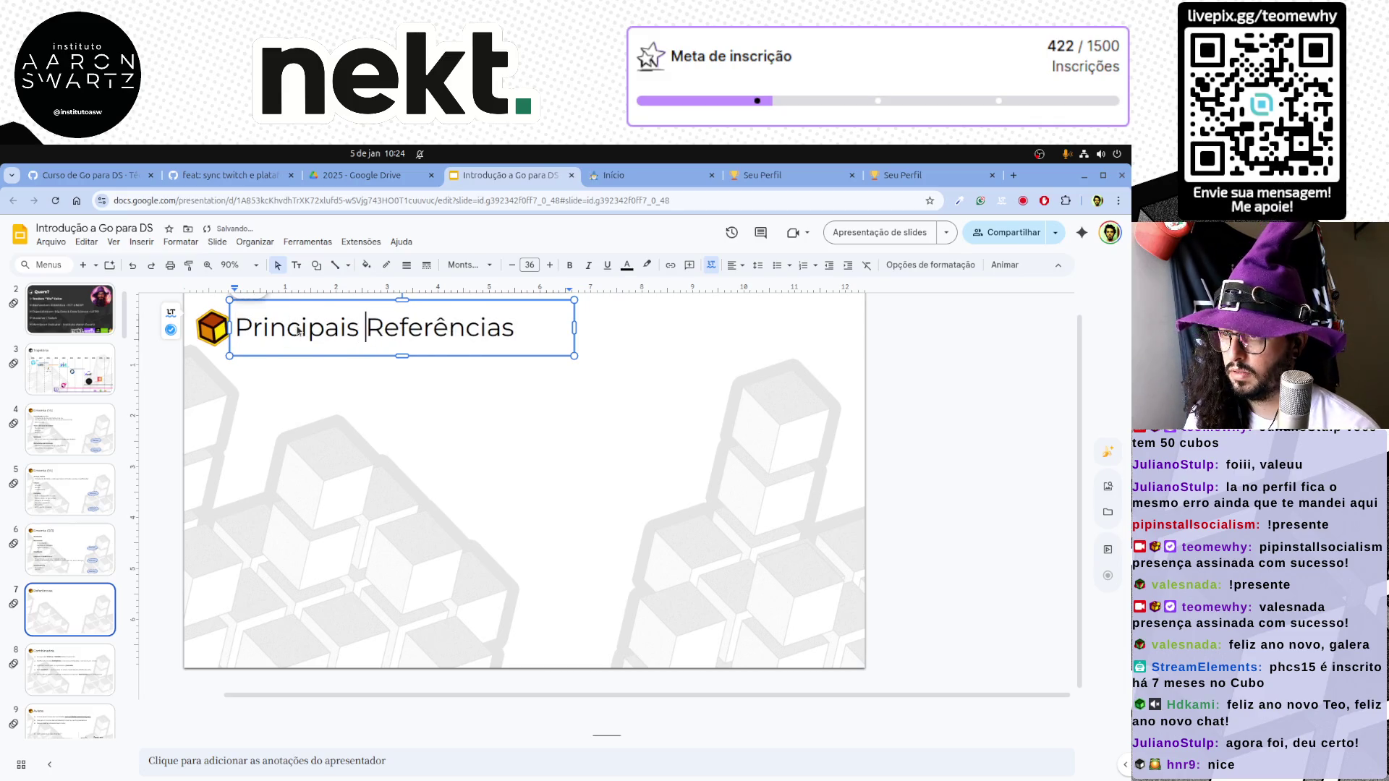
{"action": "left_click", "coordinate": [309, 417]}
{"action": "key", "text": "Page_Up"}
Copy the syllabus body text box from the Ementa (3/3) slide
{"action": "left_click", "coordinate": [284, 393]}
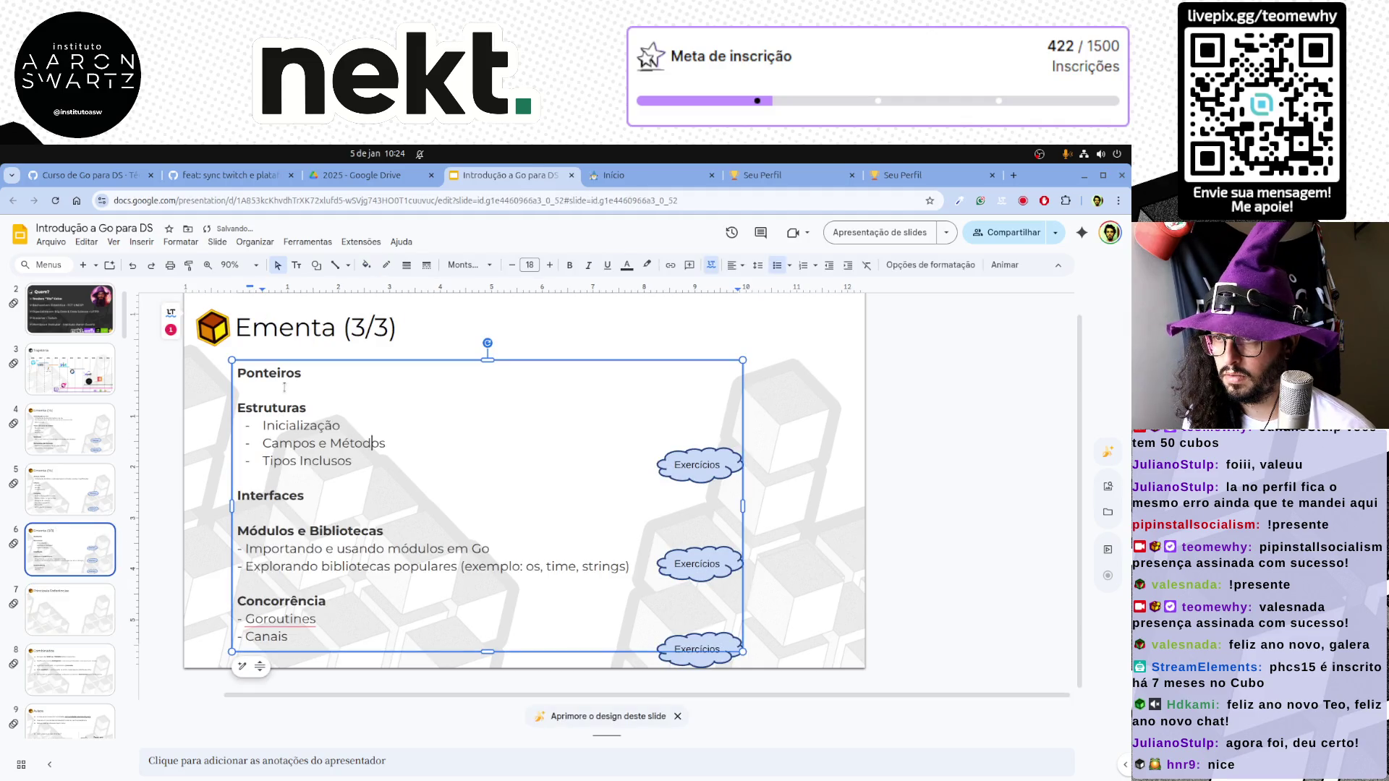
{"action": "key", "text": "ctrl+a"}
{"action": "left_click", "coordinate": [77, 629]}
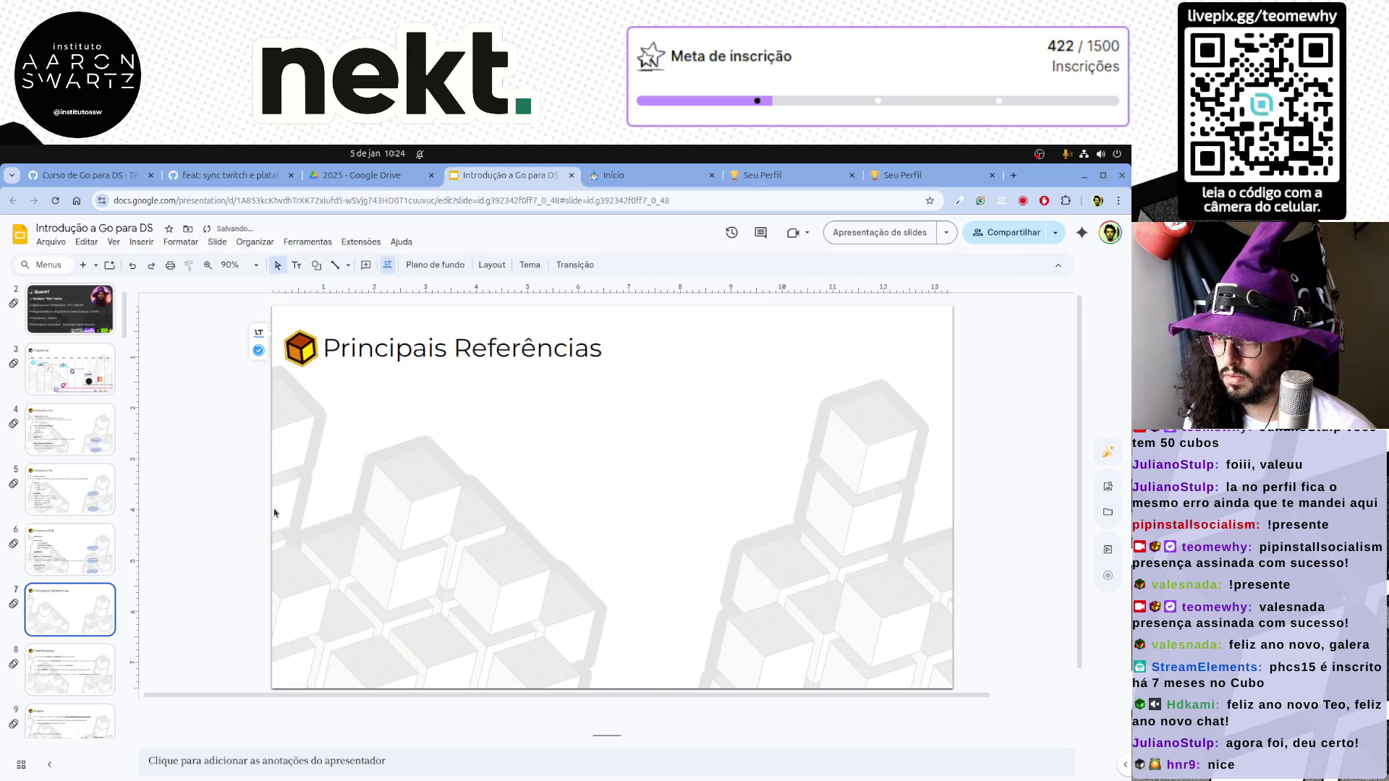
{"action": "key", "text": "Page_Up"}
{"action": "left_click", "coordinate": [324, 498]}
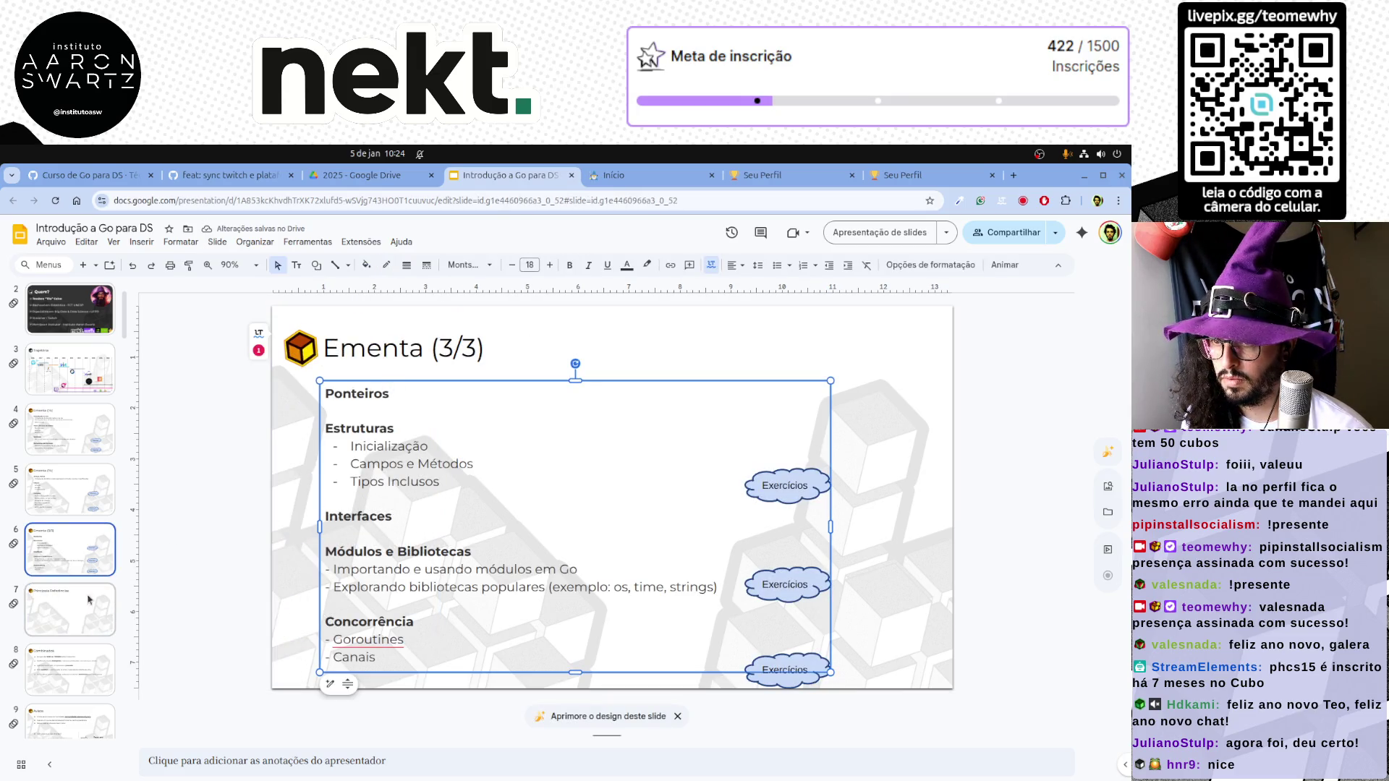
Paste the body box on Principais Referências and list Caleb Doxsey's O'Reilly Go book
{"action": "left_click", "coordinate": [88, 611]}
{"action": "key", "text": "ctrl+v"}
{"action": "double_click", "coordinate": [376, 395]}
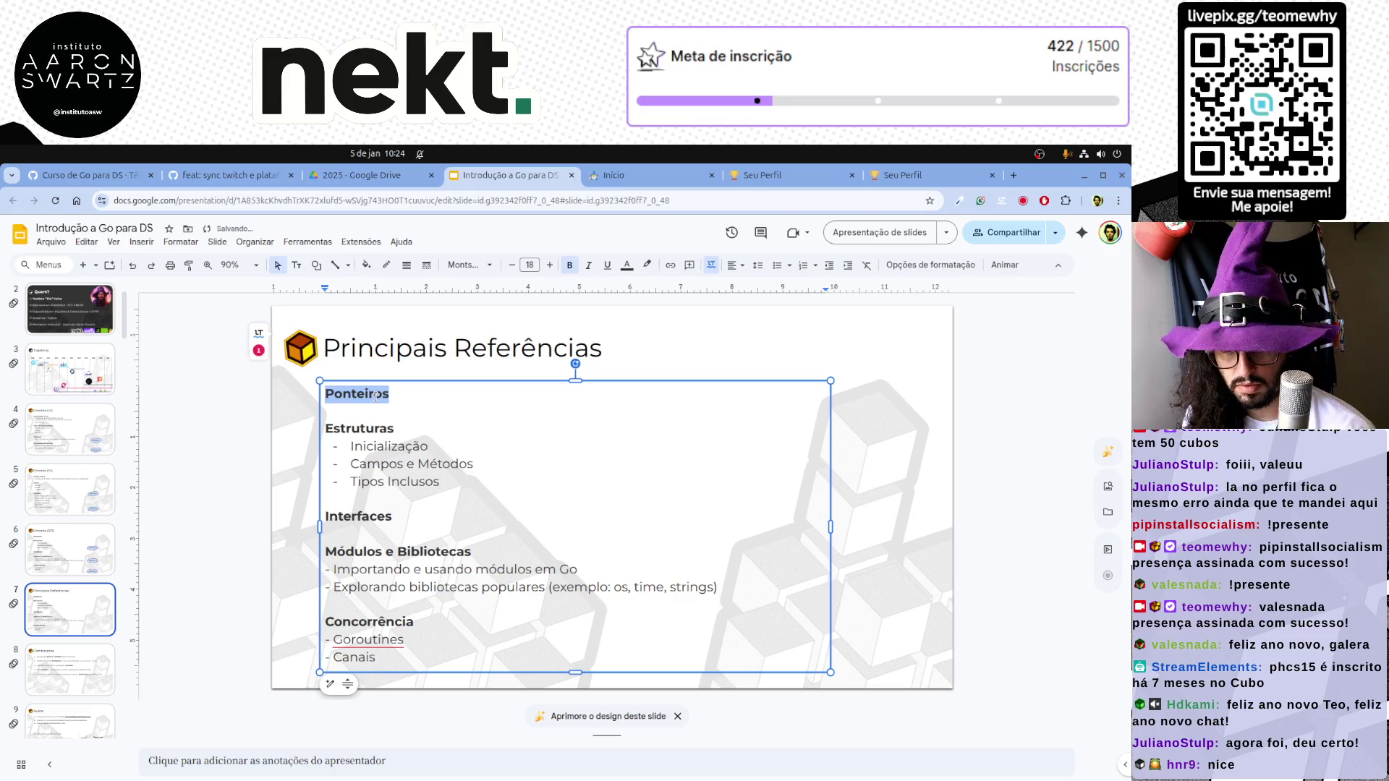
{"action": "type", "text": "Intro"}
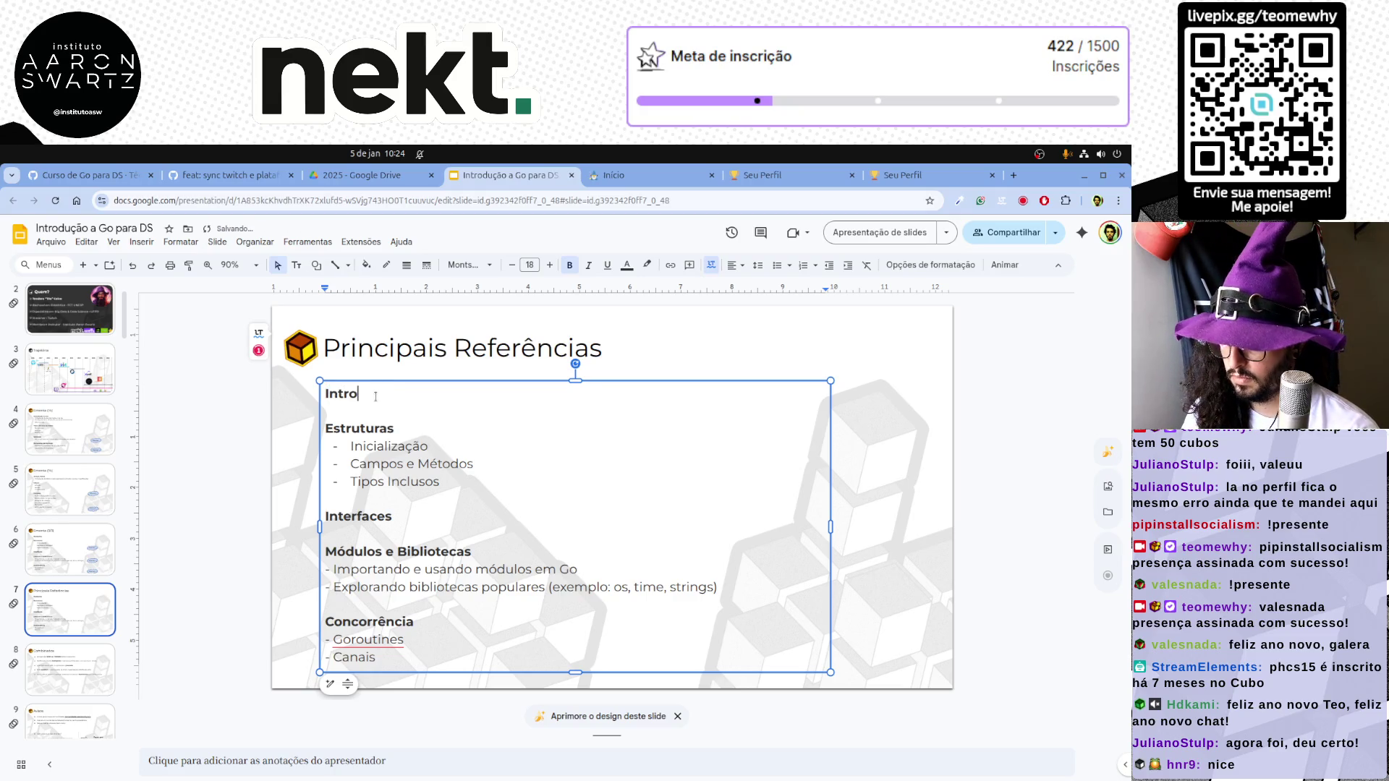
{"action": "type", "text": "dução à Linguagem Go - "}
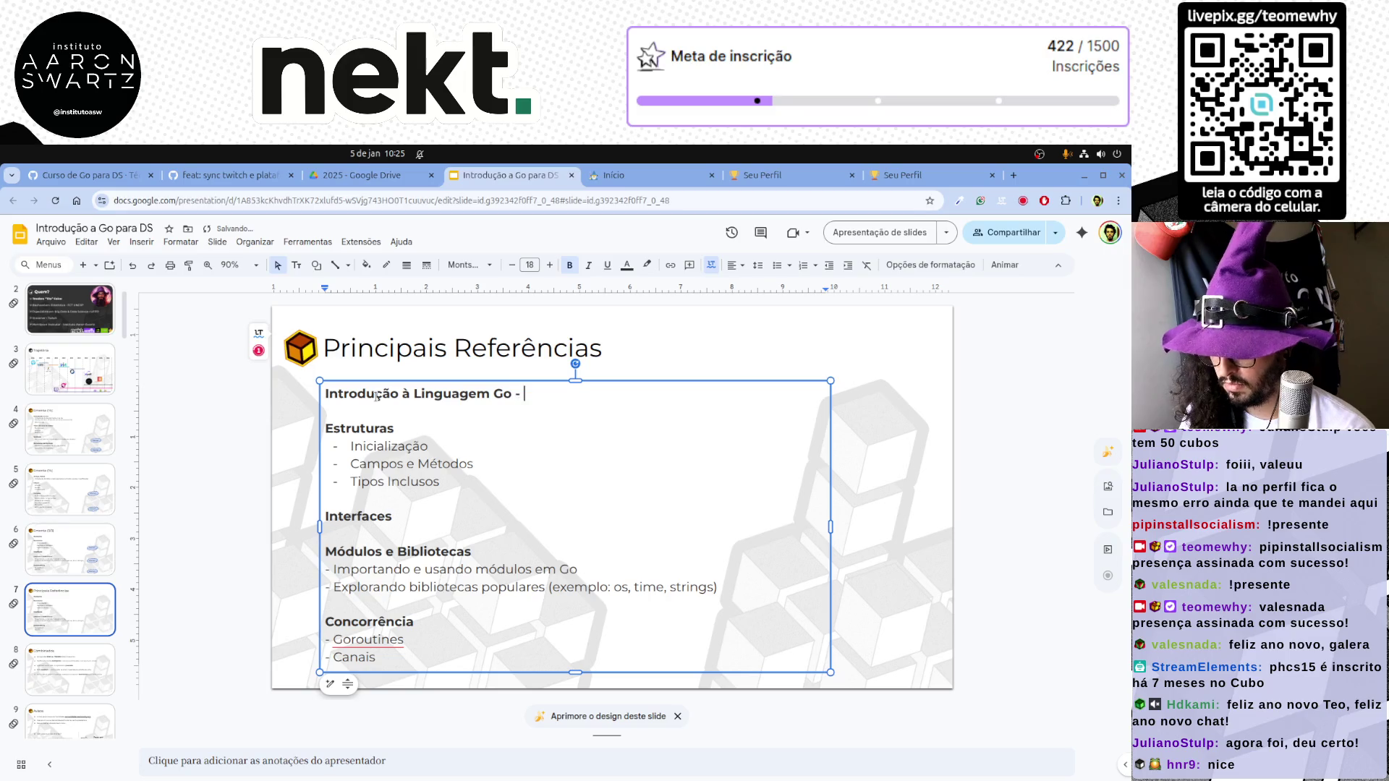
{"action": "type", "text": "Crie progr"}
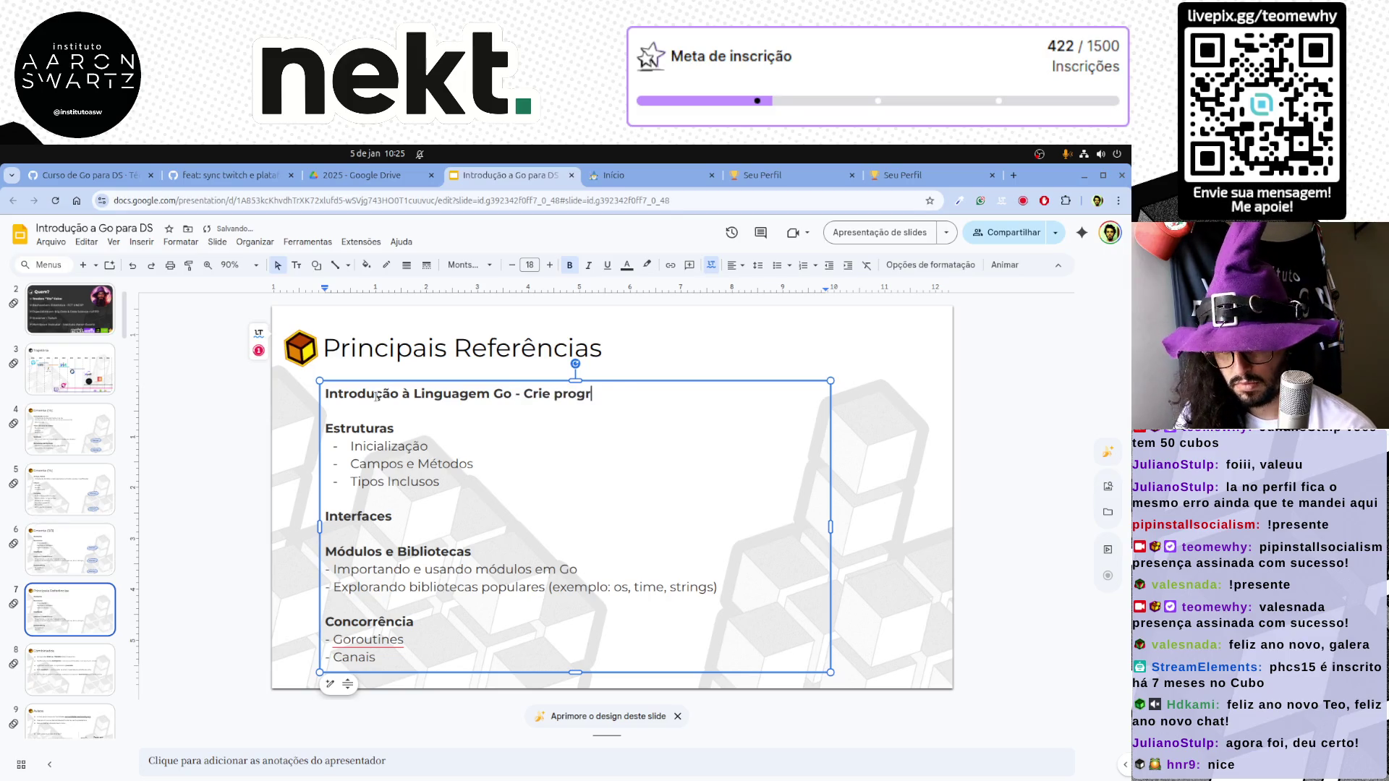
{"action": "type", "text": "amas escal"}
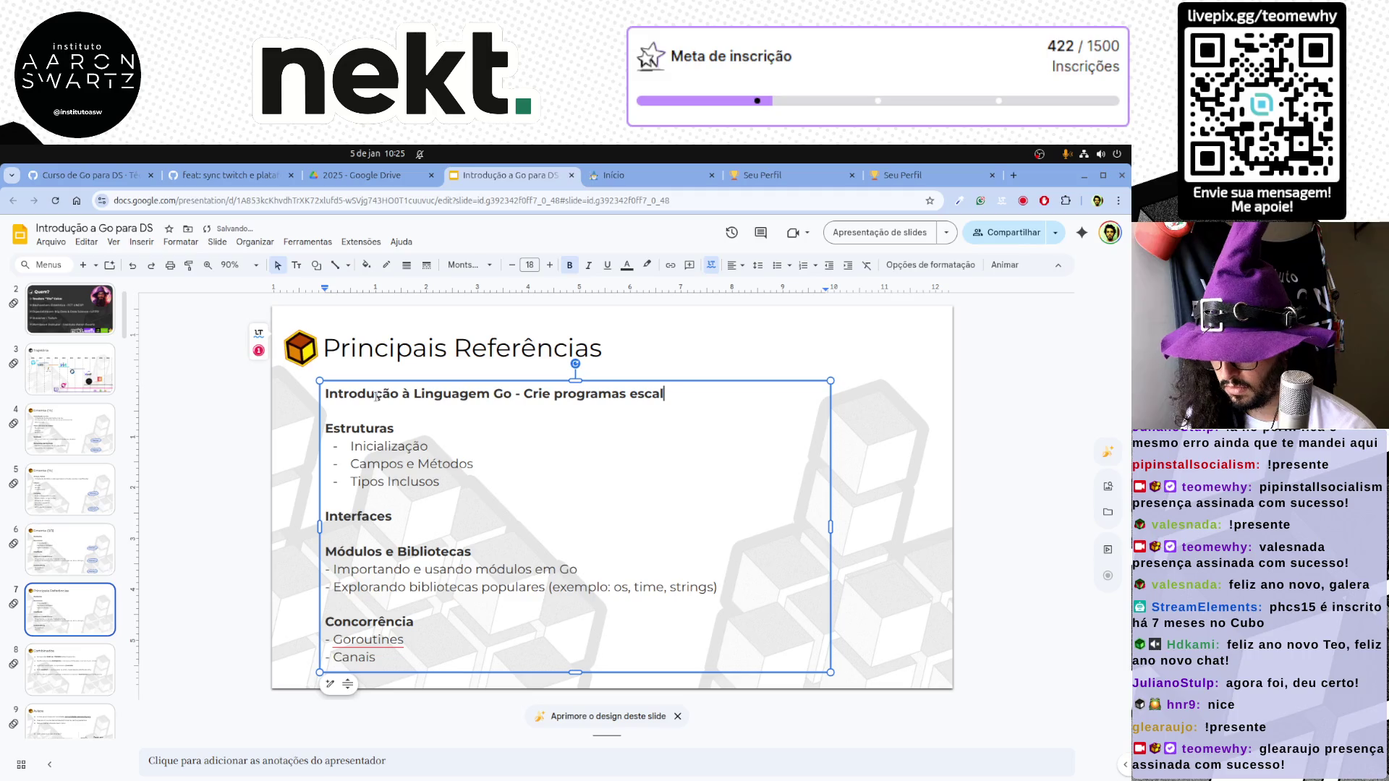
{"action": "type", "text": "nfiáveis - Ó"}
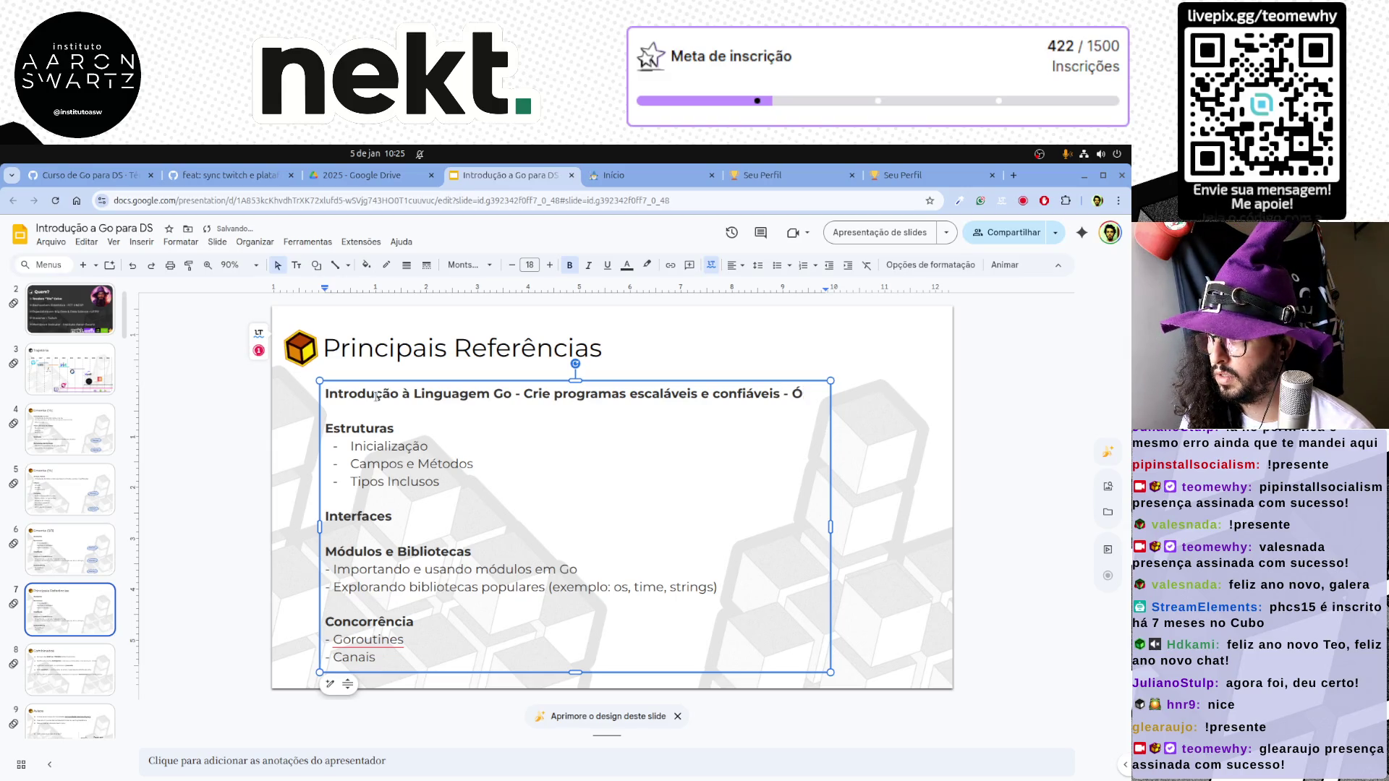
{"action": "key", "text": "BackSpace"}
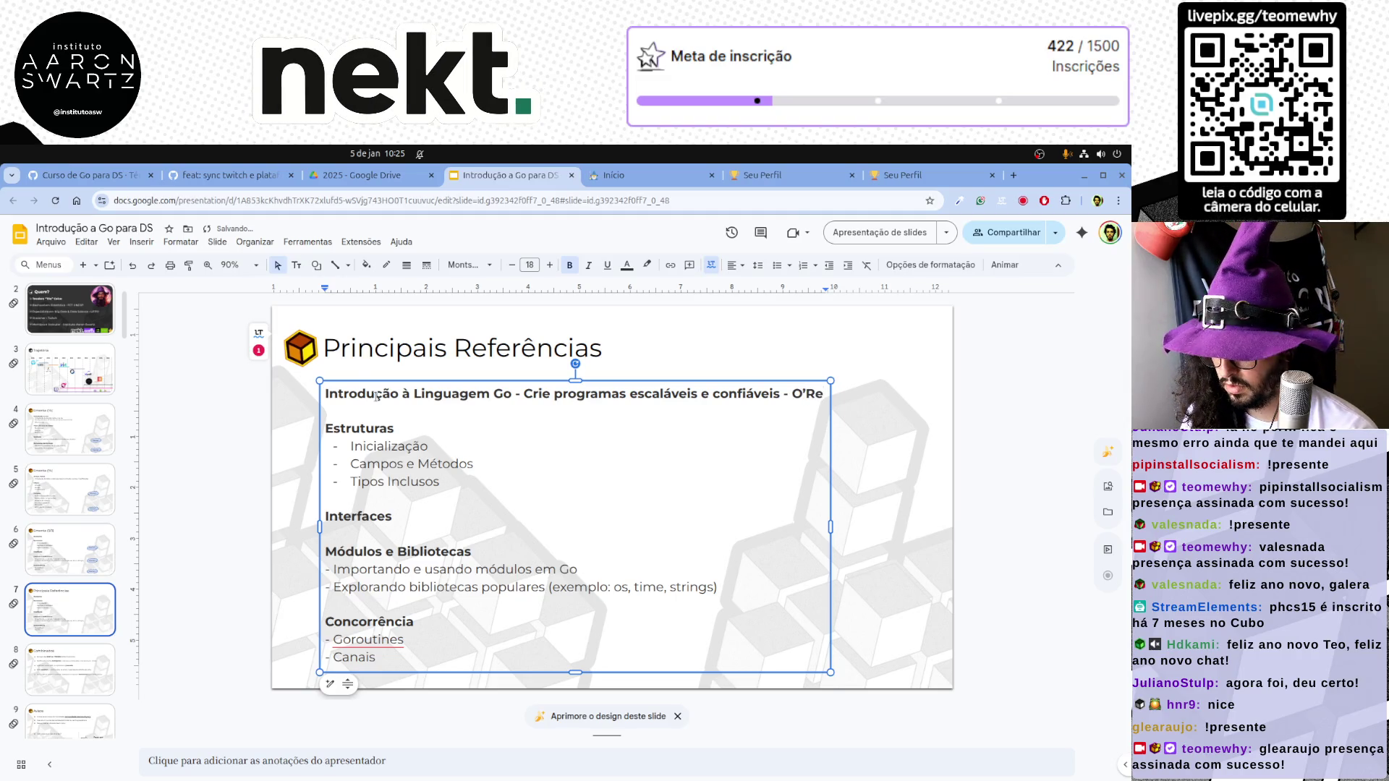
{"action": "type", "text": "illy"}
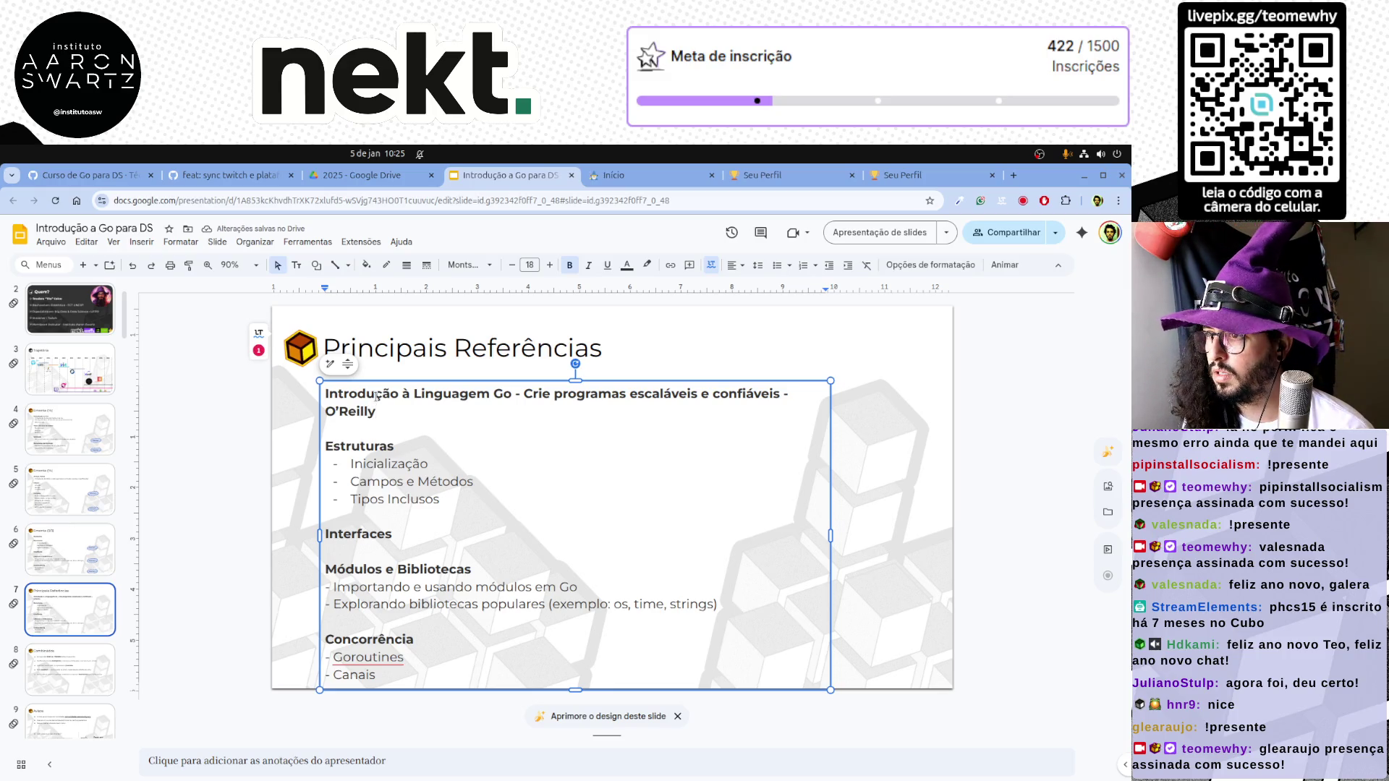
{"action": "type", "text": ","}
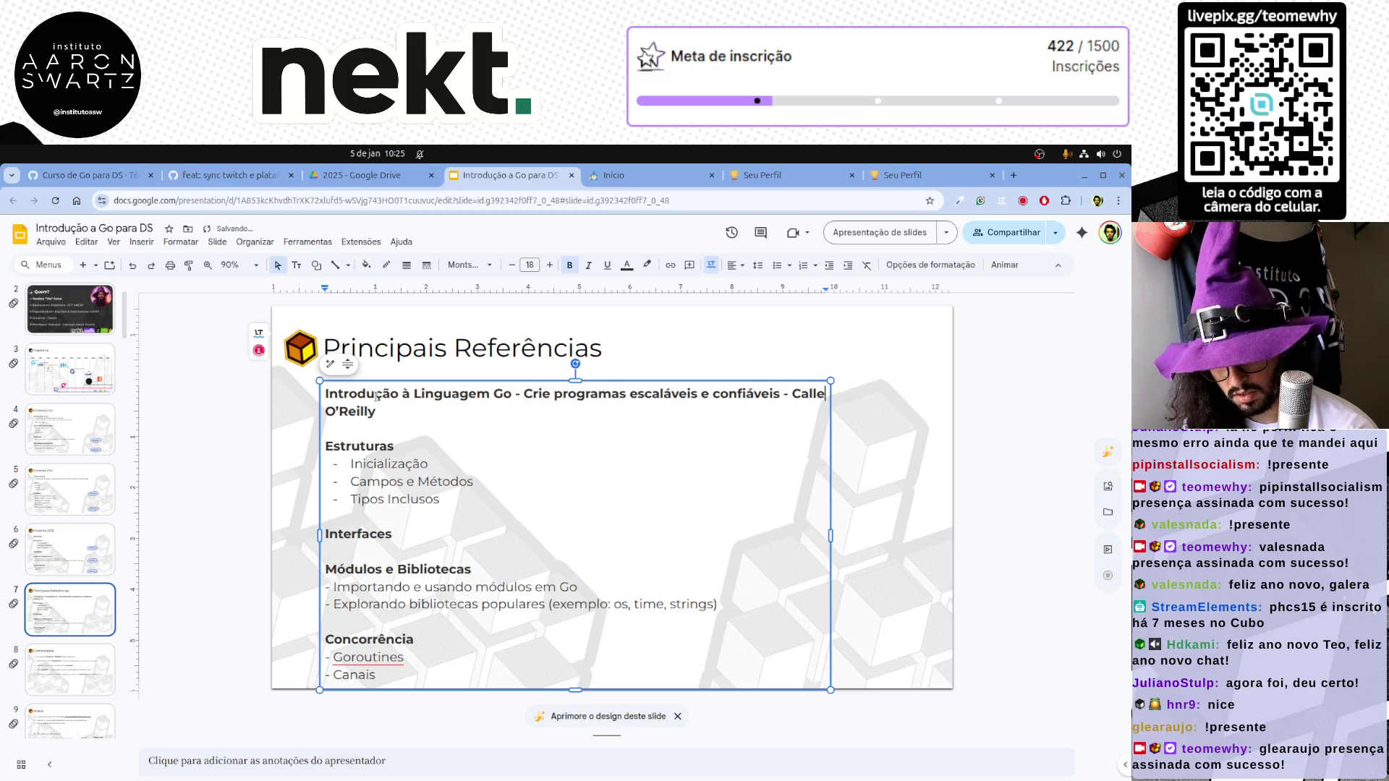
{"action": "type", "text": "eb Doxs"}
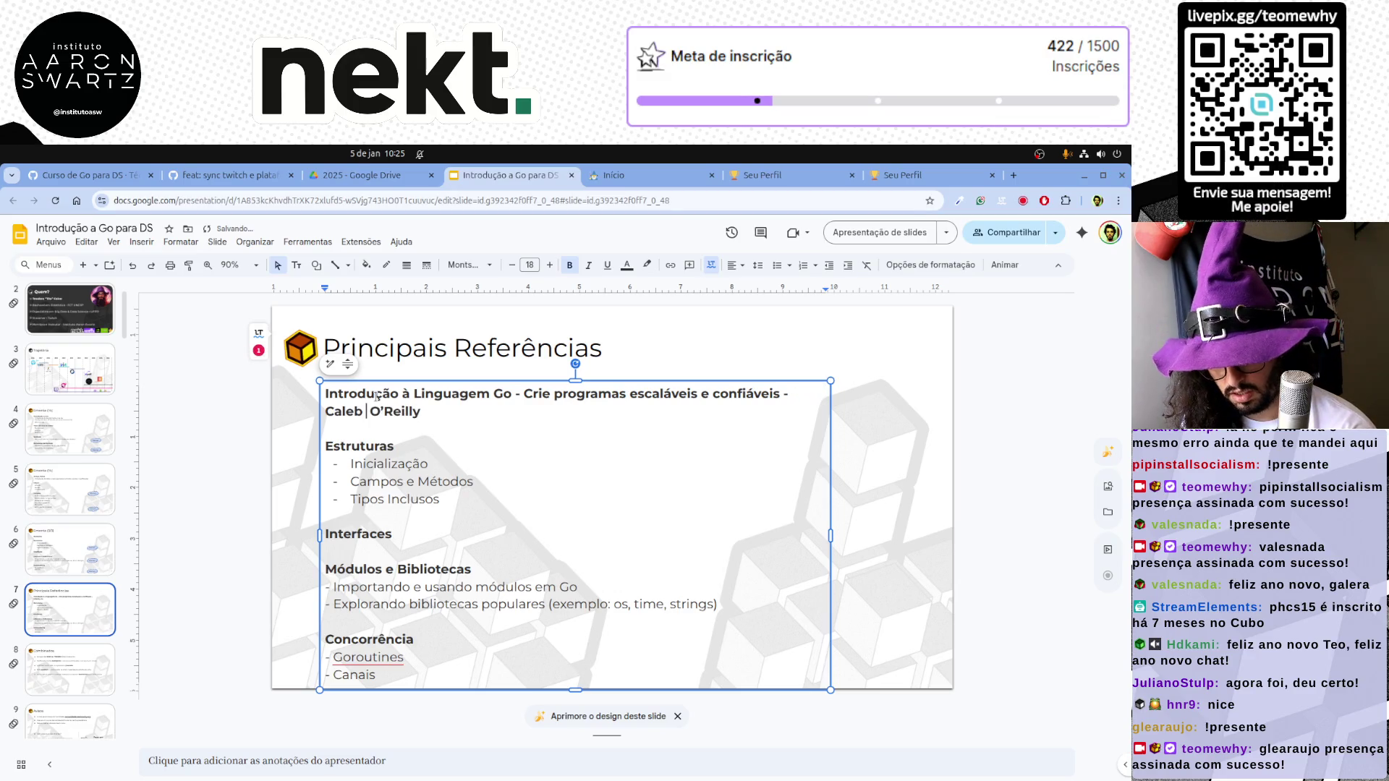
{"action": "type", "text": "ey"}
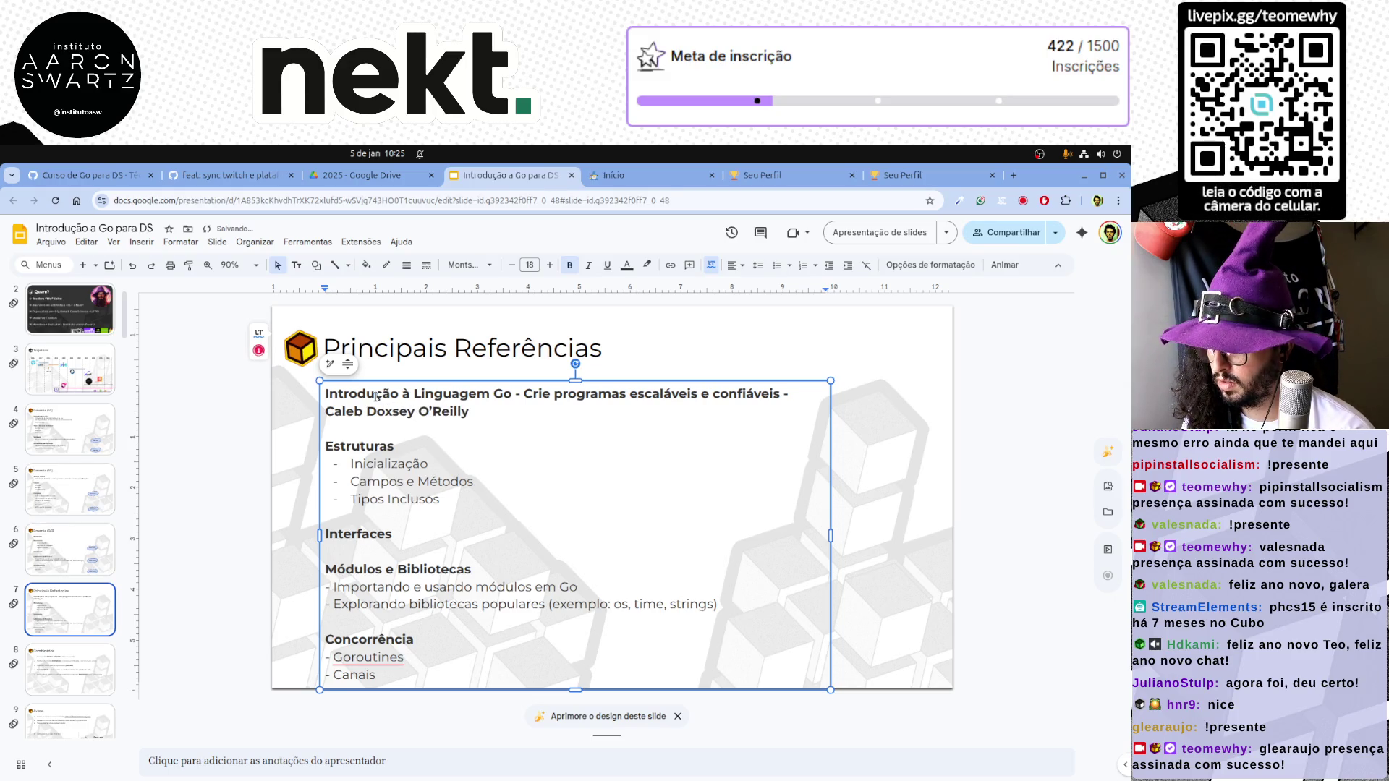
{"action": "type", "text": "-"}
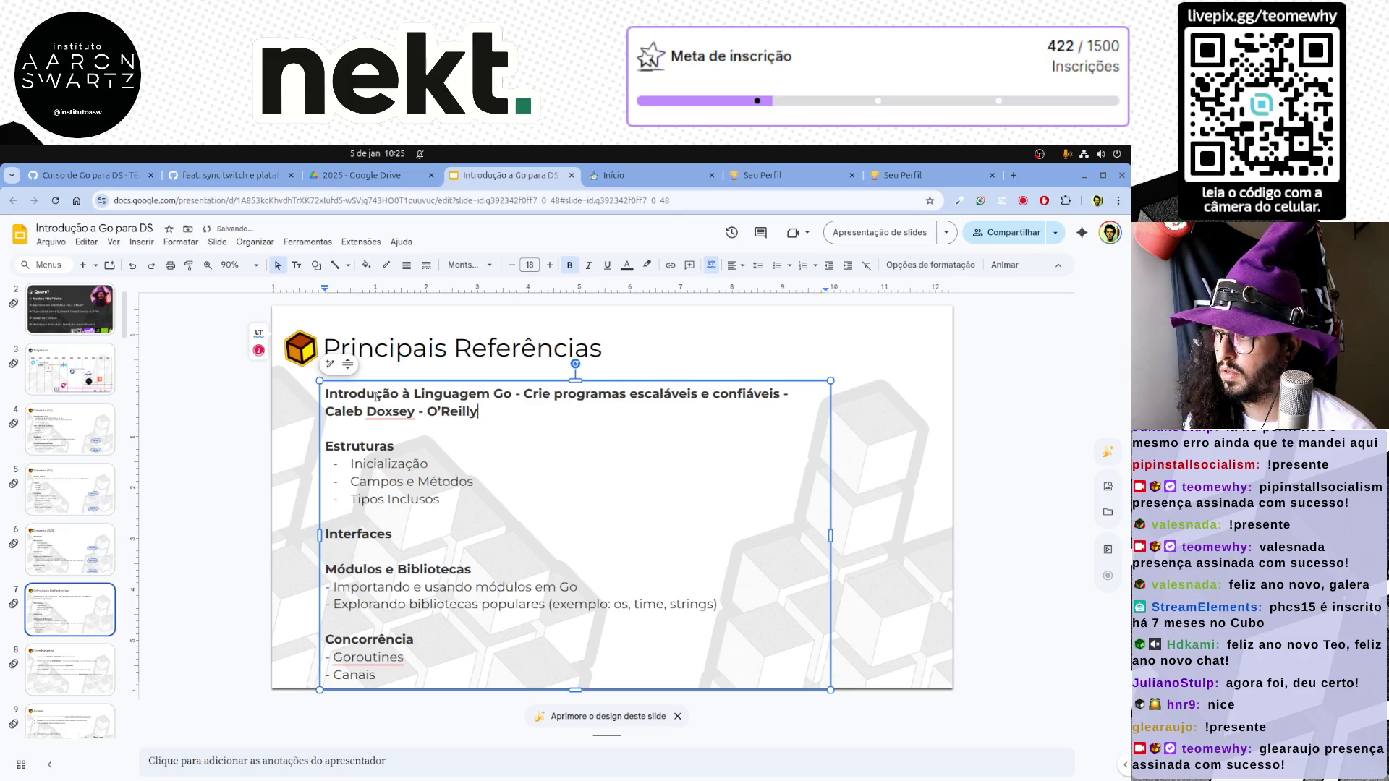
Widen the references box to the slide's right edge, then start a new tab toward Amazon
{"action": "left_click_drag", "start_coordinate": [831, 535], "coordinate": [950, 517]}
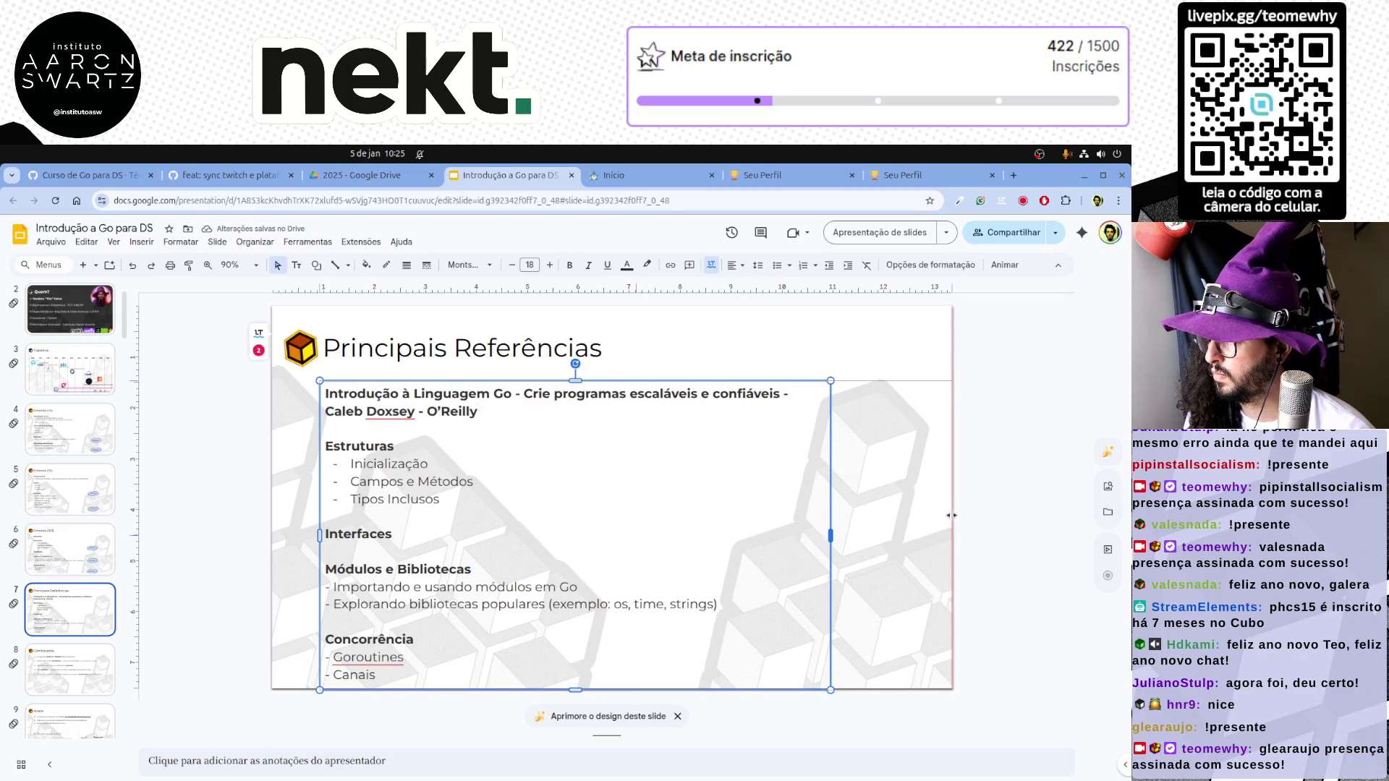
{"action": "left_click", "coordinate": [403, 409]}
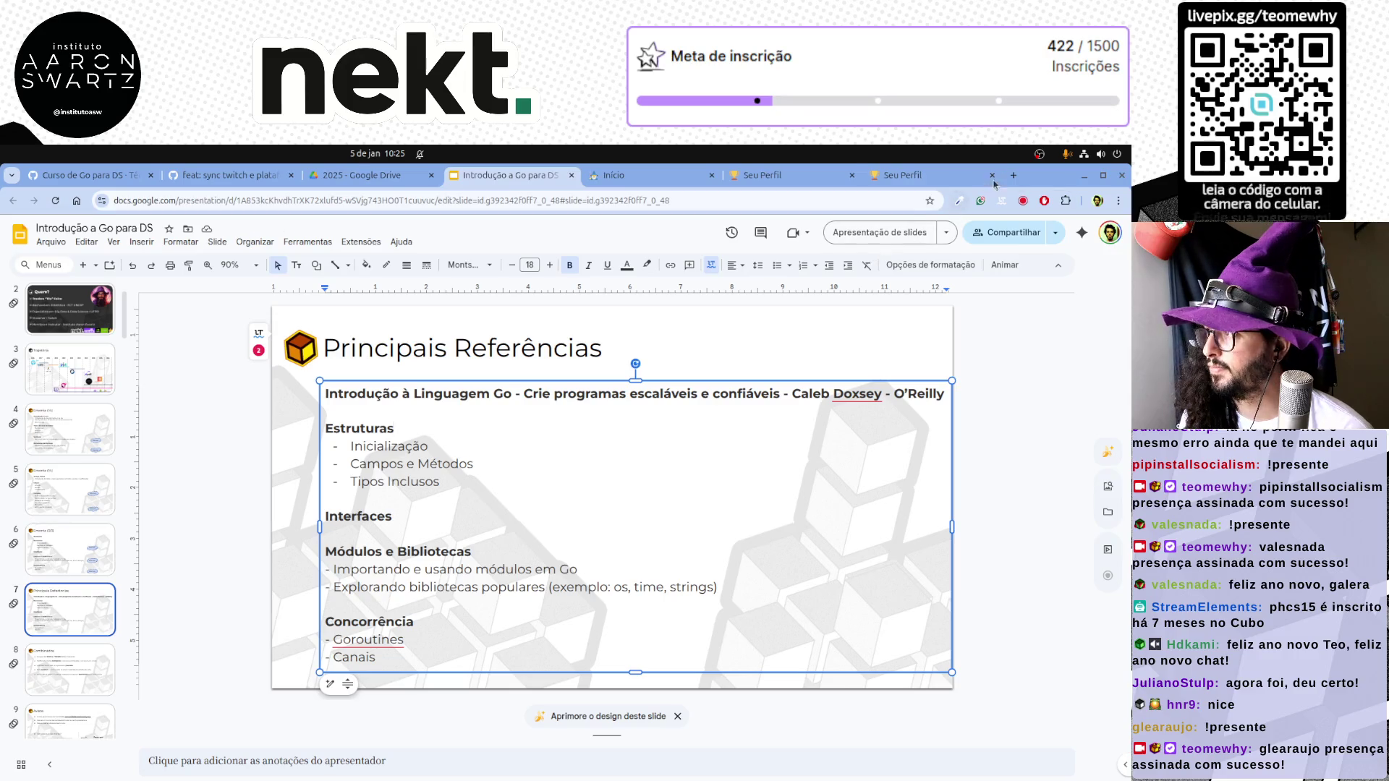
{"action": "key", "text": "ctrl+t"}
{"action": "left_click", "coordinate": [804, 196]}
{"action": "type", "text": "amazon.com.br"}
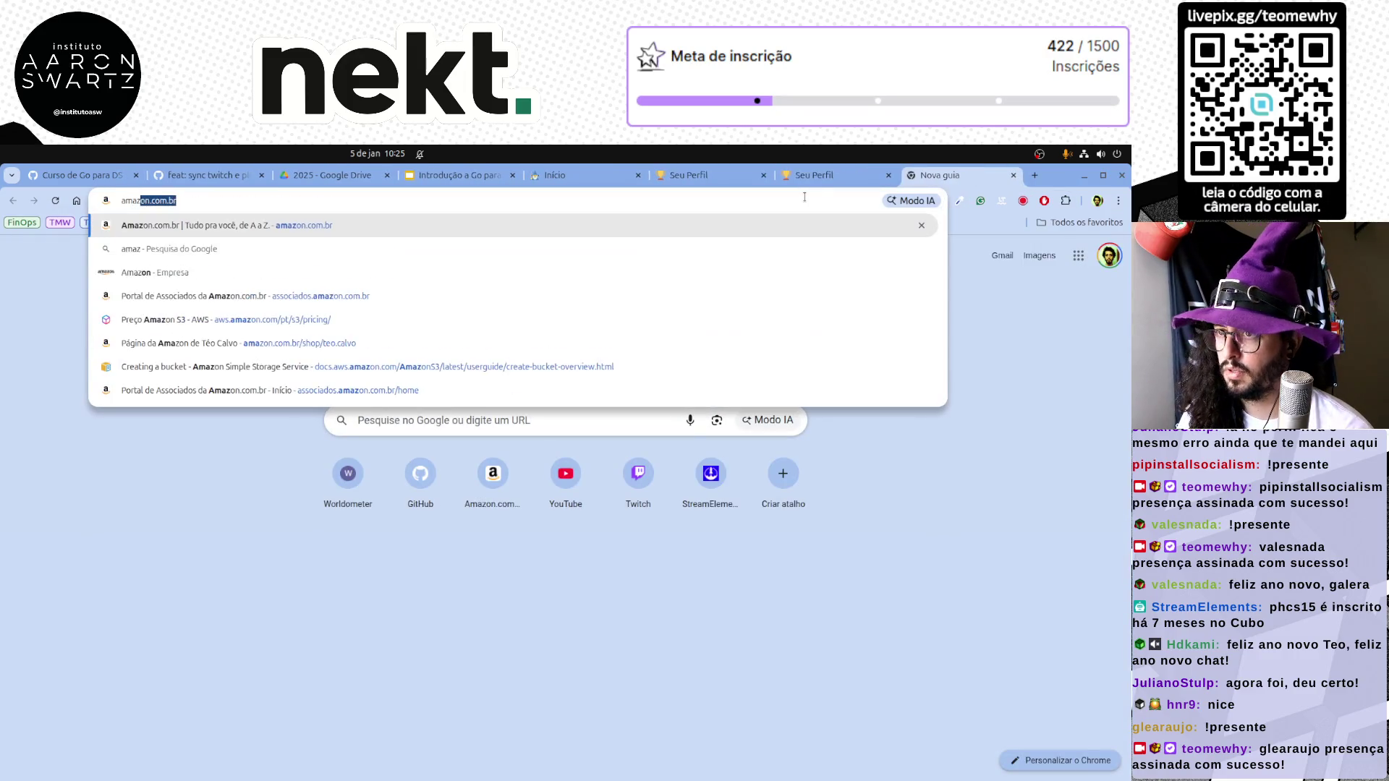
Search Amazon for 'a linguagem Go', open the first book, get its short link and copy the title
{"action": "key", "text": "Return"}
{"action": "left_click", "coordinate": [338, 272]}
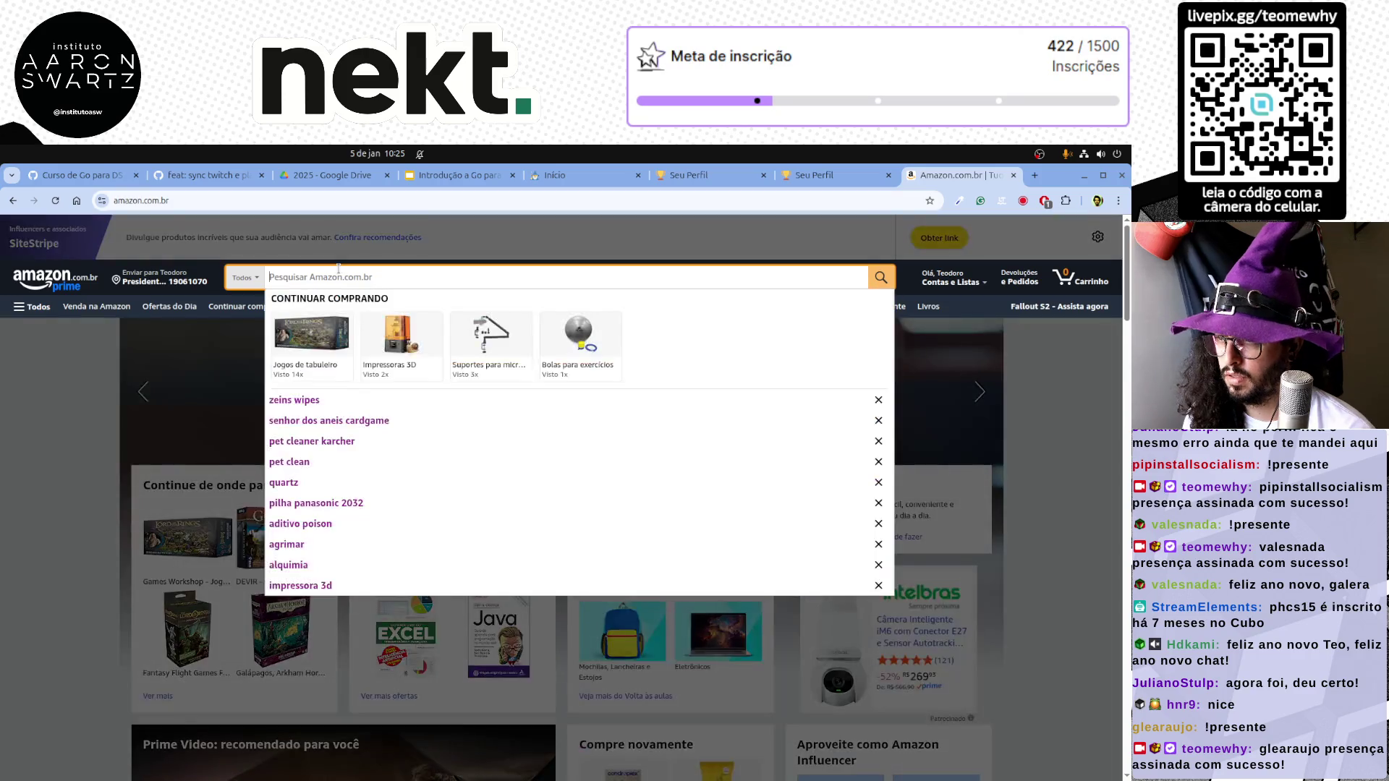
{"action": "type", "text": "alinguagem"}
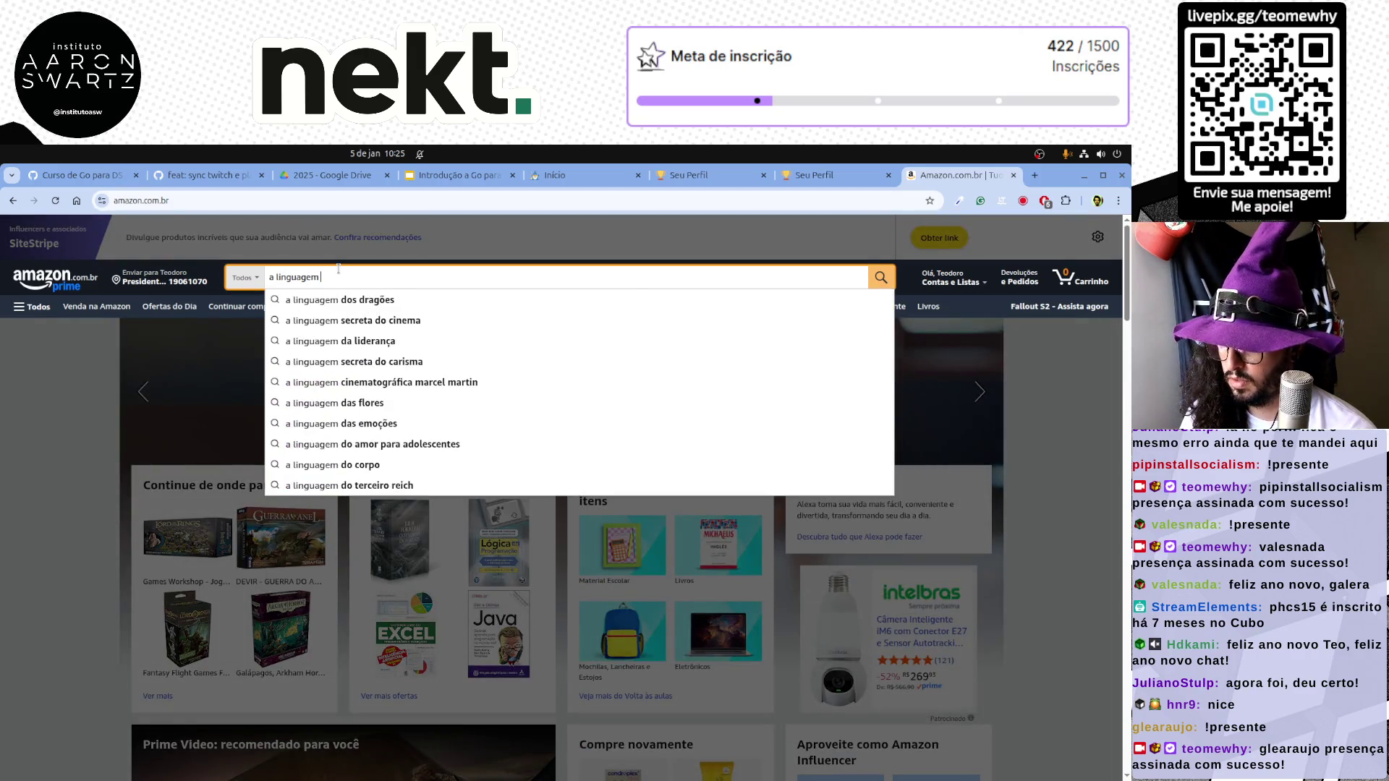
{"action": "type", "text": " Go"}
{"action": "key", "text": "Return"}
{"action": "left_click", "coordinate": [365, 464]}
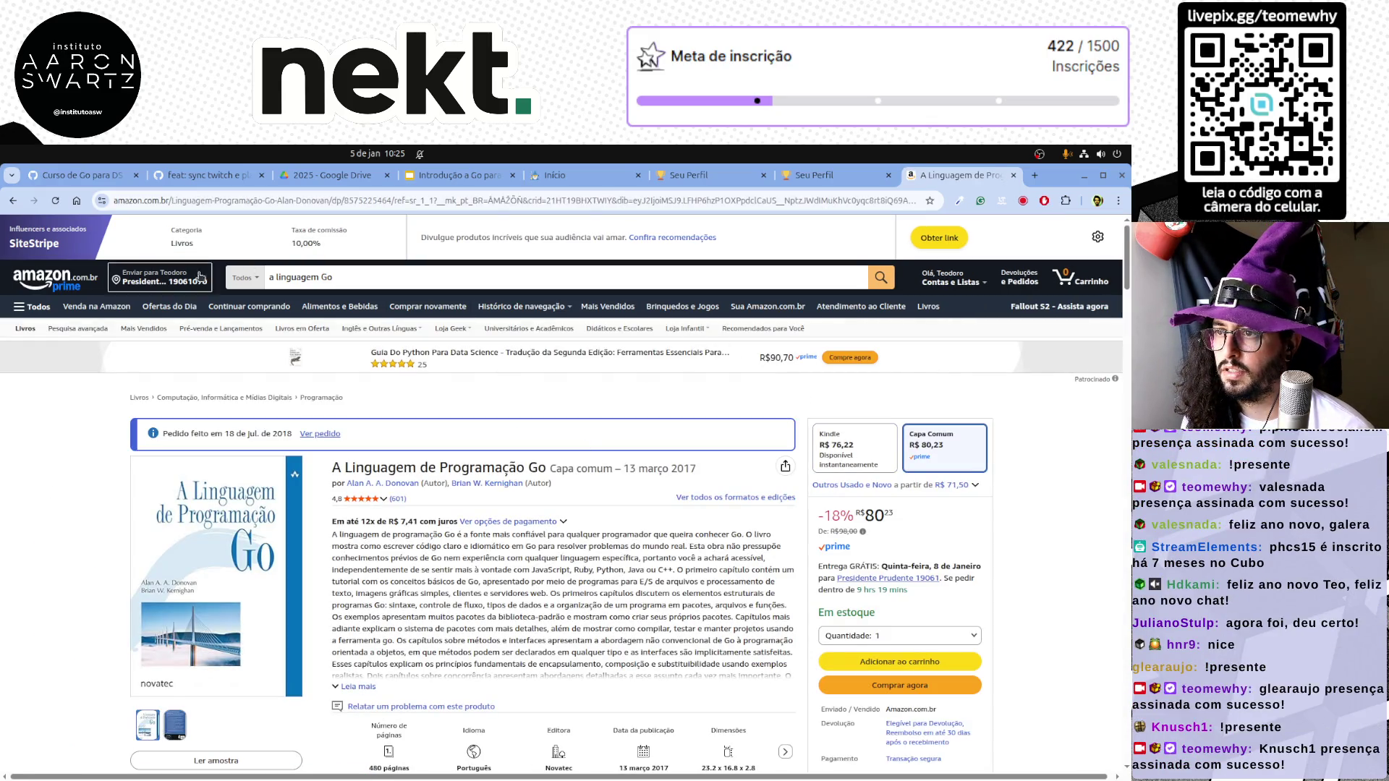
{"action": "left_click", "coordinate": [921, 238]}
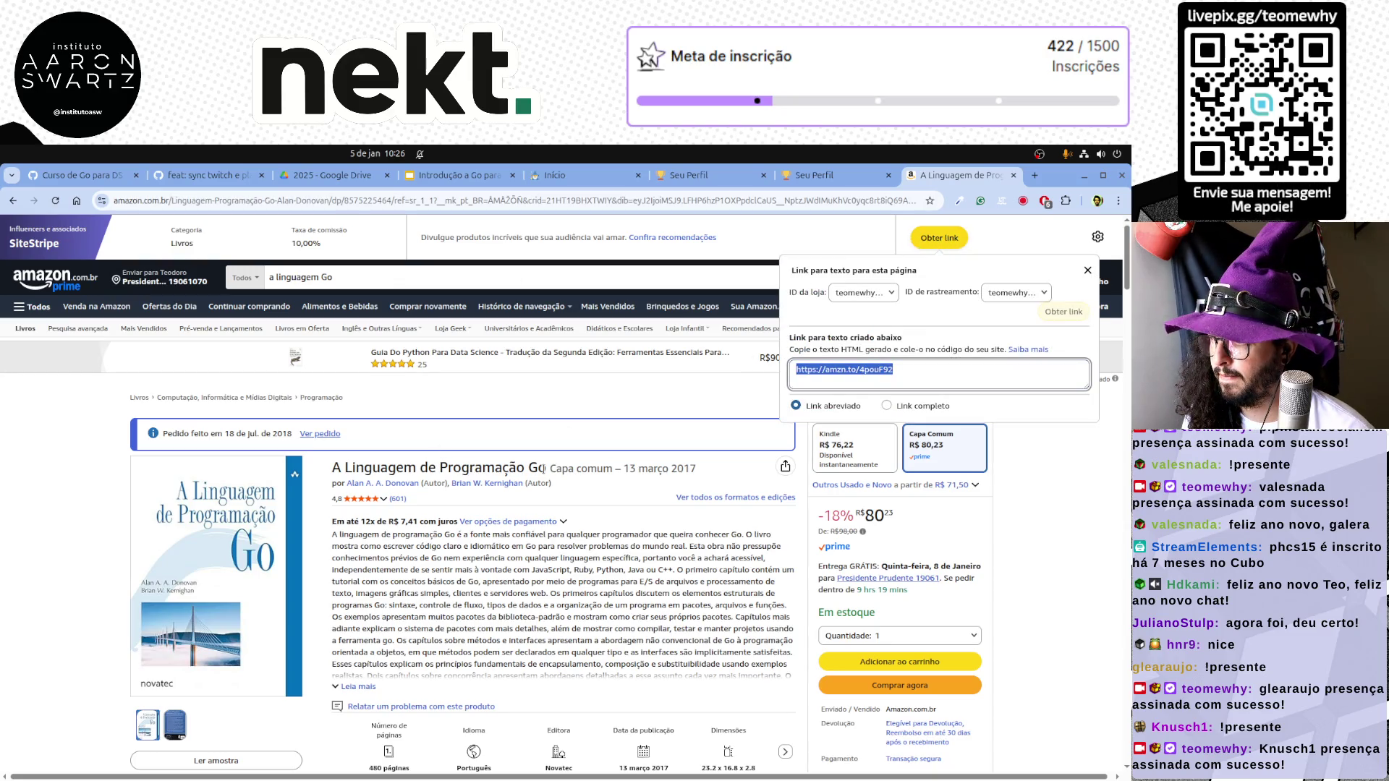
{"action": "left_click_drag", "start_coordinate": [545, 467], "coordinate": [326, 473]}
{"action": "key", "text": "ctrl+c"}
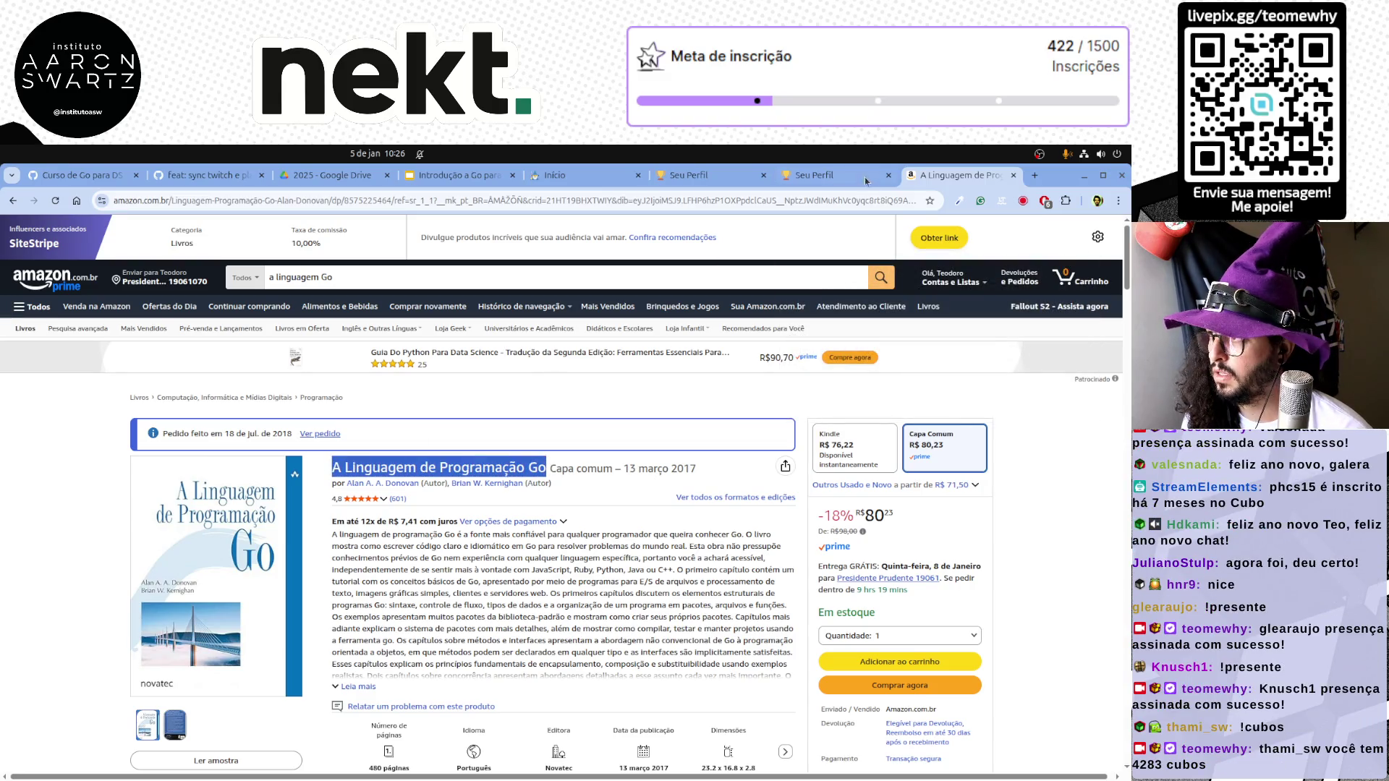
{"action": "key", "text": "ctrl+Page_Up"}
Close the two Seu Perfil tabs and Início, return to the slides and select 'Estruturas'
{"action": "key", "text": "ctrl+w"}
{"action": "key", "text": "ctrl+w"}
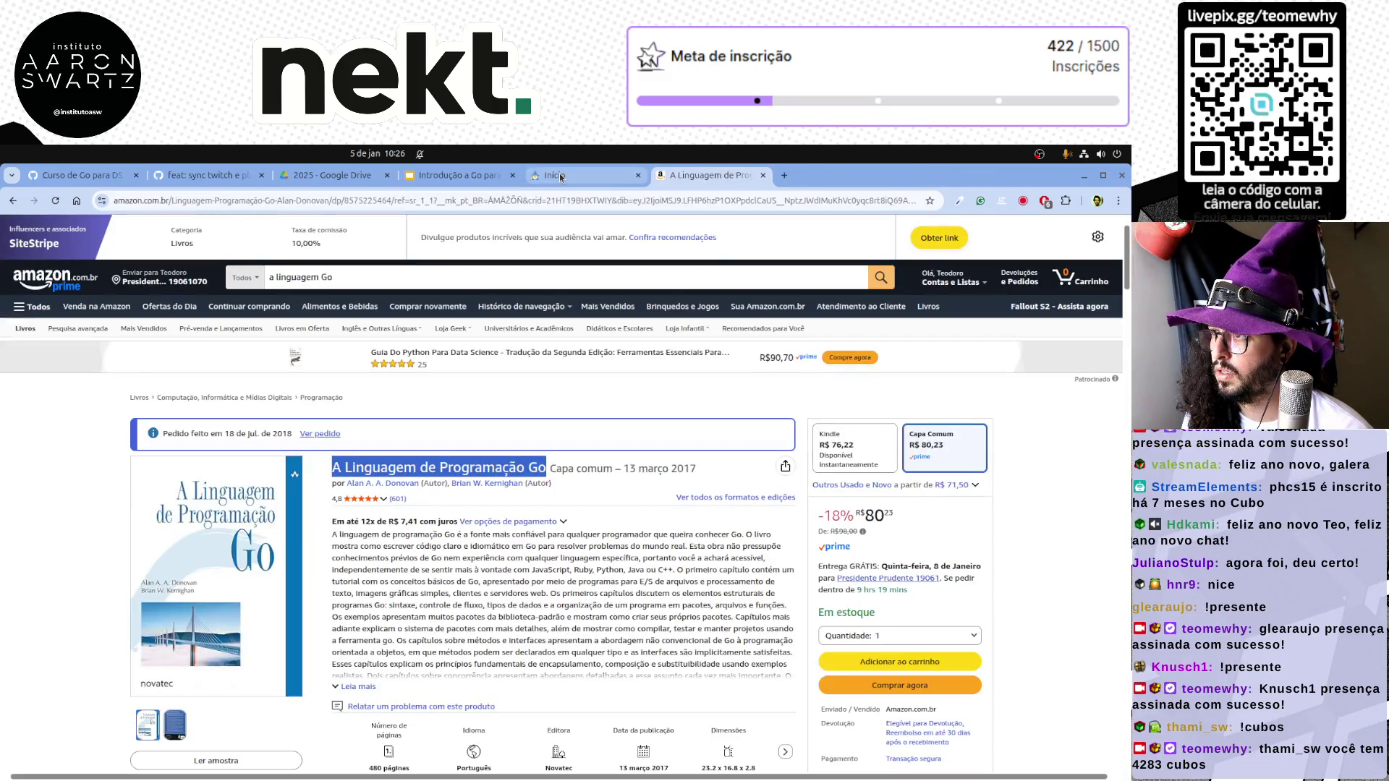
{"action": "left_click", "coordinate": [560, 173]}
{"action": "key", "text": "ctrl+w"}
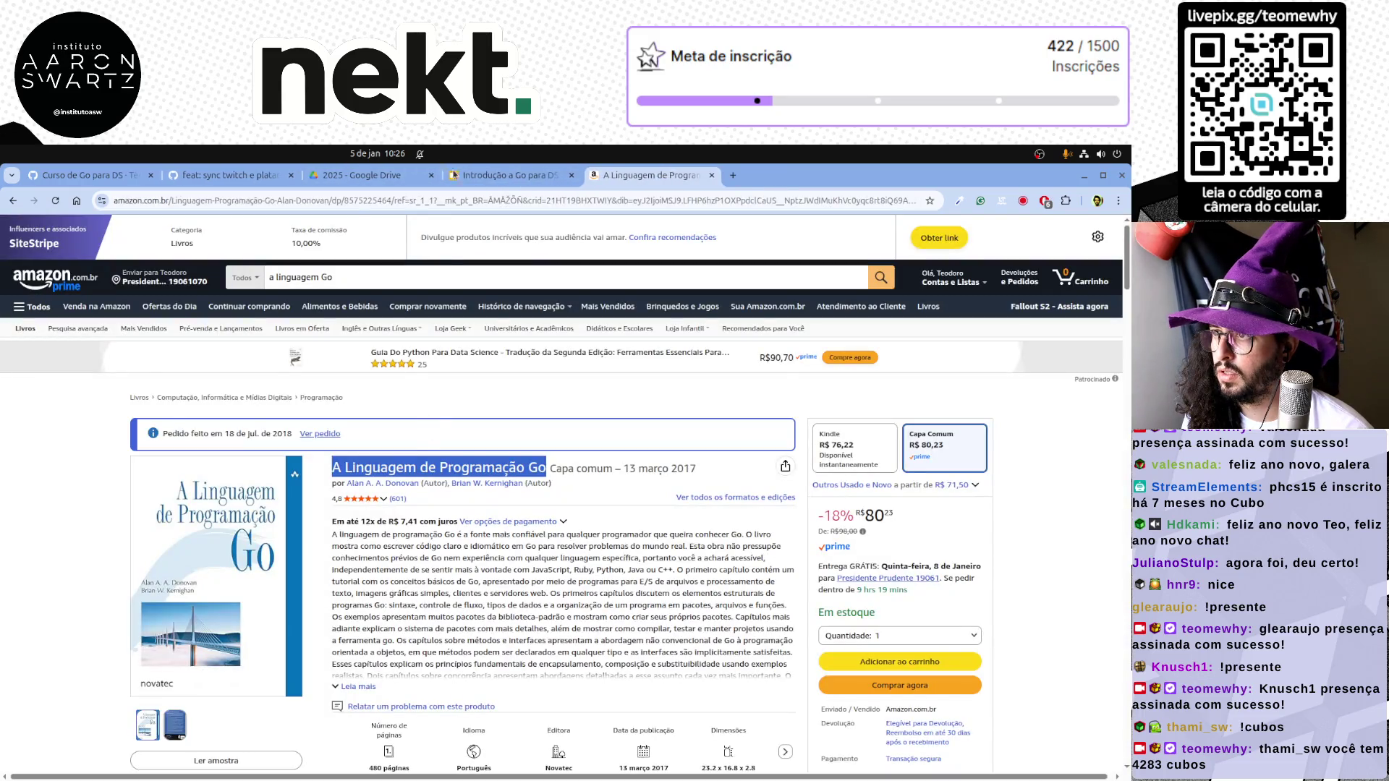
{"action": "key", "text": "ctrl+Page_Up"}
{"action": "double_click", "coordinate": [363, 429]}
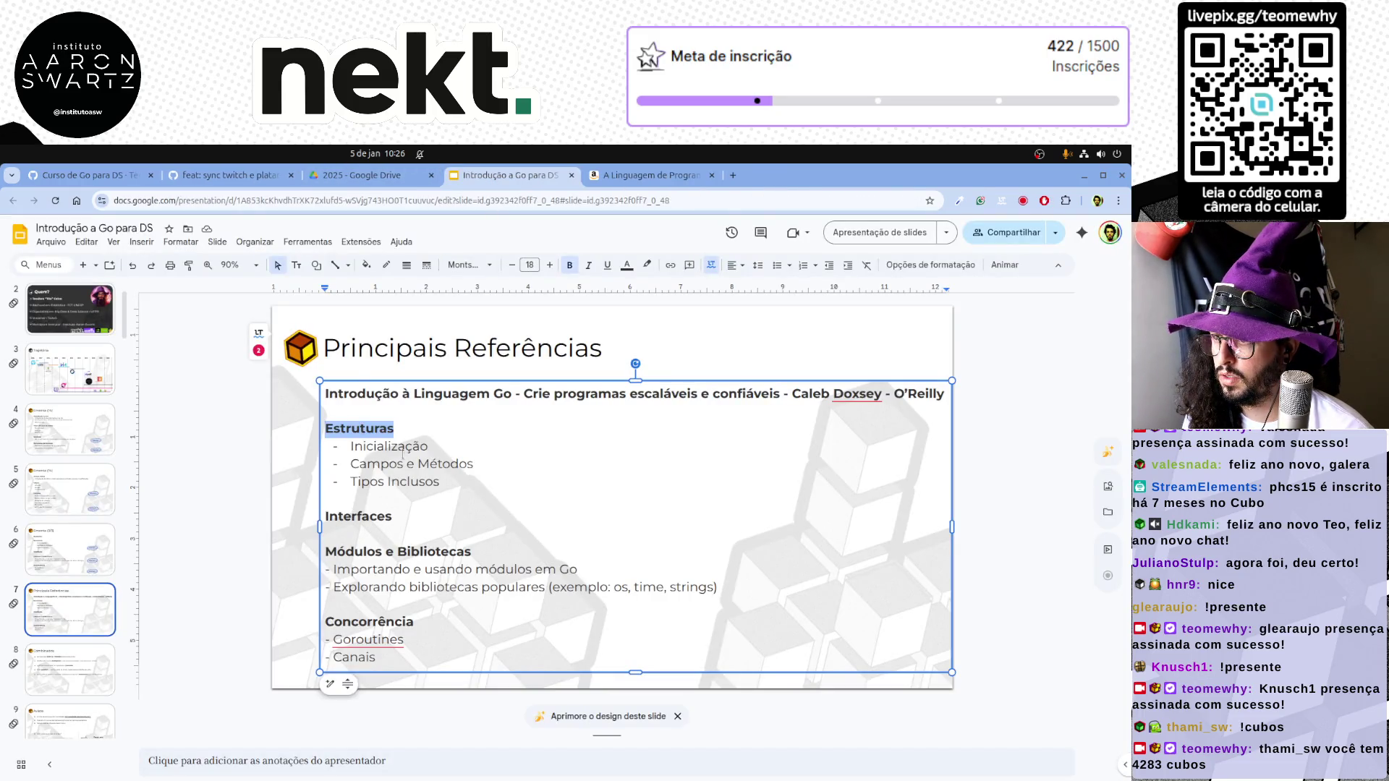
Replace Estruturas with 'A Linguagem de Programação Go' in bold matching the first reference
{"action": "key", "text": "ctrl+v"}
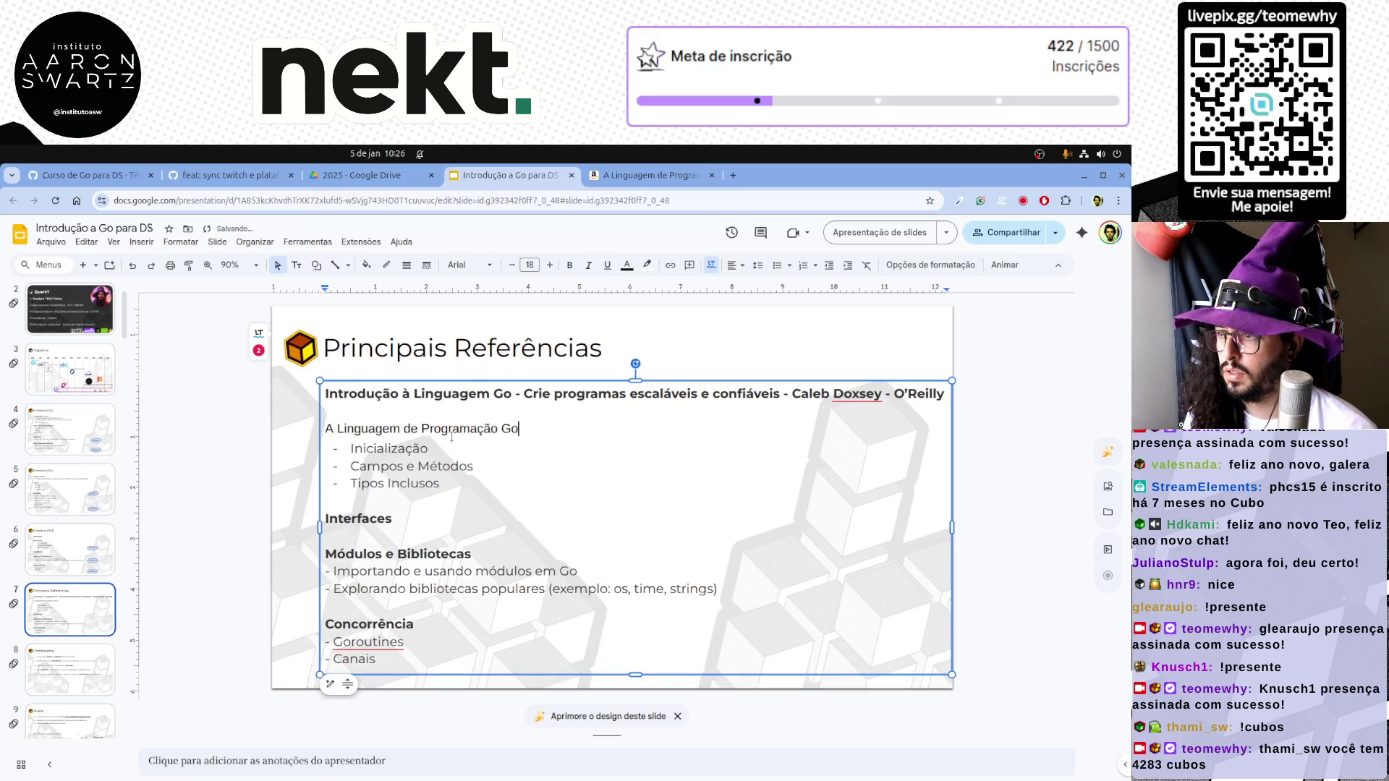
{"action": "triple_click", "coordinate": [451, 393]}
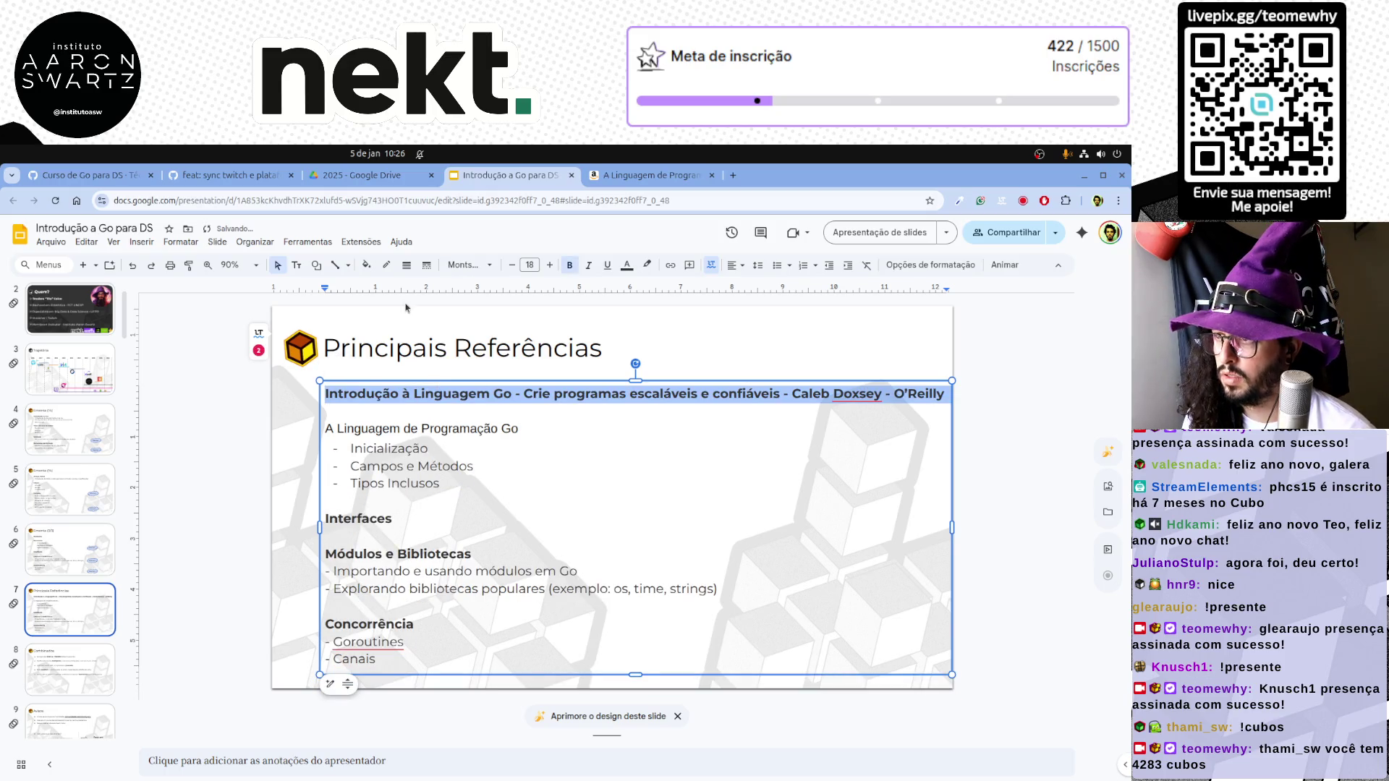
{"action": "left_click", "coordinate": [187, 266]}
{"action": "left_click_drag", "start_coordinate": [526, 429], "coordinate": [326, 428]}
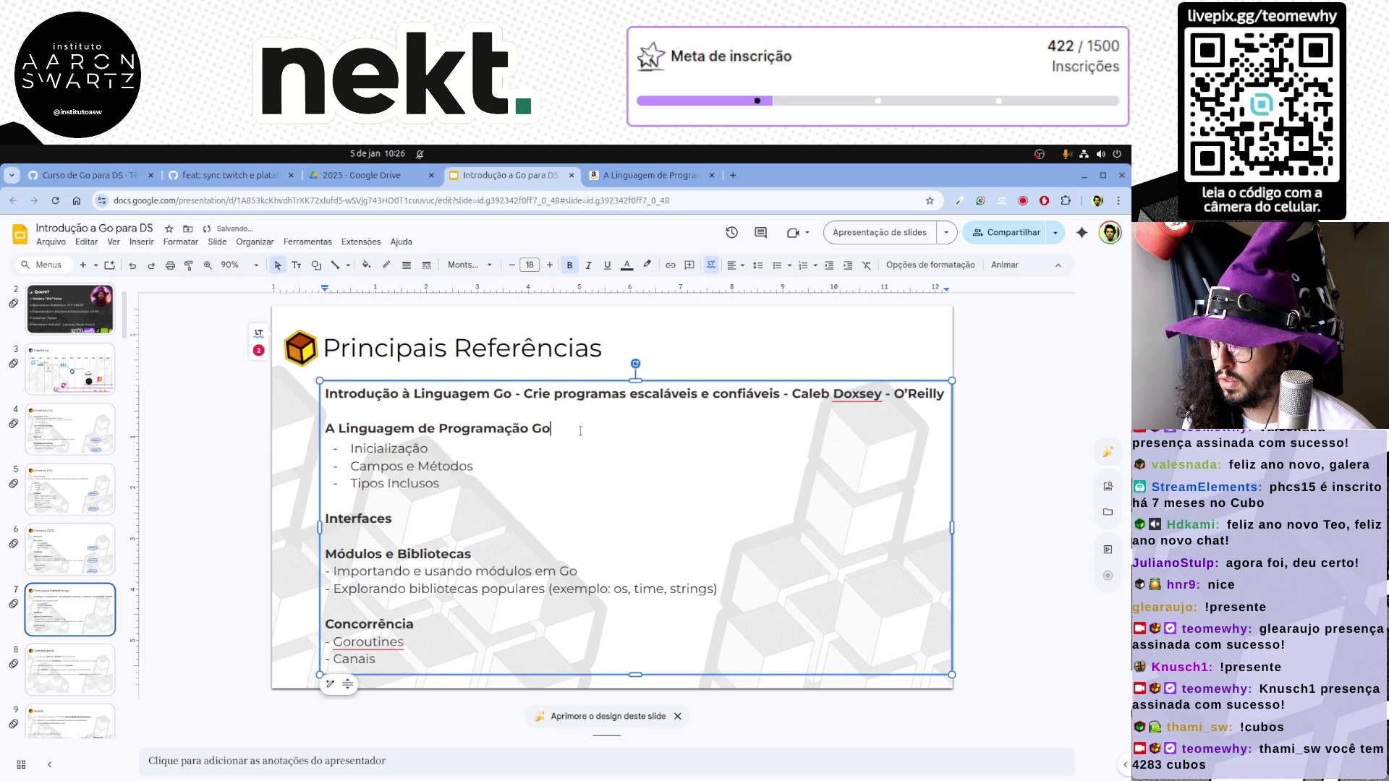
Select the author byline on the Amazon book page and open the GNOME overview
{"action": "left_click", "coordinate": [673, 178]}
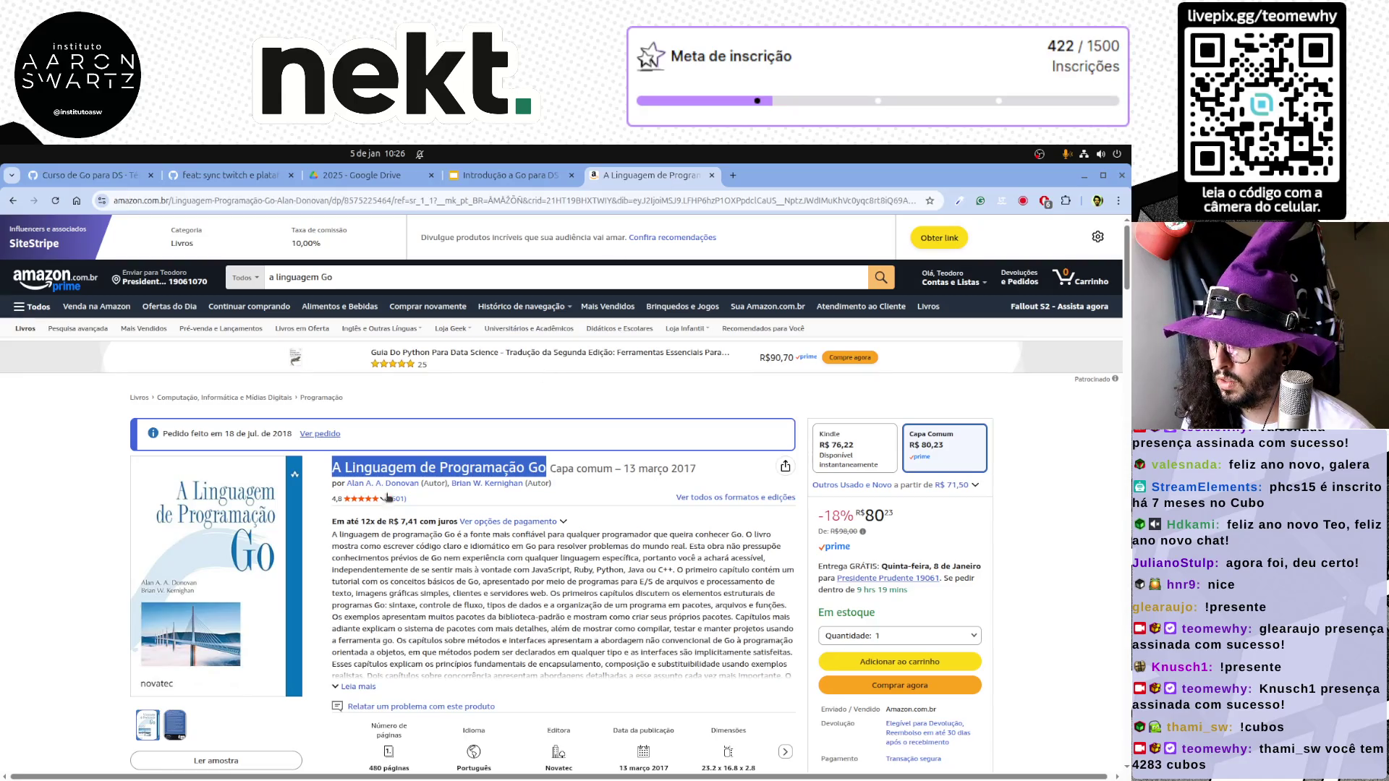
{"action": "left_click_drag", "start_coordinate": [332, 484], "coordinate": [552, 484]}
{"action": "key", "text": "ctrl+c"}
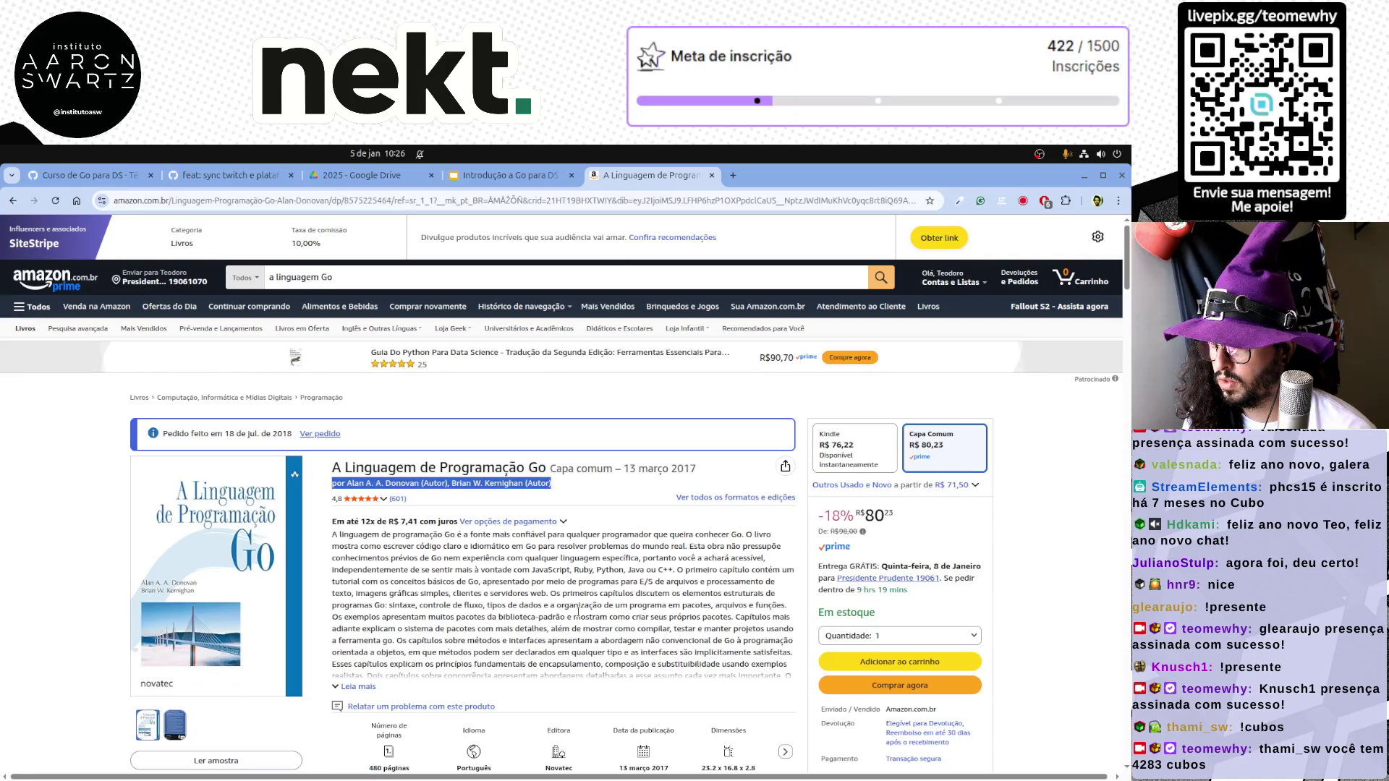
{"action": "key", "text": "super"}
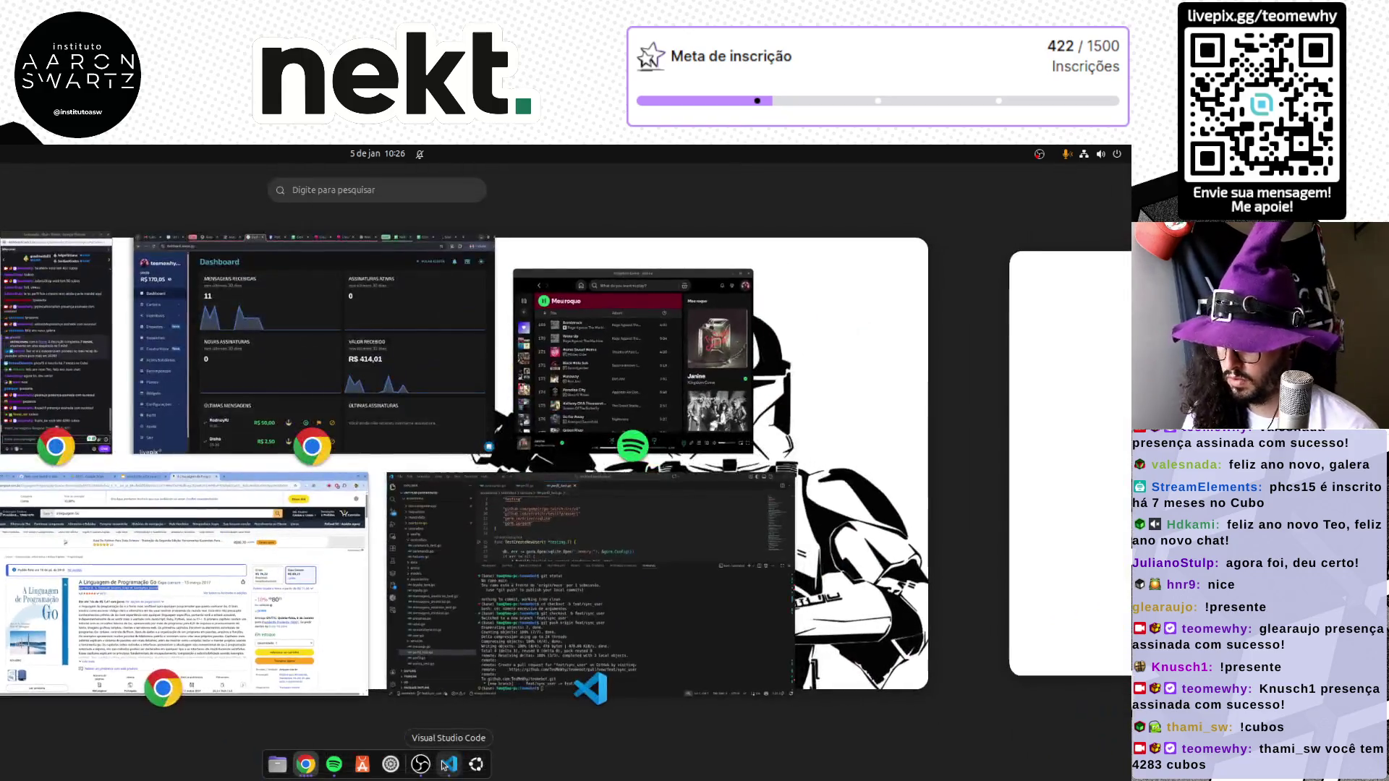
{"action": "type", "text": "note"}
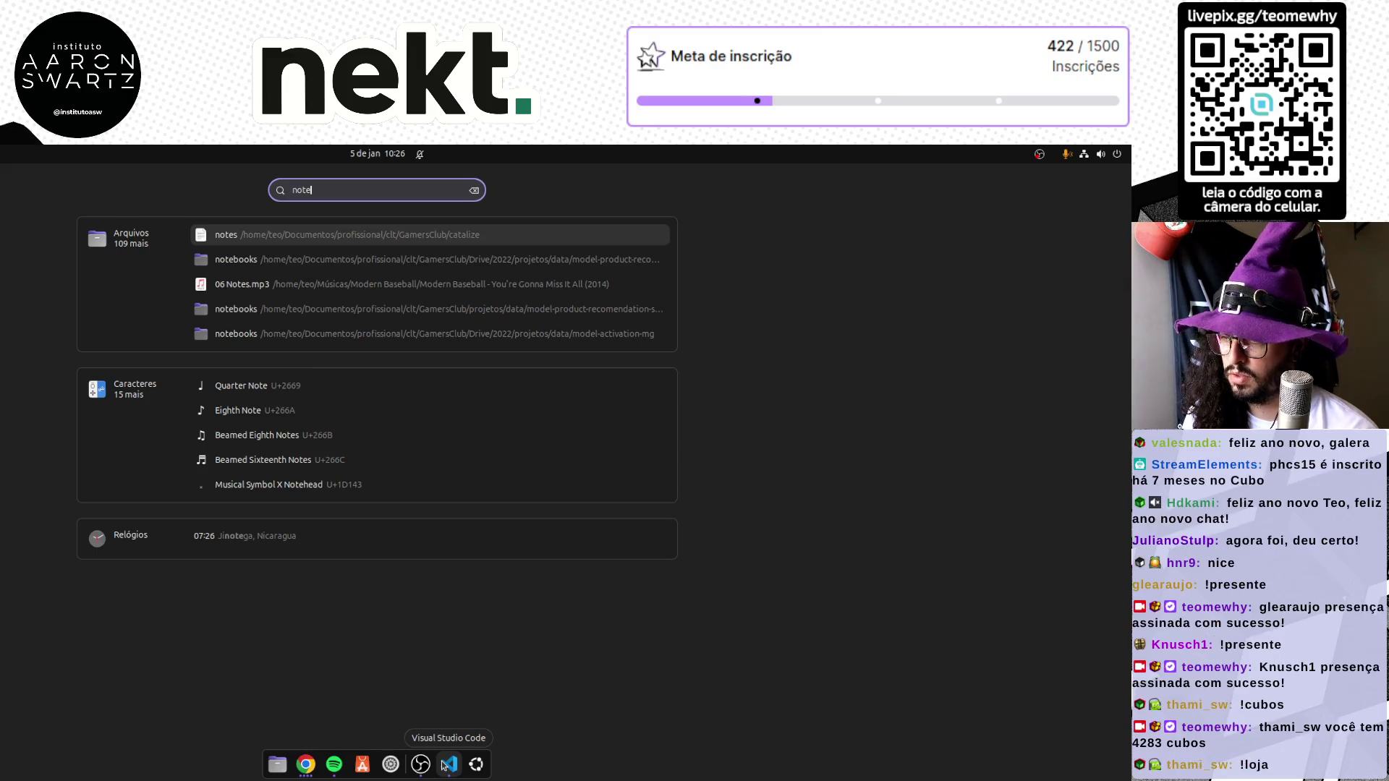
{"action": "type", "text": "pad"}
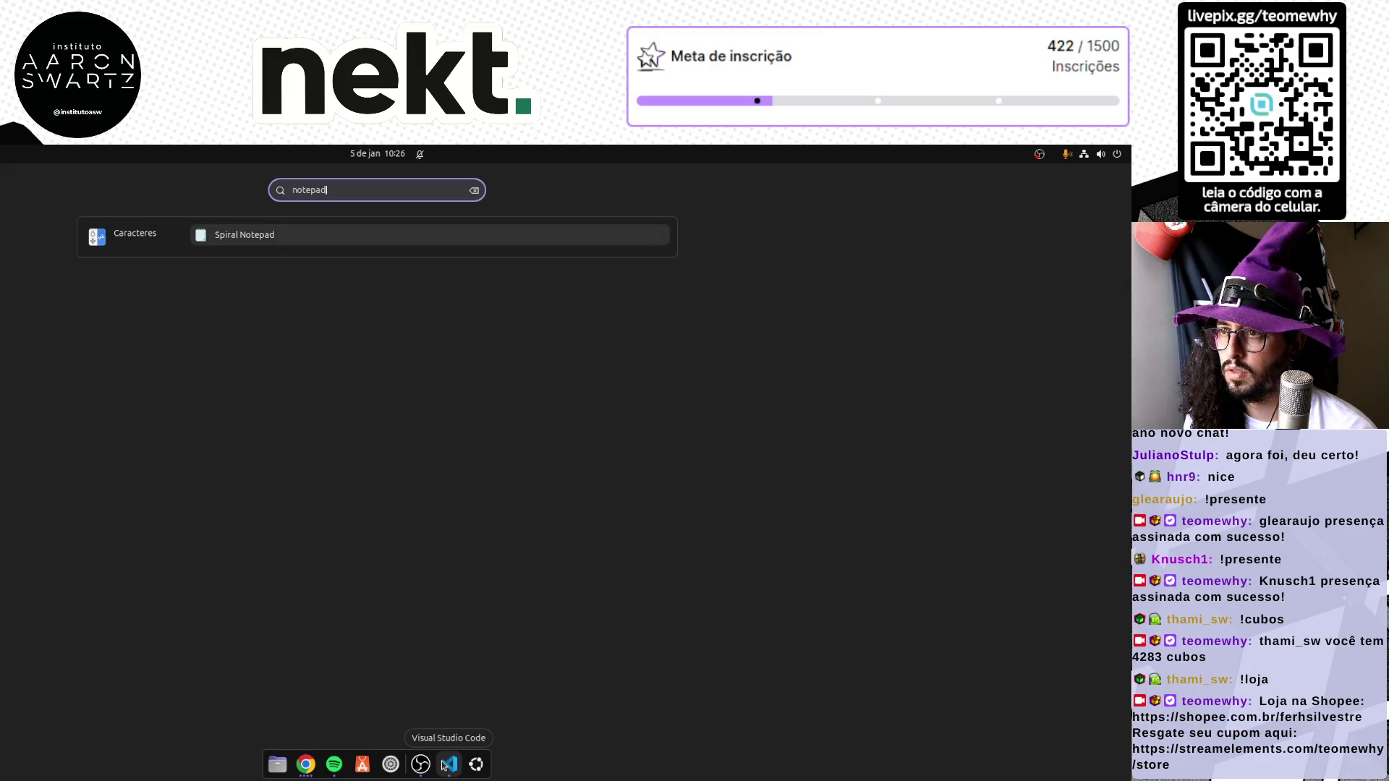
Search GNOME for a text editor, open it, close it again and return to the slides
{"action": "key", "text": "BackSpace"}
{"action": "key", "text": "BackSpace"}
{"action": "key", "text": "BackSpace"}
{"action": "type", "text": "gedit"}
{"action": "key", "text": "BackSpace"}
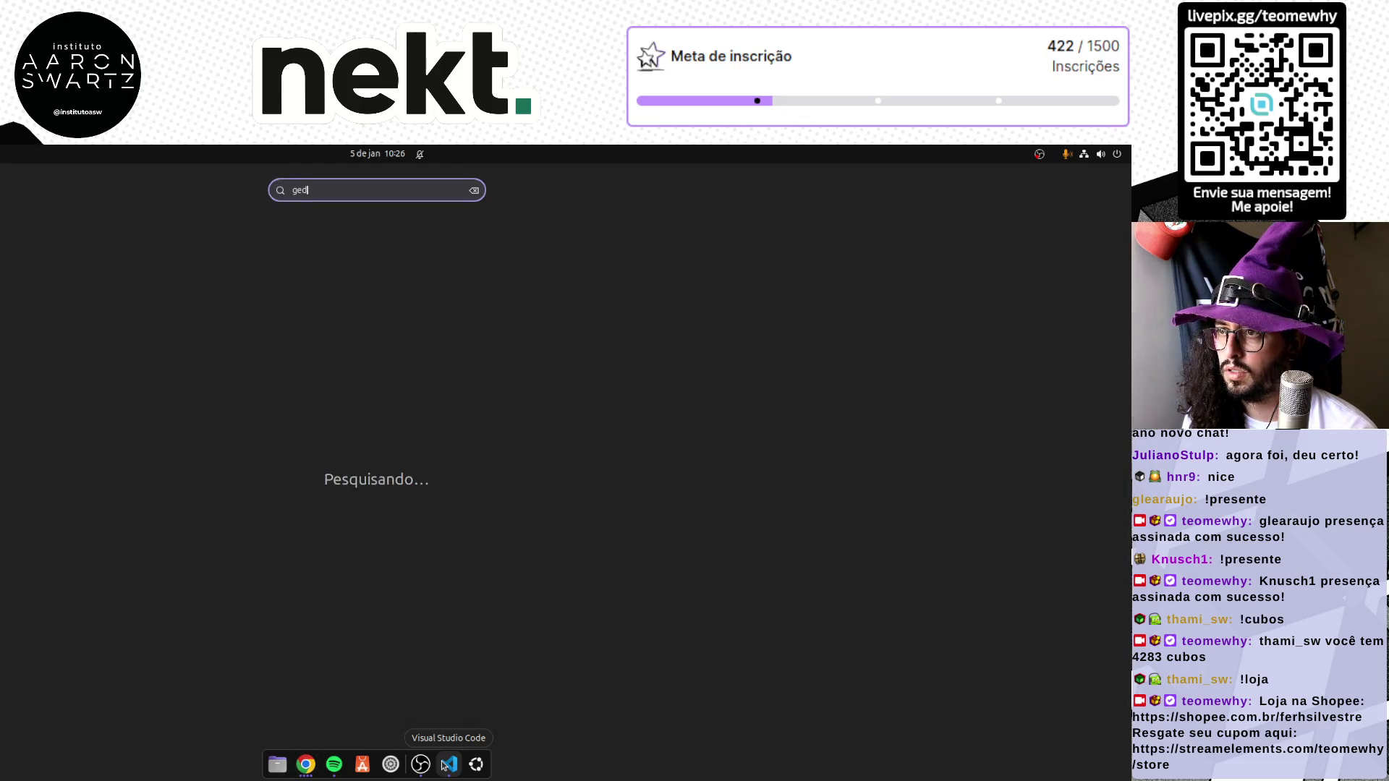
{"action": "key", "text": "BackSpace"}
{"action": "key", "text": "BackSpace"}
{"action": "key", "text": "BackSpace"}
{"action": "type", "text": "e"}
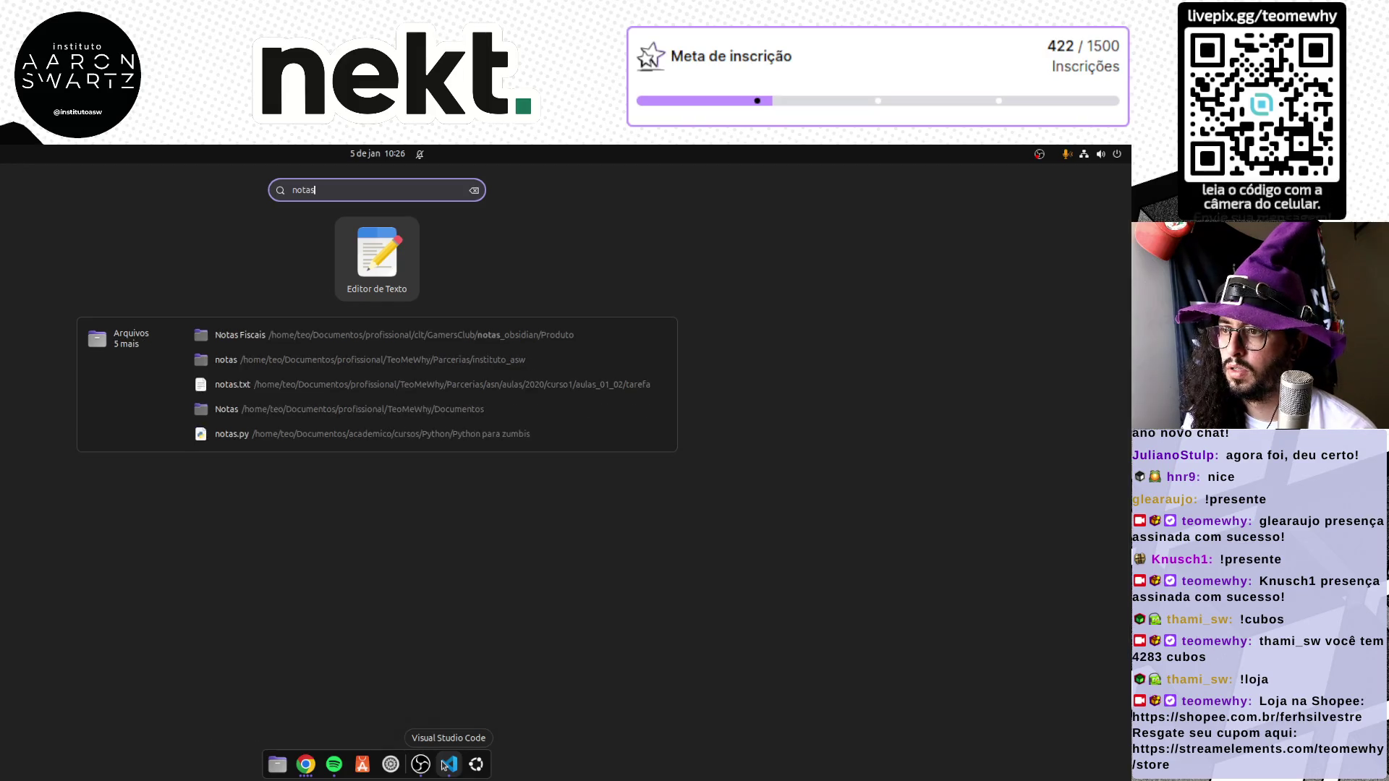
{"action": "key", "text": "Return"}
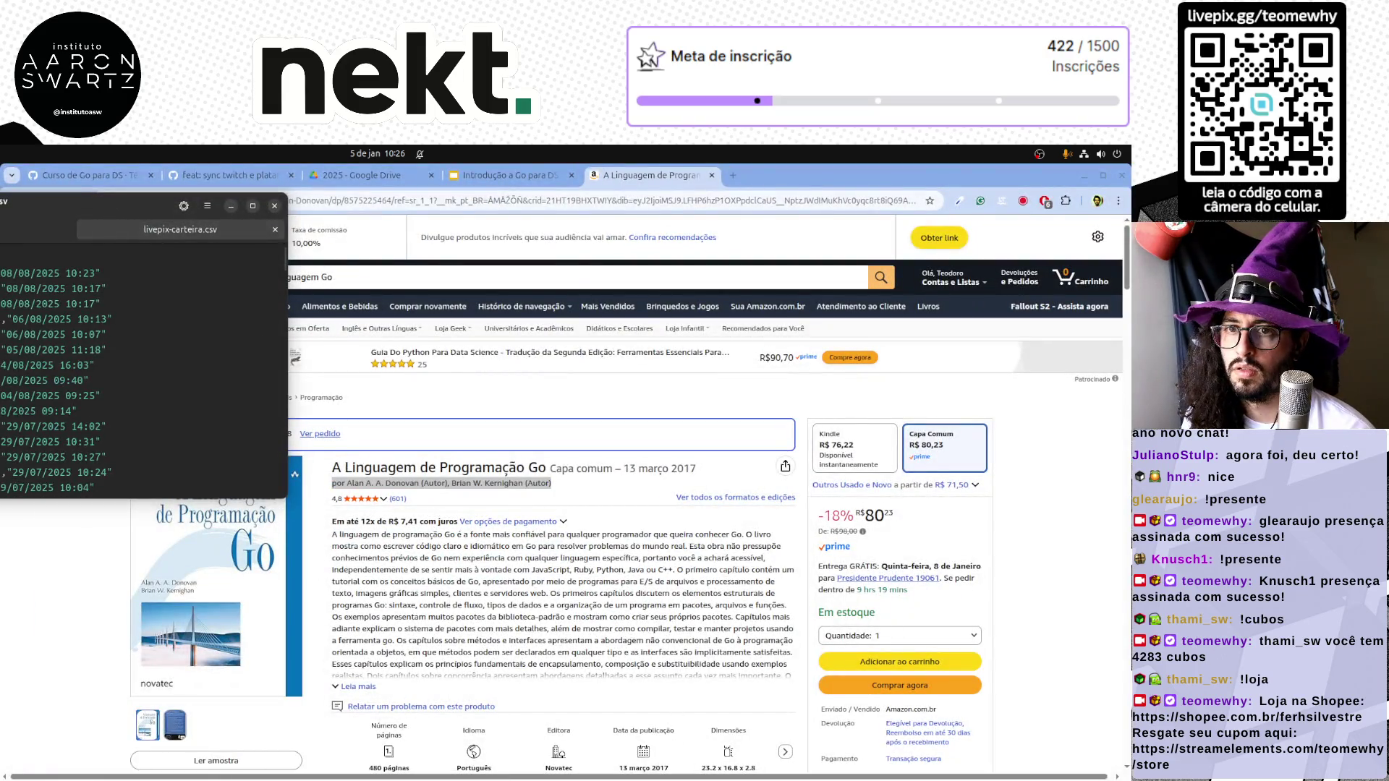
{"action": "key", "text": "alt+Tab"}
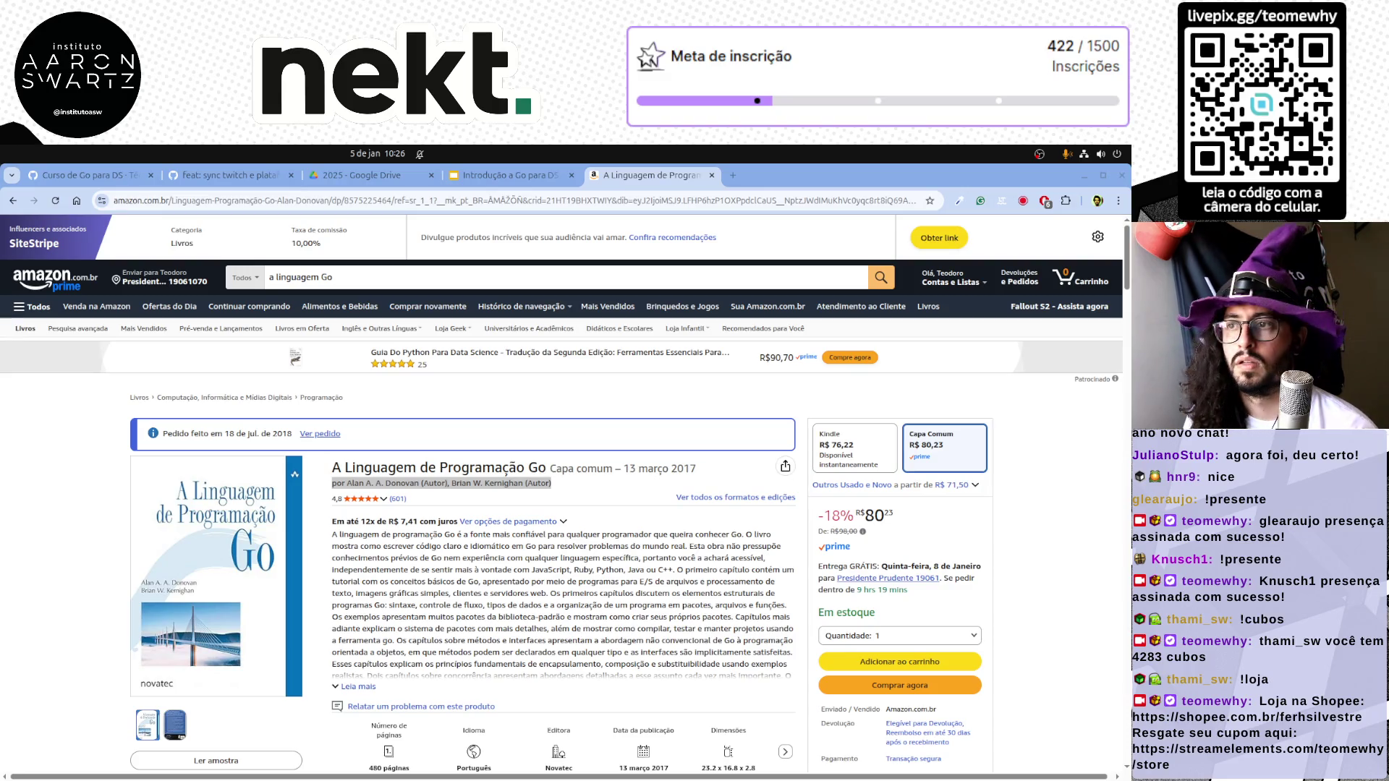
{"action": "key", "text": "ctrl+Page_Up"}
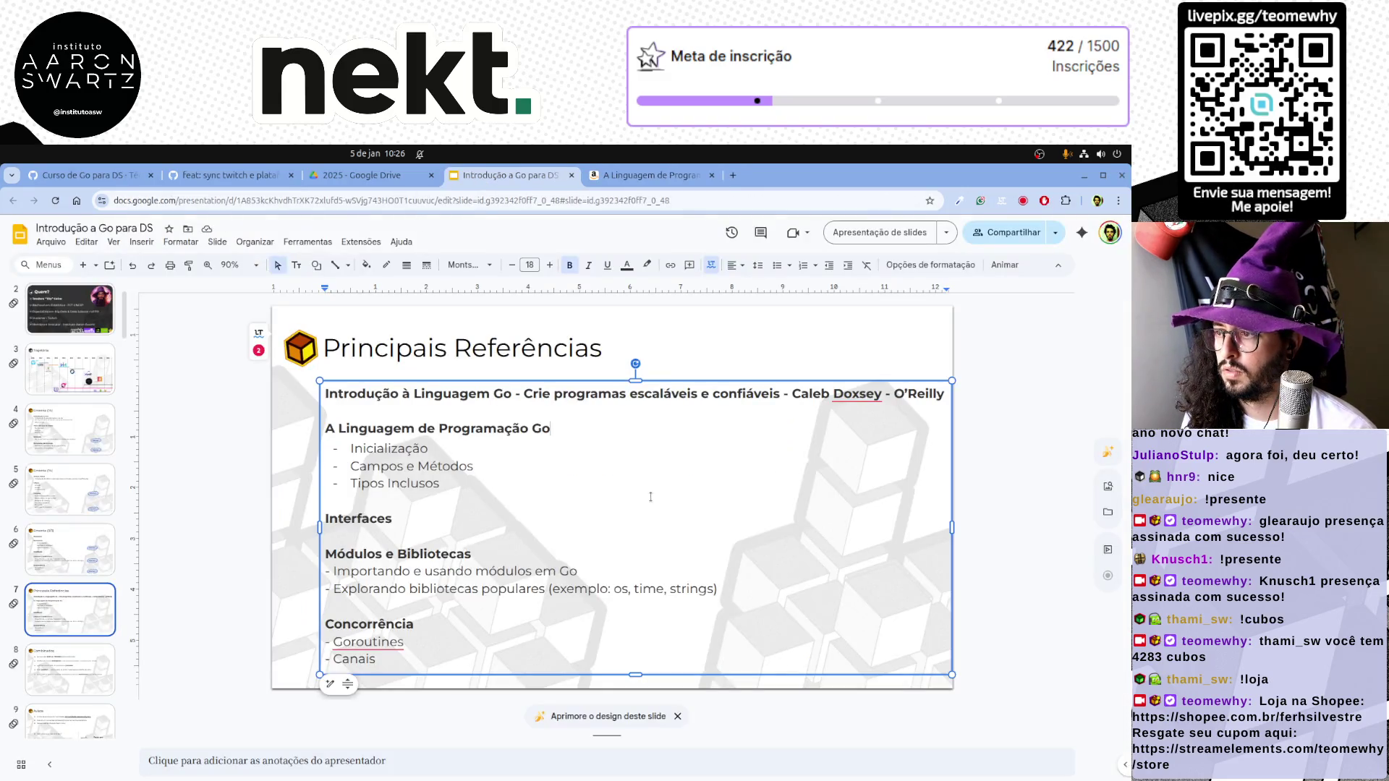
Paste the byline and trim it to authors Alan A. A. Donovan and Brian W. Kernighan
{"action": "key", "text": "ctrl+v"}
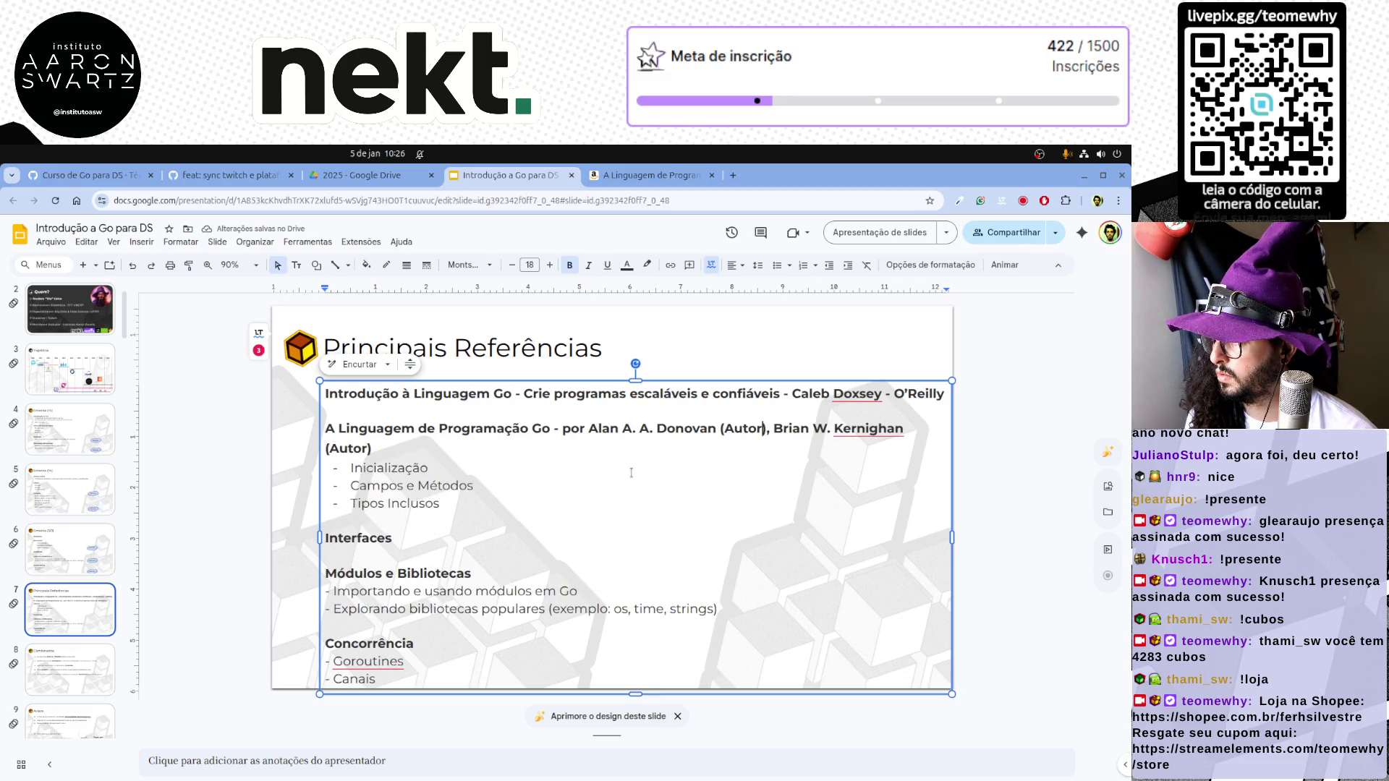
{"action": "key", "text": "ctrl+shift+Left"}
{"action": "key", "text": "BackSpace"}
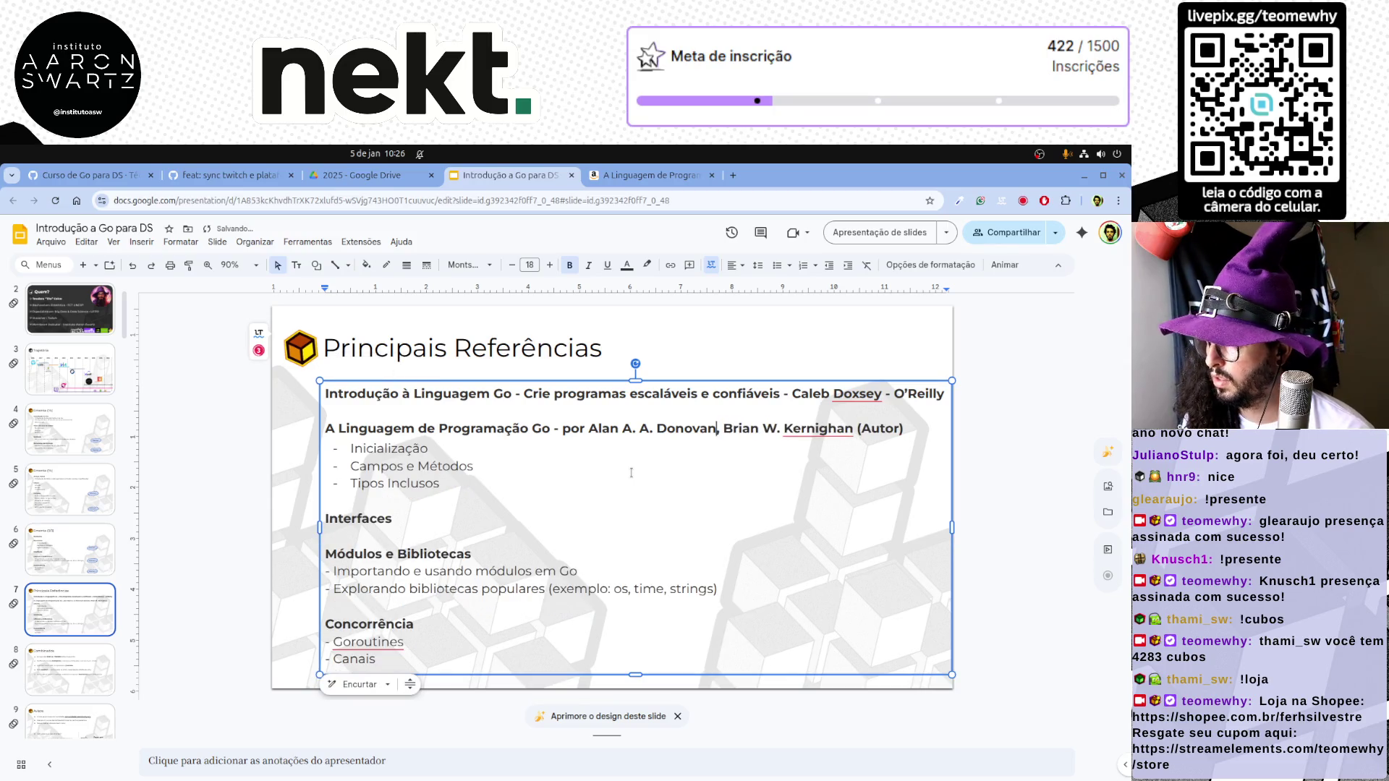
{"action": "key", "text": "ctrl+Left"}
{"action": "key", "text": "ctrl+Left"}
{"action": "key", "text": "ctrl+shift+Left"}
{"action": "key", "text": "BackSpace"}
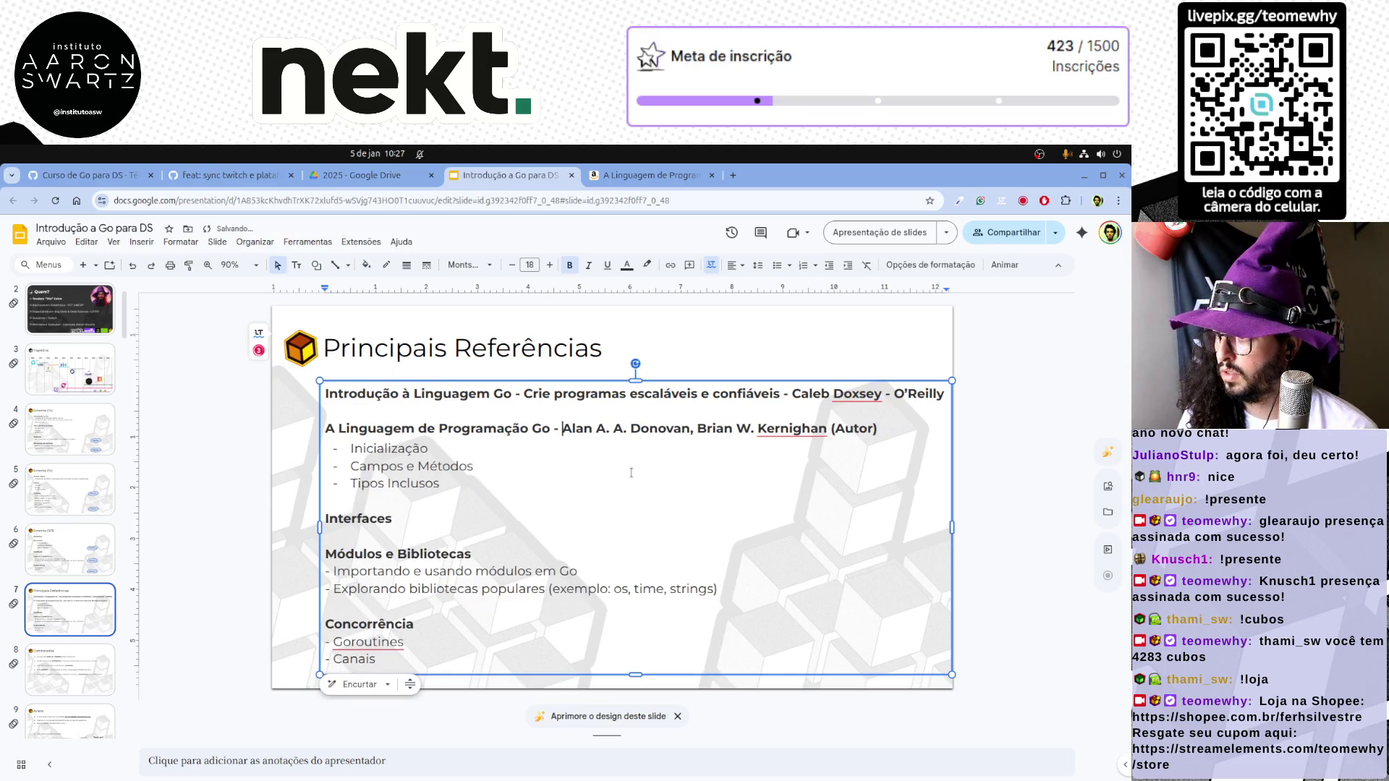
{"action": "key", "text": "End"}
{"action": "key", "text": "ctrl+shift+Left"}
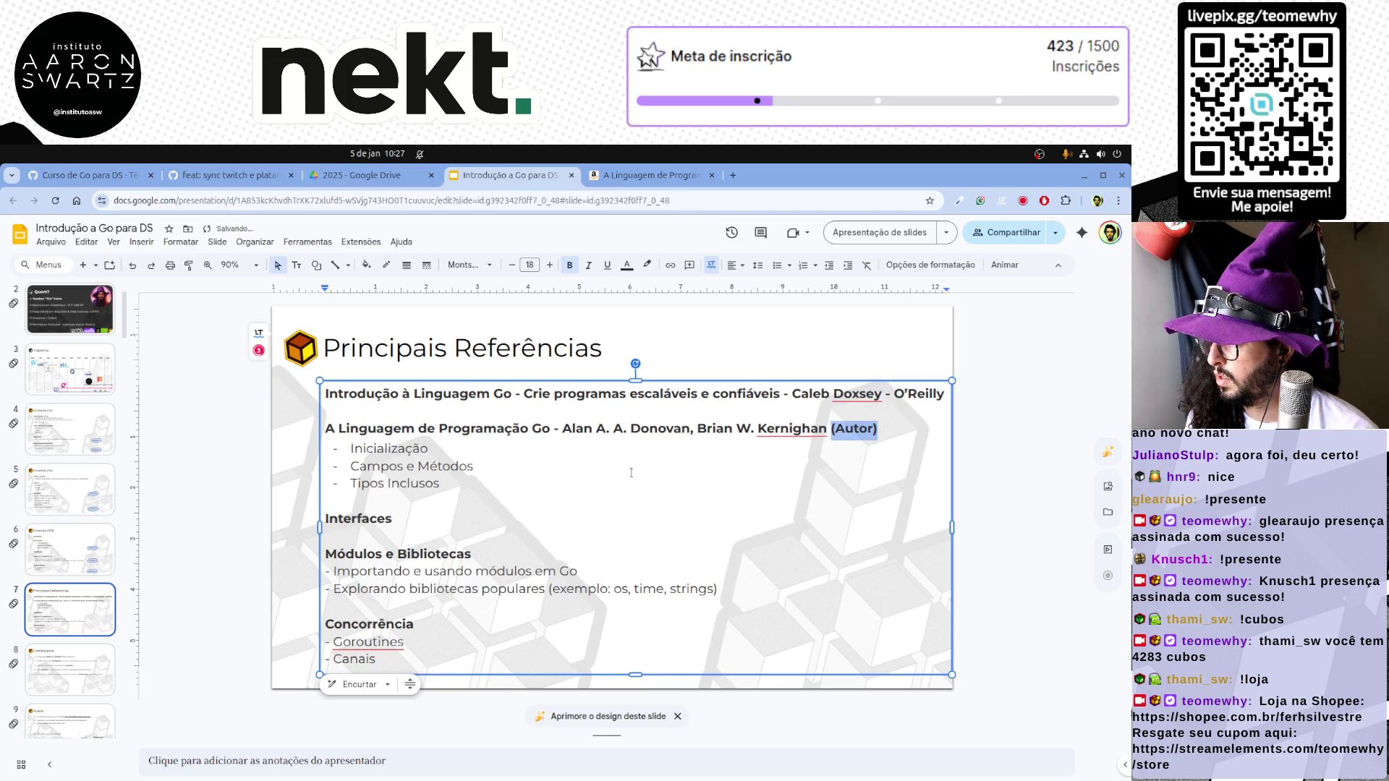
{"action": "key", "text": "BackSpace"}
Delete the leftover topic outline below the references and shift the text box left
{"action": "key", "text": "shift+End"}
{"action": "key", "text": "ctrl+shift+End"}
{"action": "key", "text": "BackSpace"}
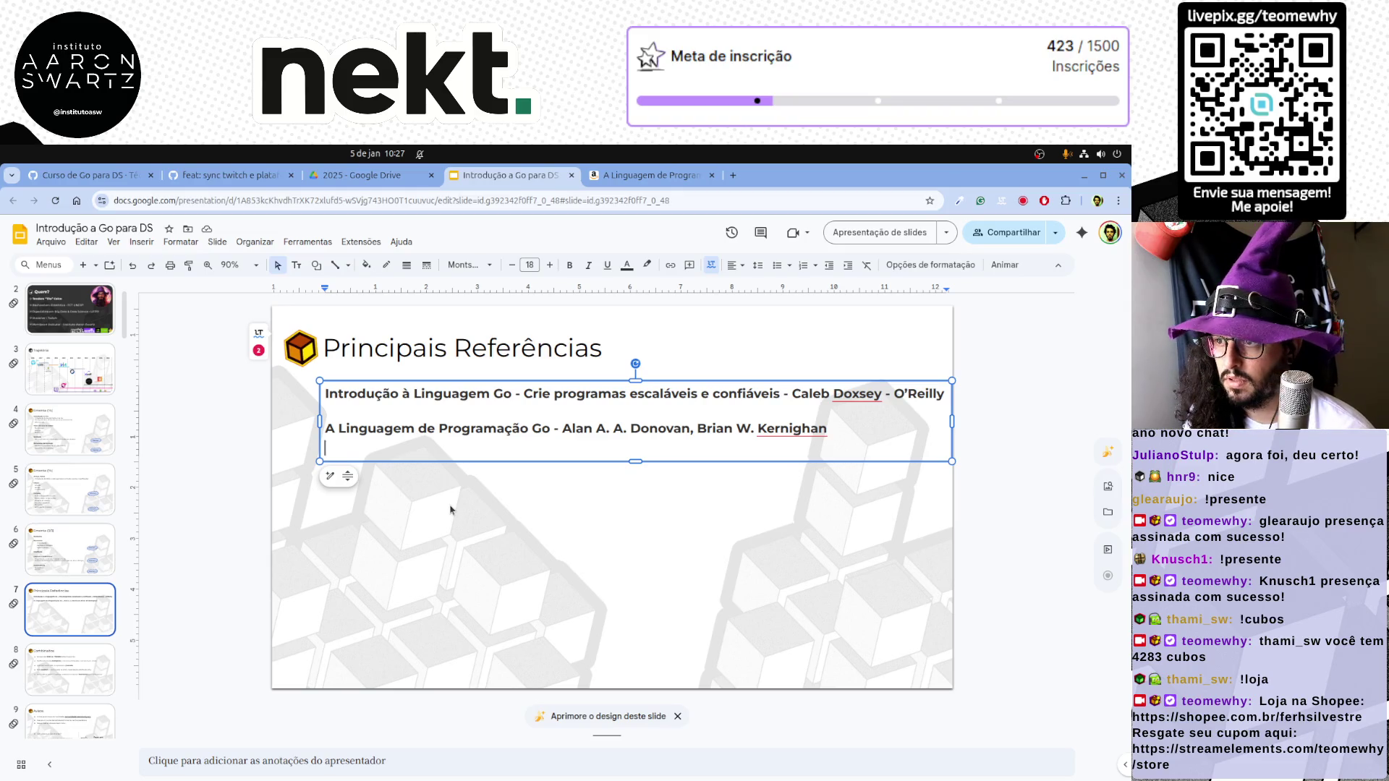
{"action": "left_click", "coordinate": [604, 418]}
{"action": "left_click_drag", "start_coordinate": [885, 463], "coordinate": [851, 476]}
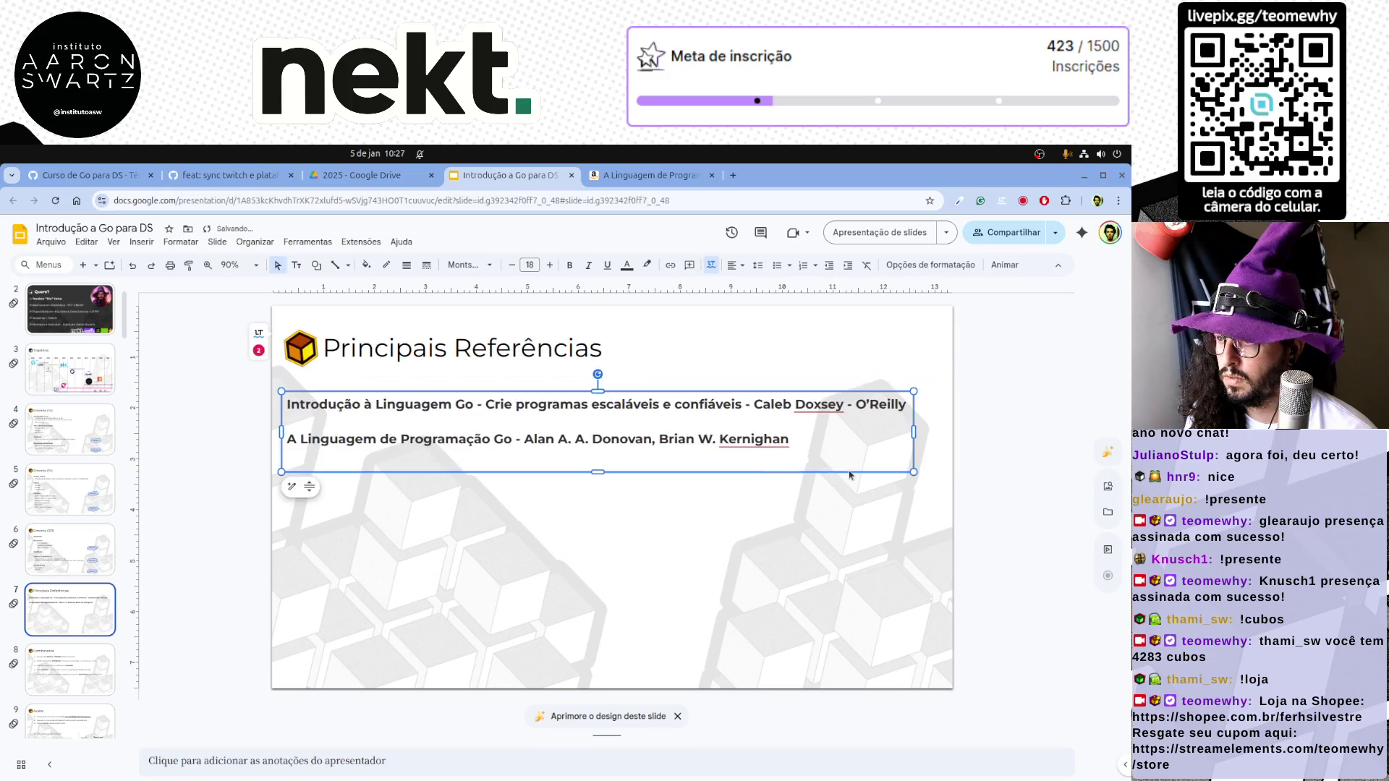
{"action": "left_click", "coordinate": [678, 459]}
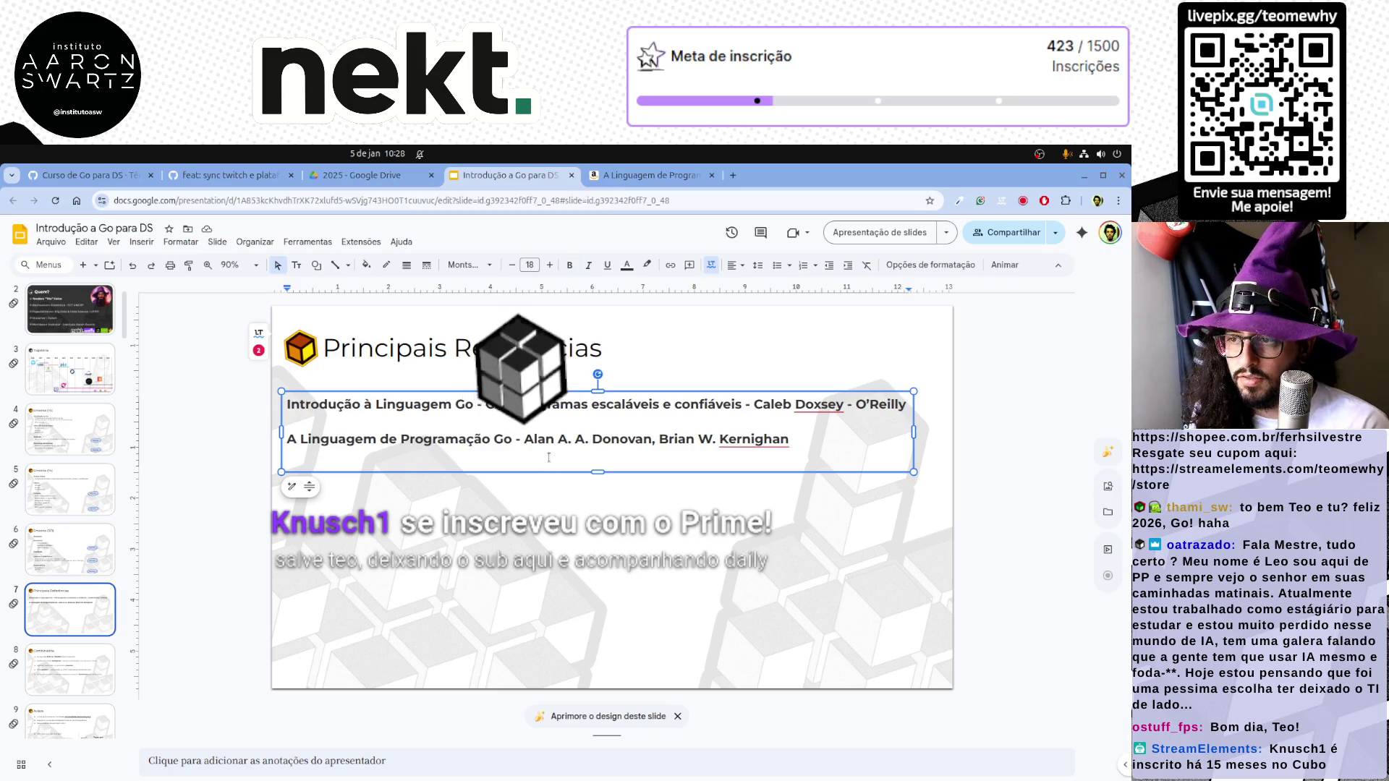
Start an empty line beneath the two references and open a new browser tab
{"action": "key", "text": "Return"}
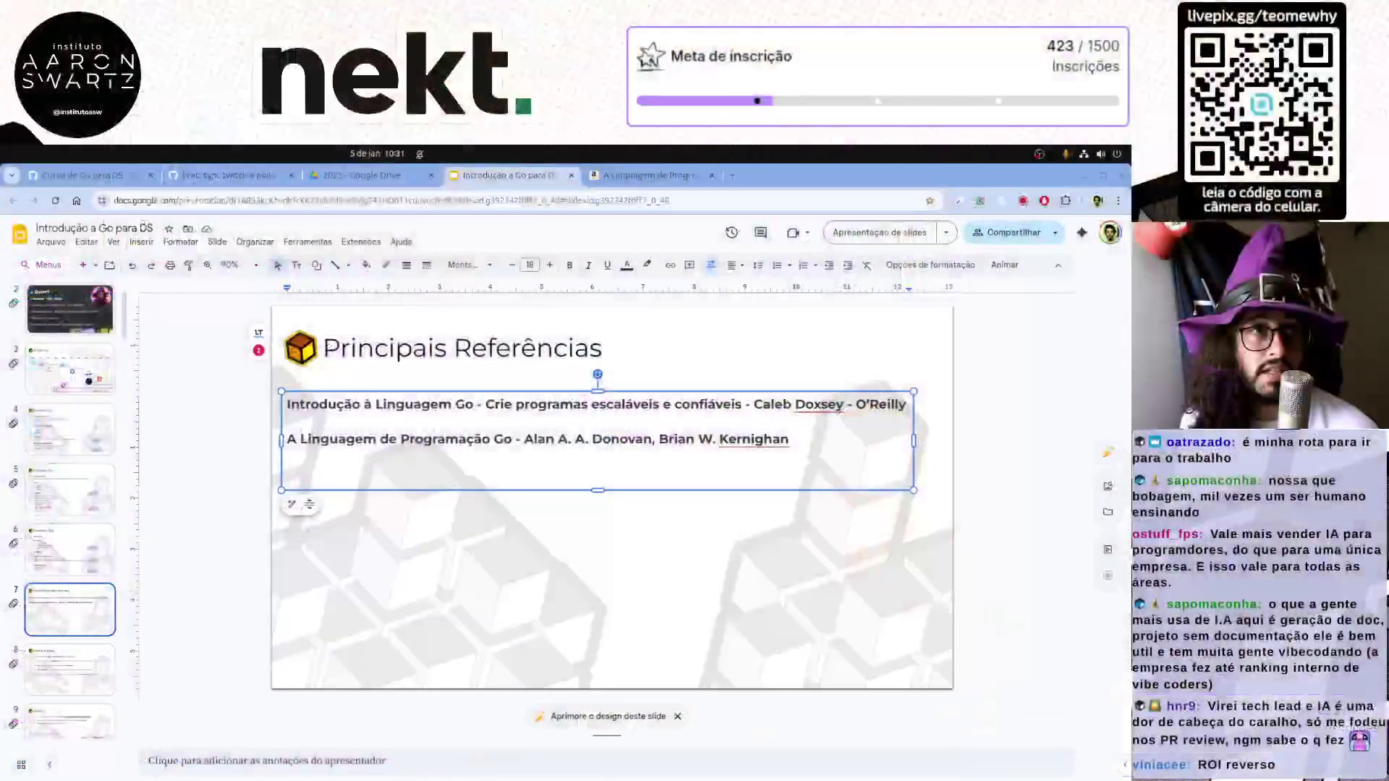
{"action": "left_click", "coordinate": [730, 175]}
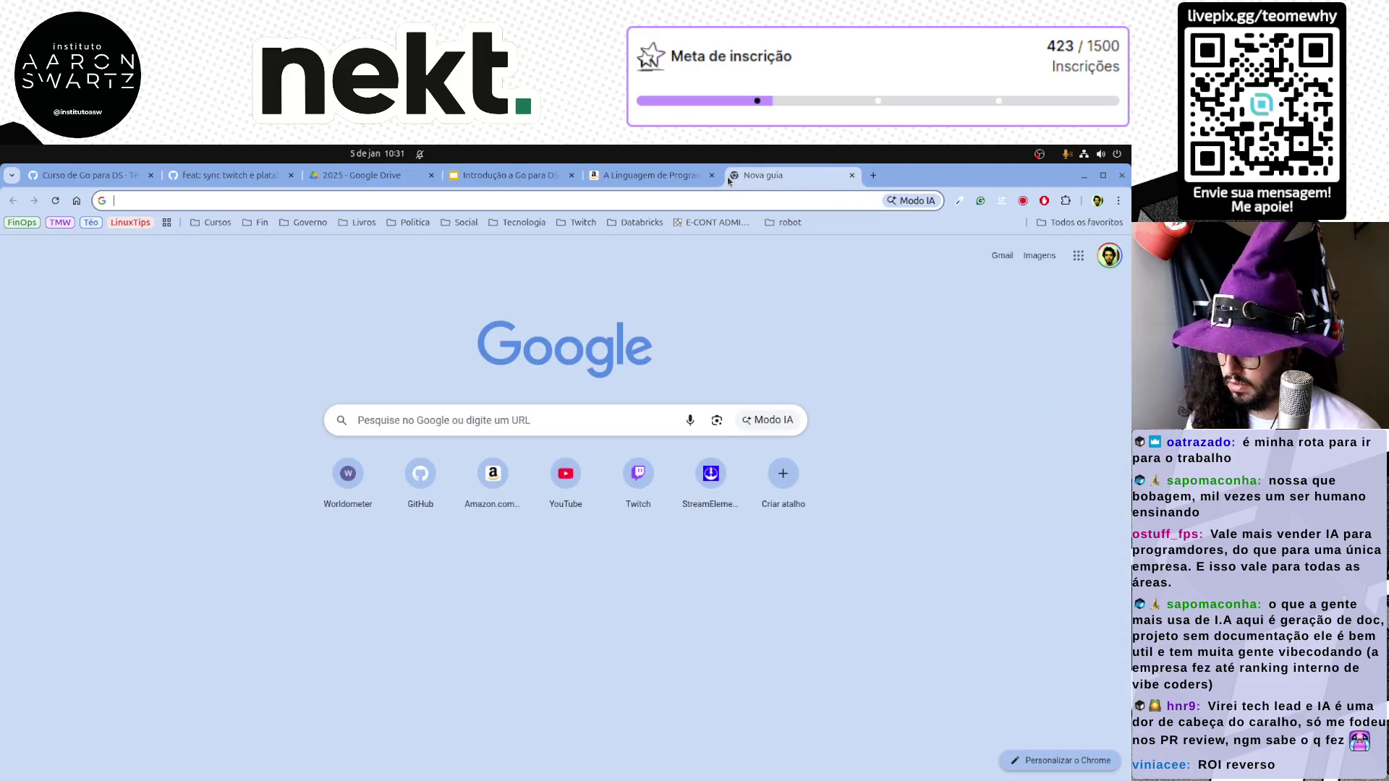
{"action": "type", "text": "go pla"}
Open go.dev/play from a 'go playground' search, copy its URL and switch to the Amazon tab
{"action": "key", "text": "Down"}
{"action": "key", "text": "Return"}
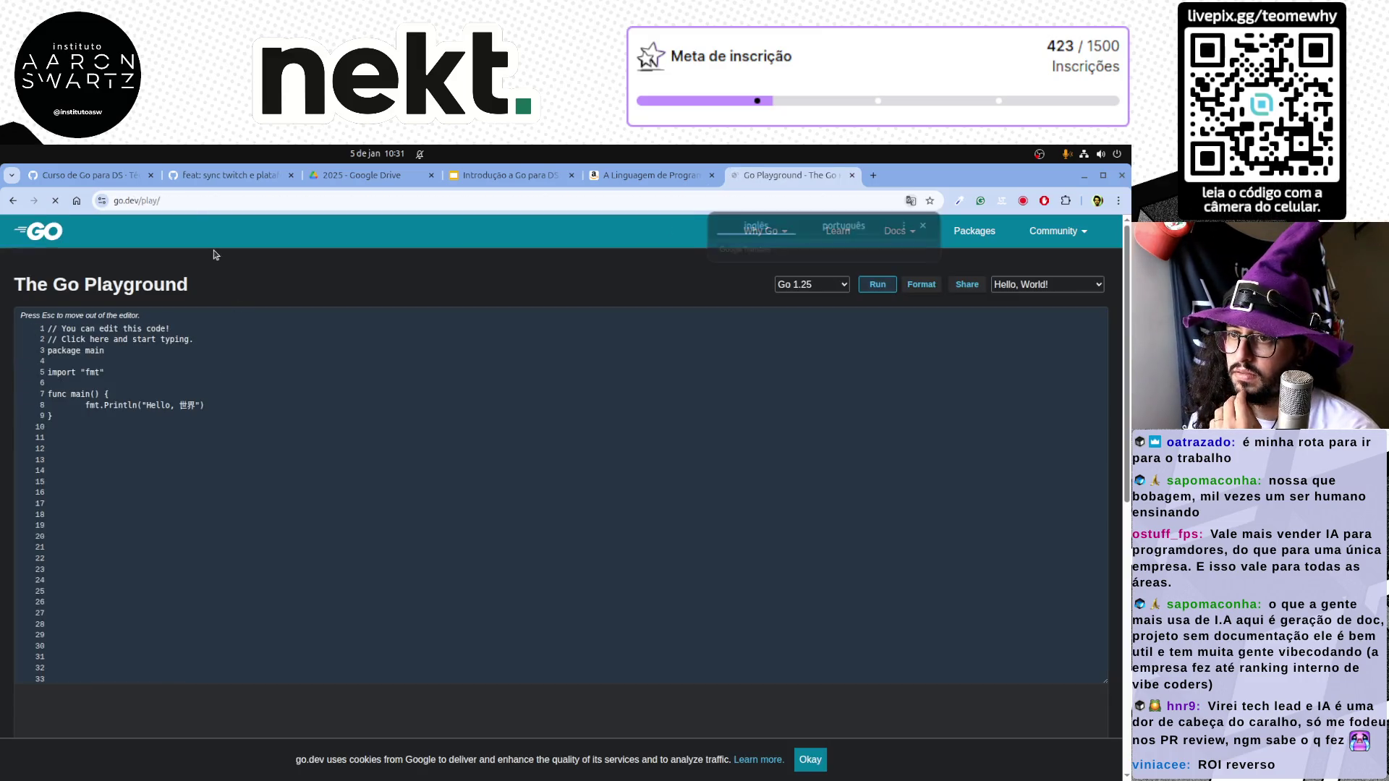
{"action": "left_click", "coordinate": [189, 199]}
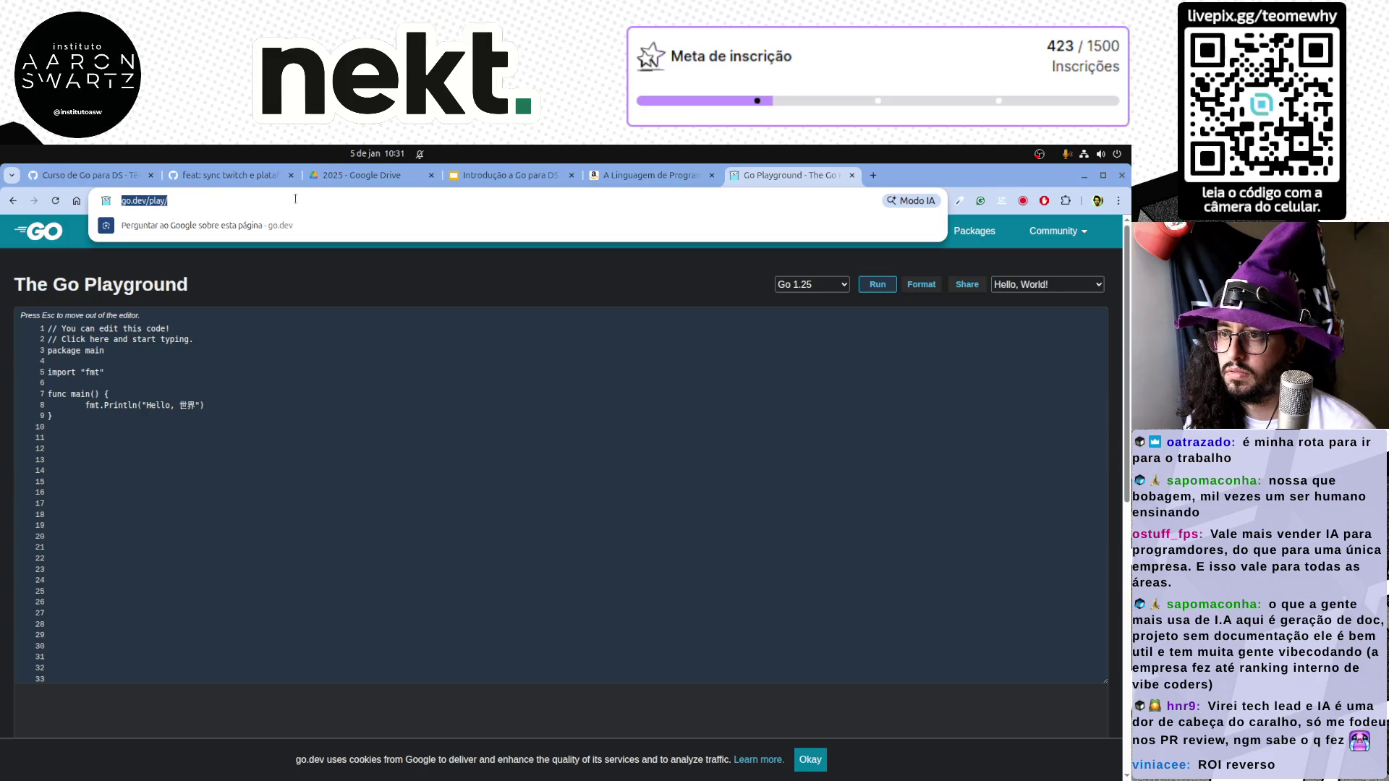
{"action": "left_click", "coordinate": [695, 178]}
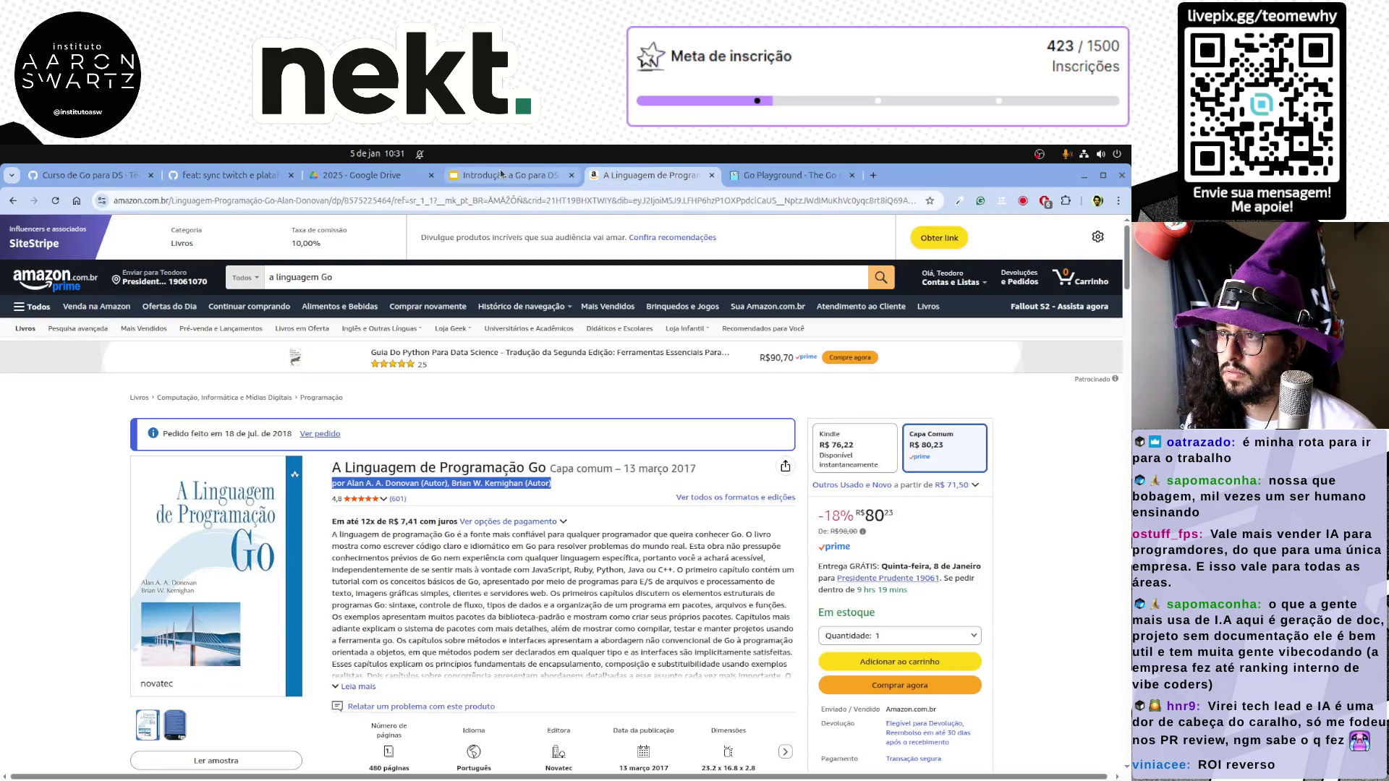
Back in the deck, make the new Go Playground line bold with Paint format
{"action": "left_click", "coordinate": [478, 175]}
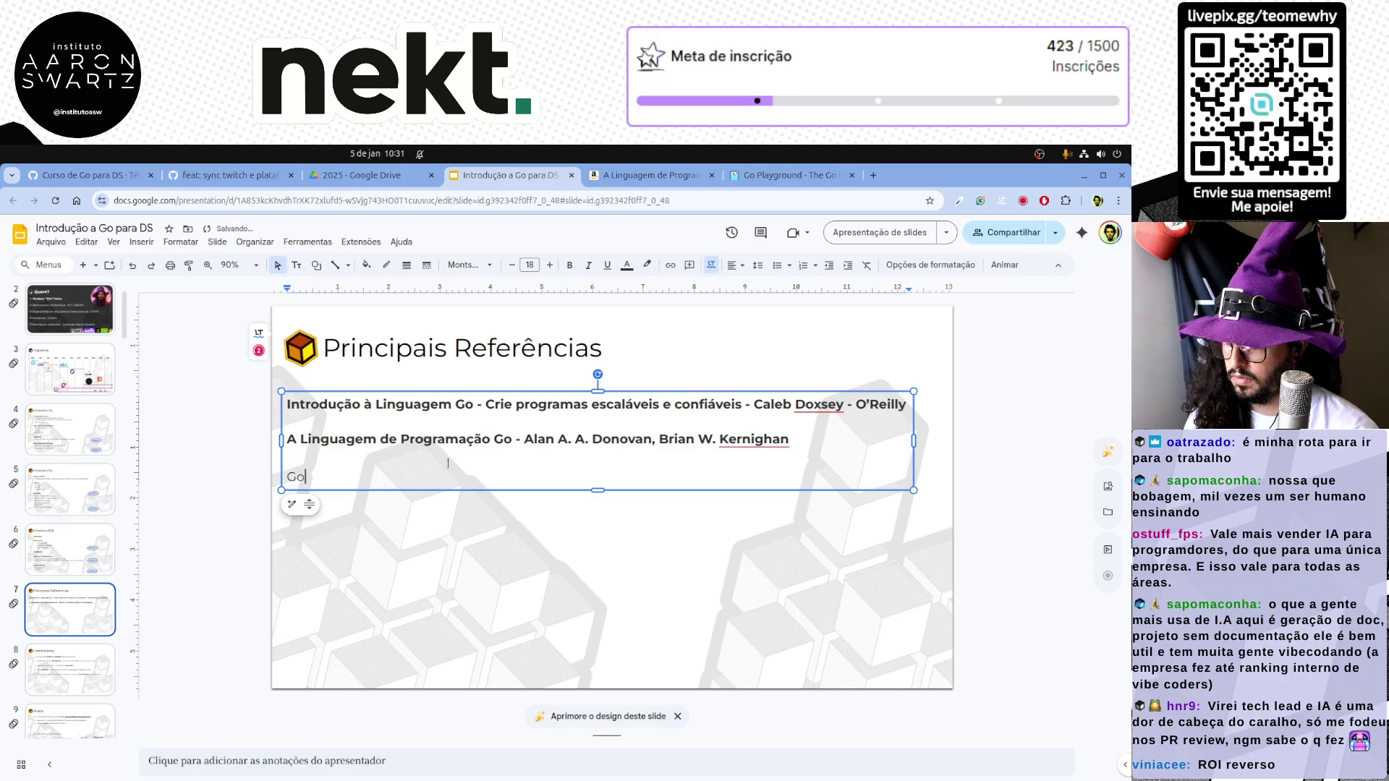
{"action": "type", "text": " Playground: https://go.dev/play/"}
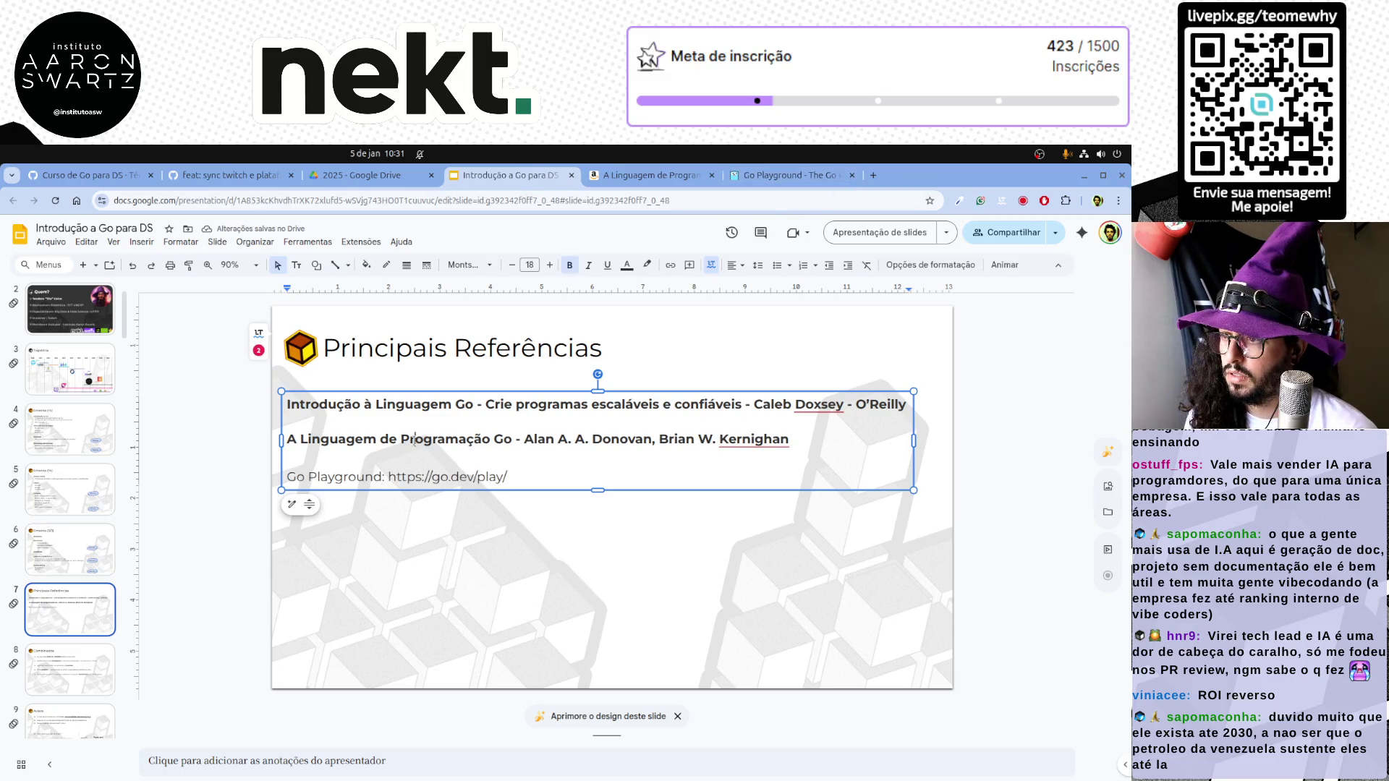
{"action": "left_click", "coordinate": [189, 265]}
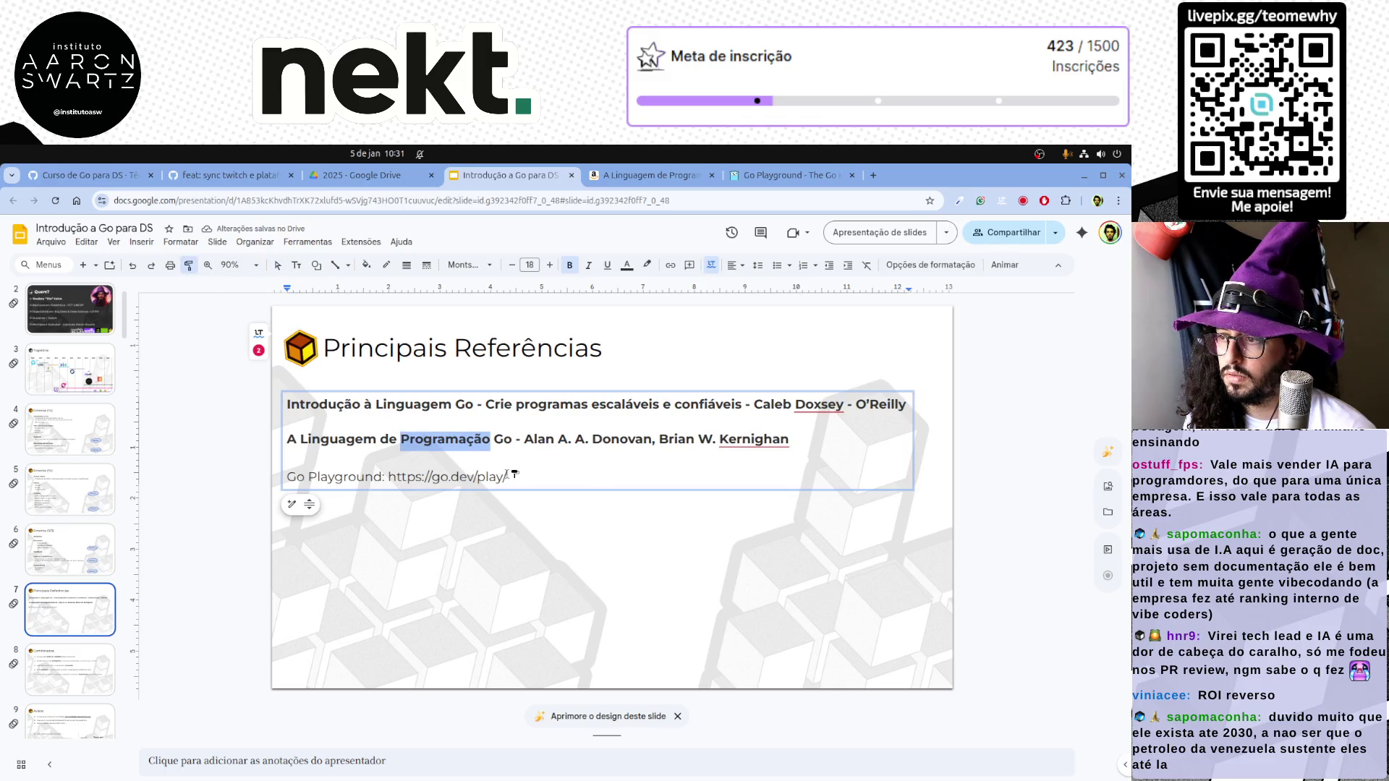
{"action": "left_click_drag", "start_coordinate": [506, 475], "coordinate": [286, 478]}
{"action": "left_click", "coordinate": [610, 471]}
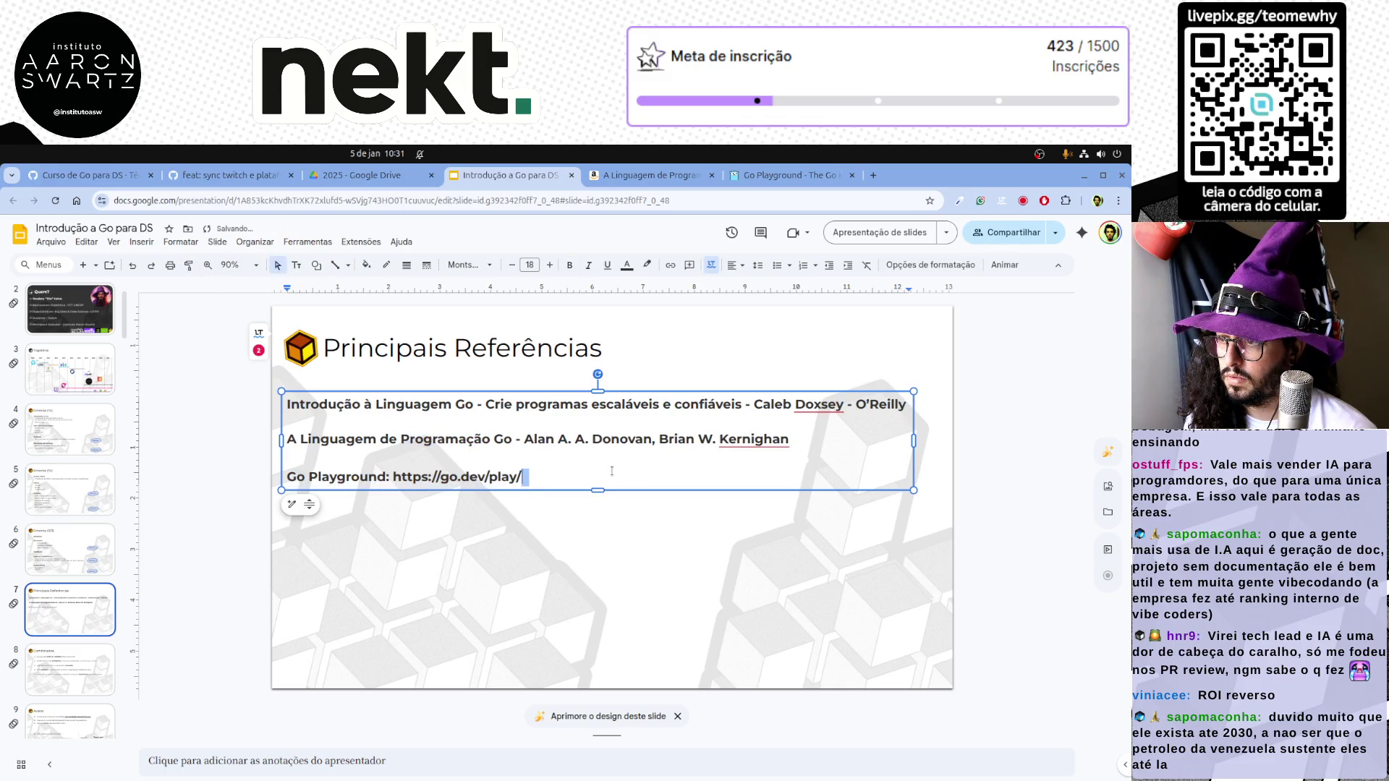
{"action": "left_click_drag", "start_coordinate": [396, 476], "coordinate": [512, 478]}
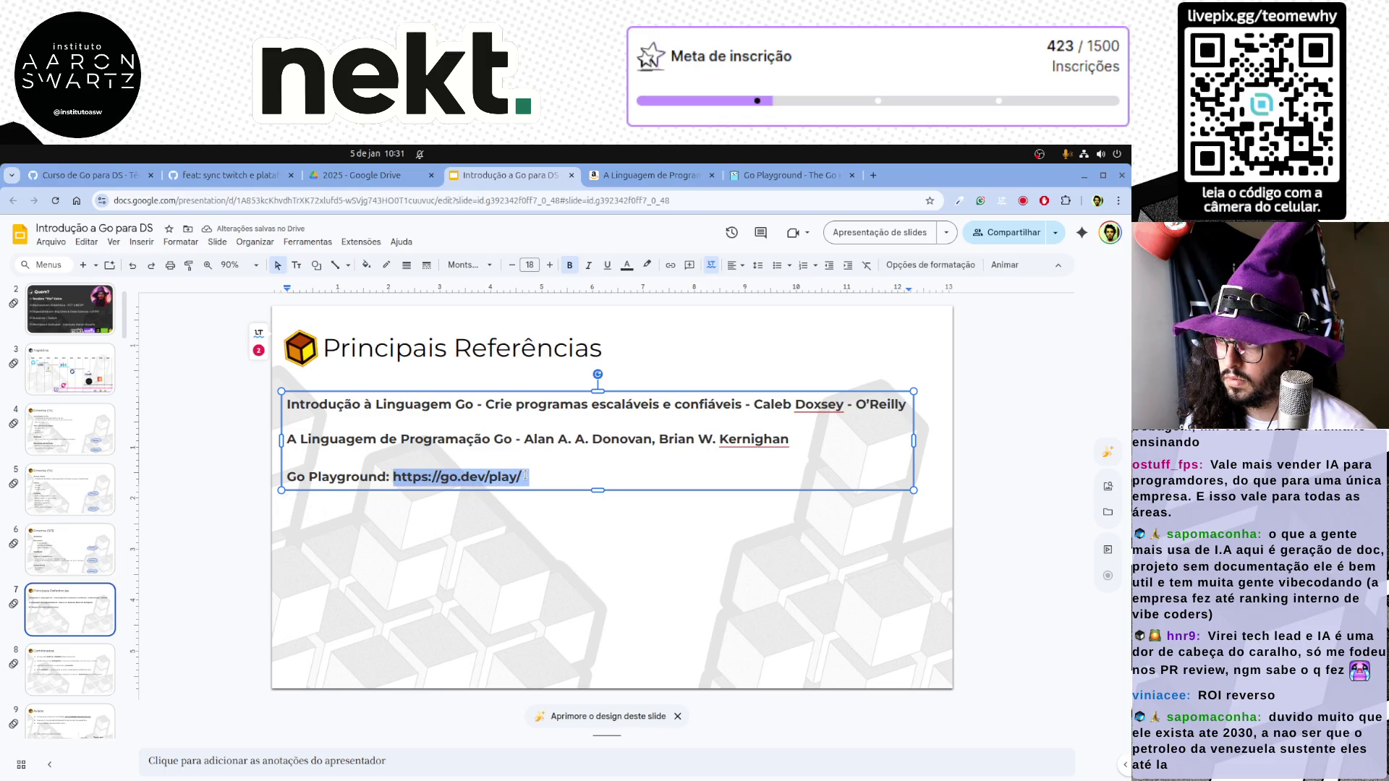
{"action": "left_click", "coordinate": [671, 266]}
{"action": "left_click", "coordinate": [236, 561]}
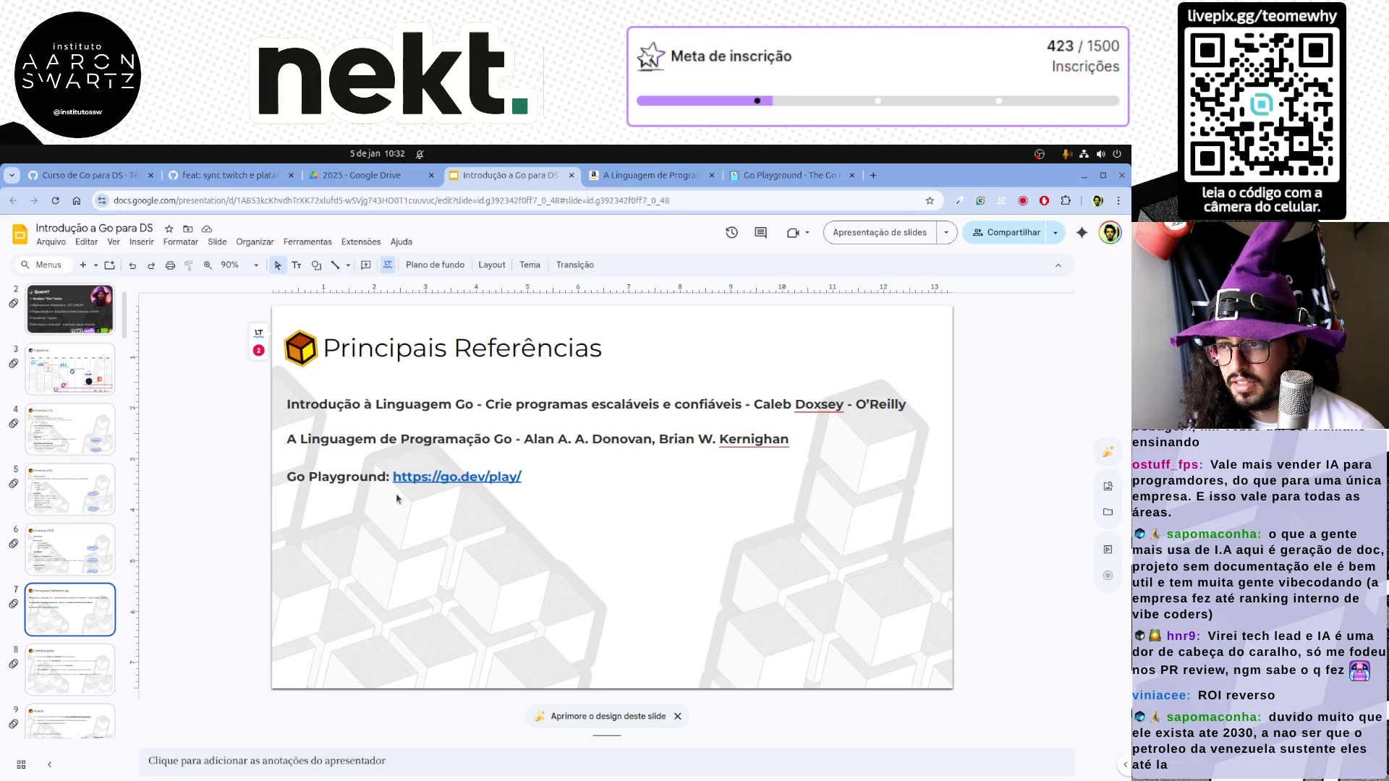
{"action": "left_click", "coordinate": [639, 486]}
Drag the references text box lower on the slide, leaving more room under the title
{"action": "left_click_drag", "start_coordinate": [639, 486], "coordinate": [643, 561]}
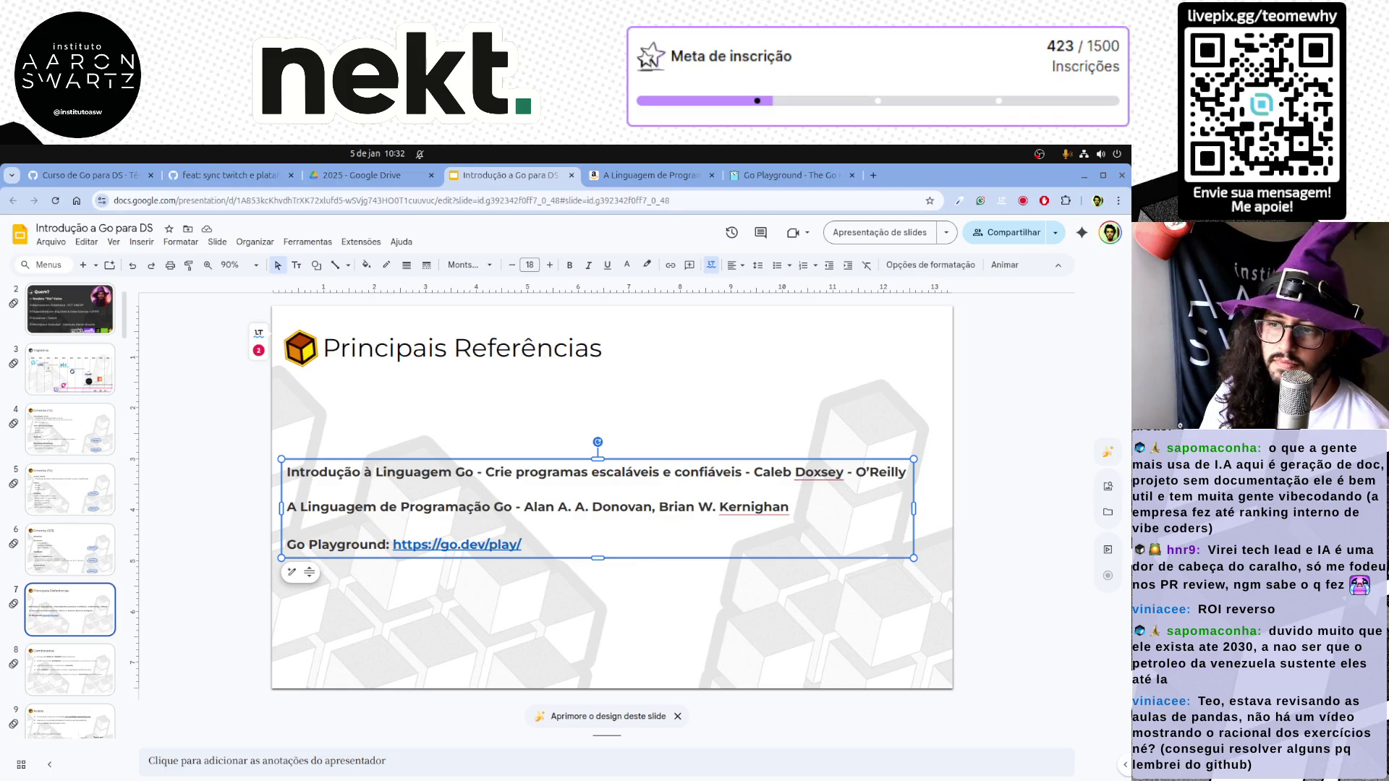
{"action": "left_click", "coordinate": [501, 416]}
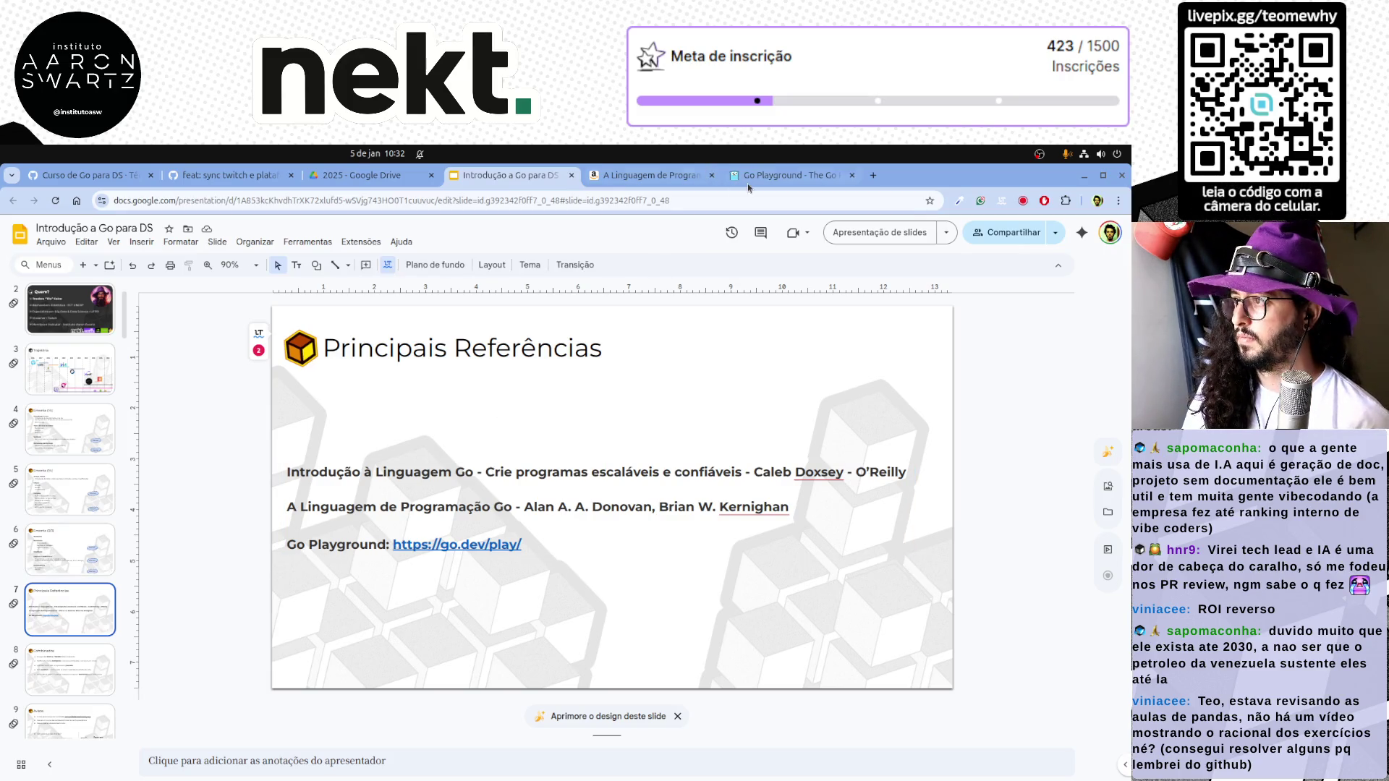
Copy SiteStripe's amzn.to short link for A Linguagem de Programação Go and return to the deck
{"action": "left_click", "coordinate": [803, 175]}
{"action": "left_click", "coordinate": [662, 178]}
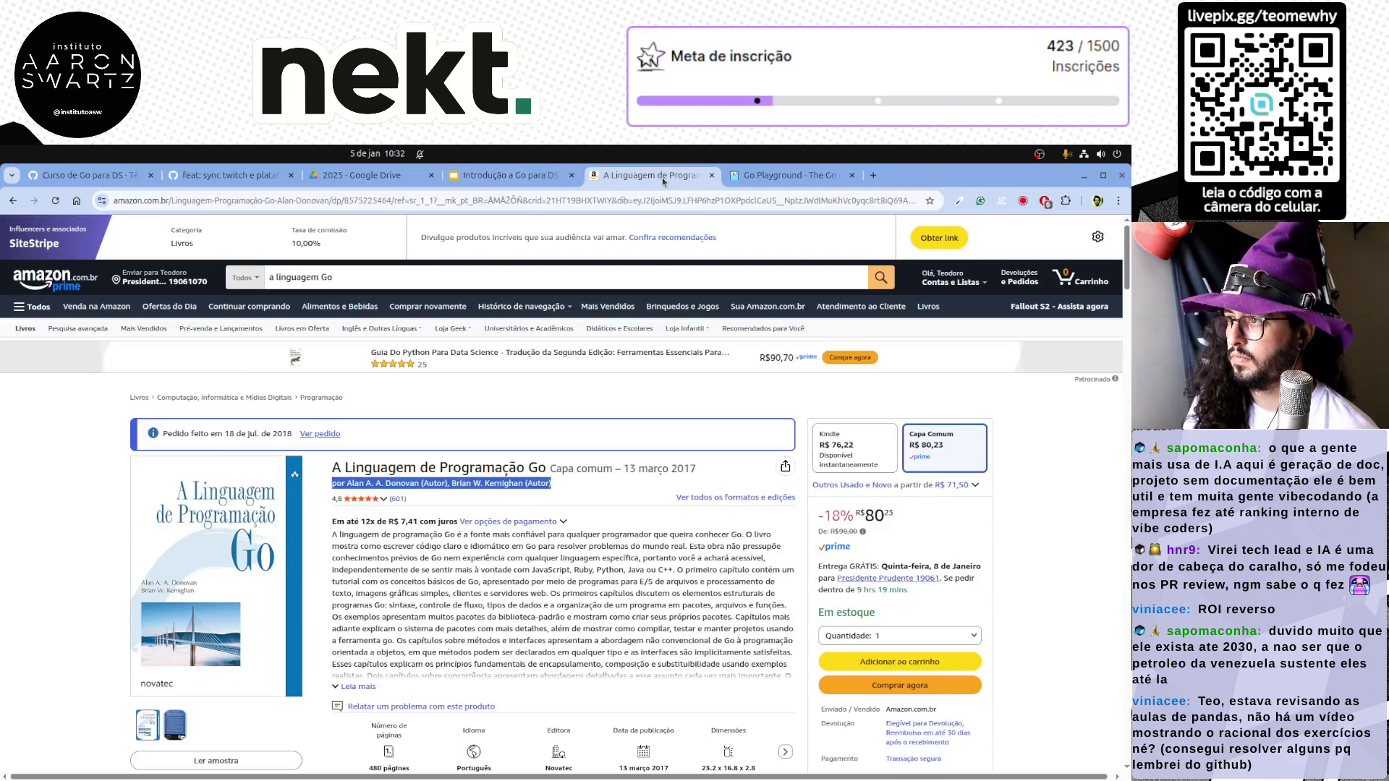
{"action": "left_click", "coordinate": [947, 238]}
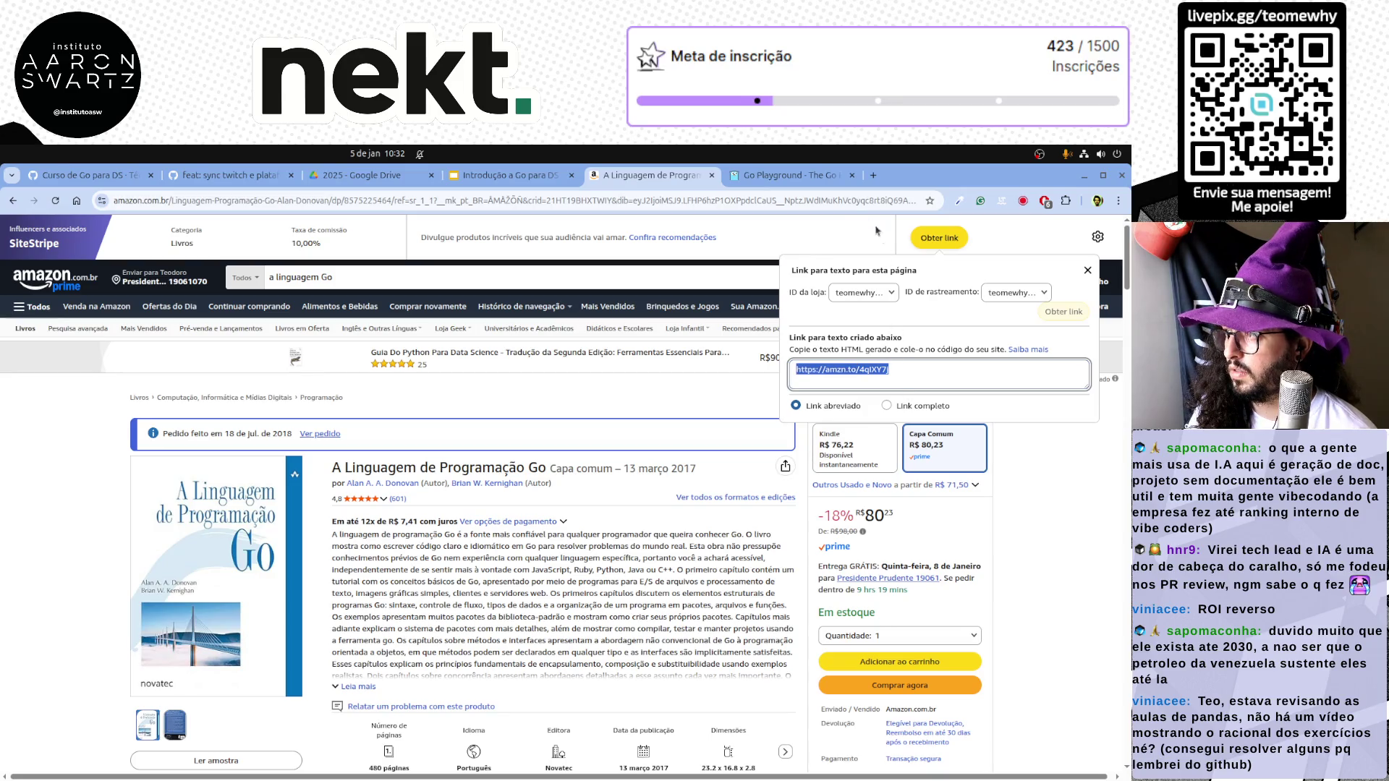
{"action": "left_click", "coordinate": [511, 175]}
{"action": "triple_click", "coordinate": [438, 505]}
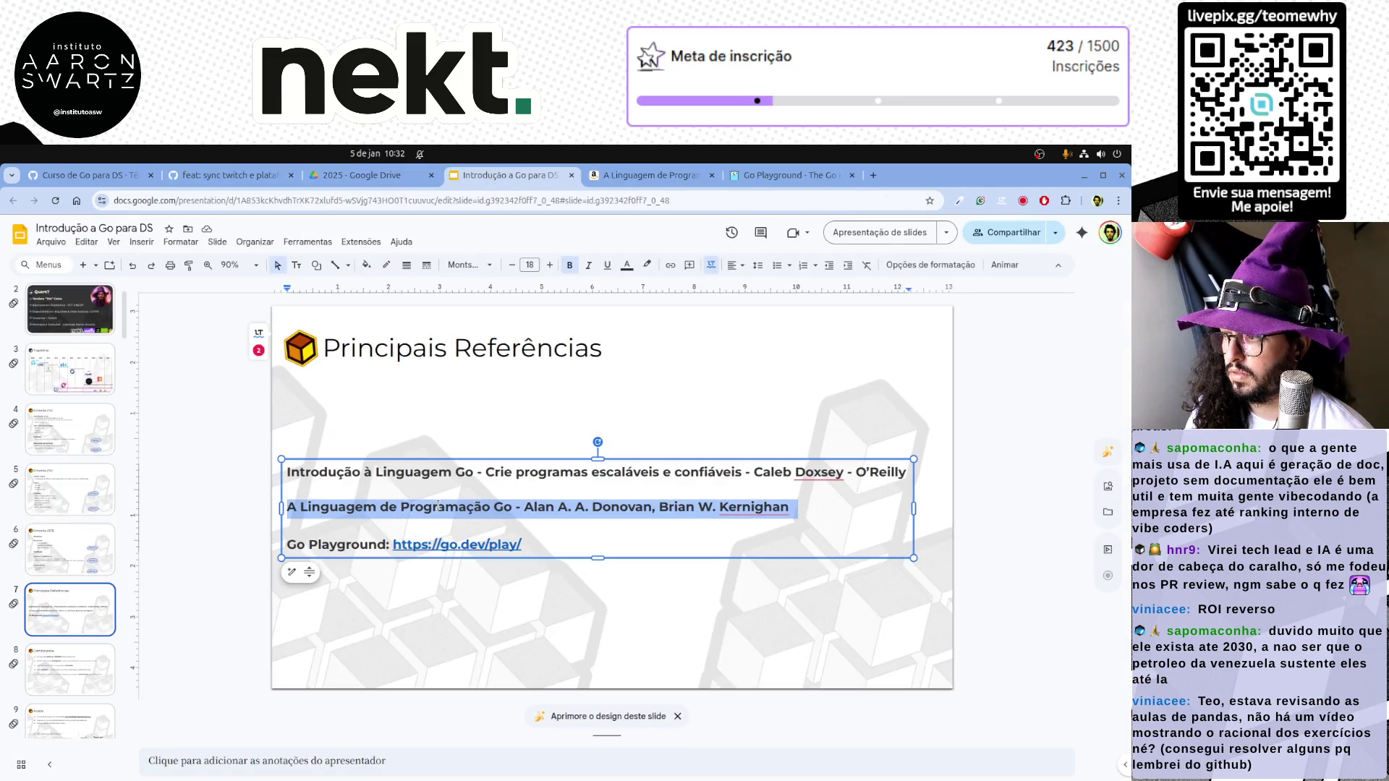
Link the second reference line to the pasted Amazon short link
{"action": "left_click", "coordinate": [670, 266]}
{"action": "type", "text": "https://amzn.to/4qlXY7j"}
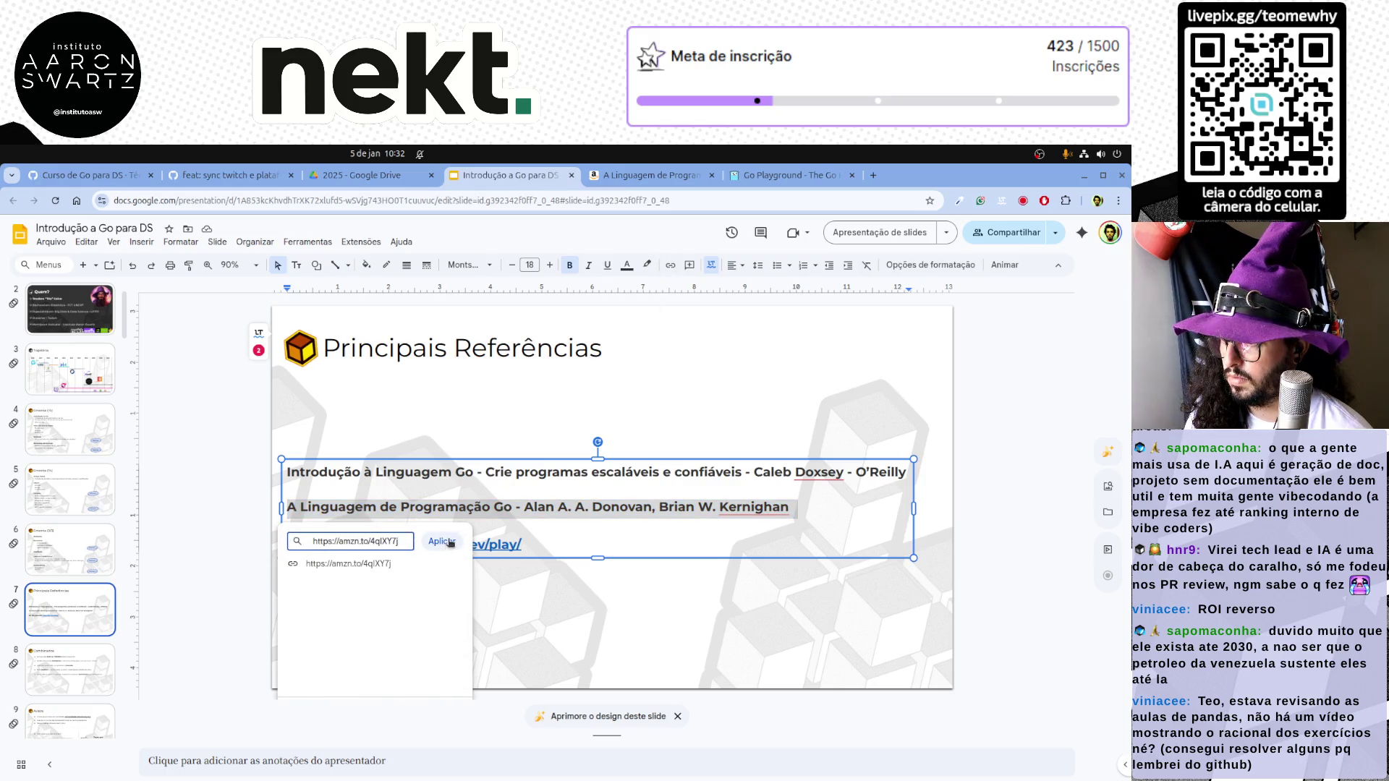
{"action": "left_click", "coordinate": [450, 544]}
{"action": "left_click", "coordinate": [181, 564]}
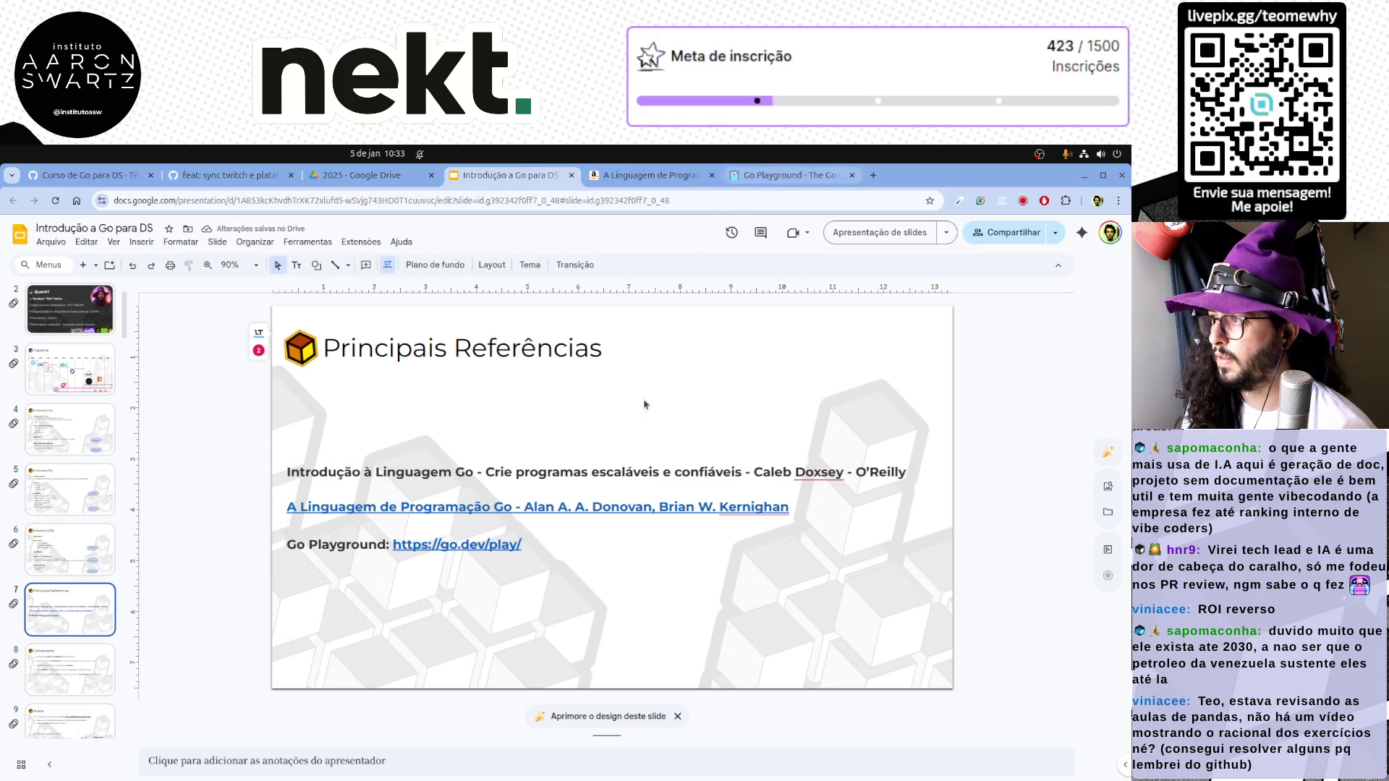
Search Amazon for 'a linguagem Go' and copy a short link for Doxsey's Introdução à Linguagem Go
{"action": "left_click", "coordinate": [643, 177]}
{"action": "left_click", "coordinate": [447, 280]}
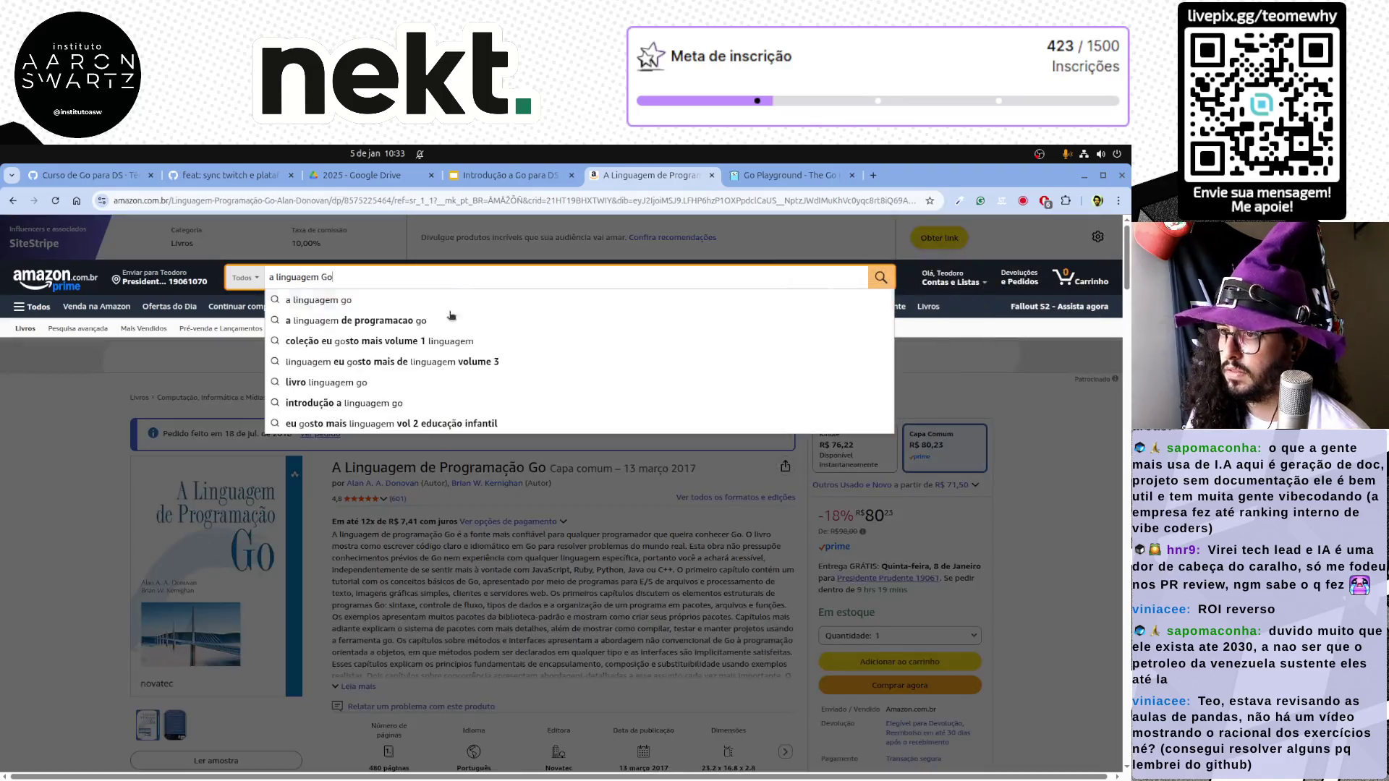
{"action": "key", "text": "Return"}
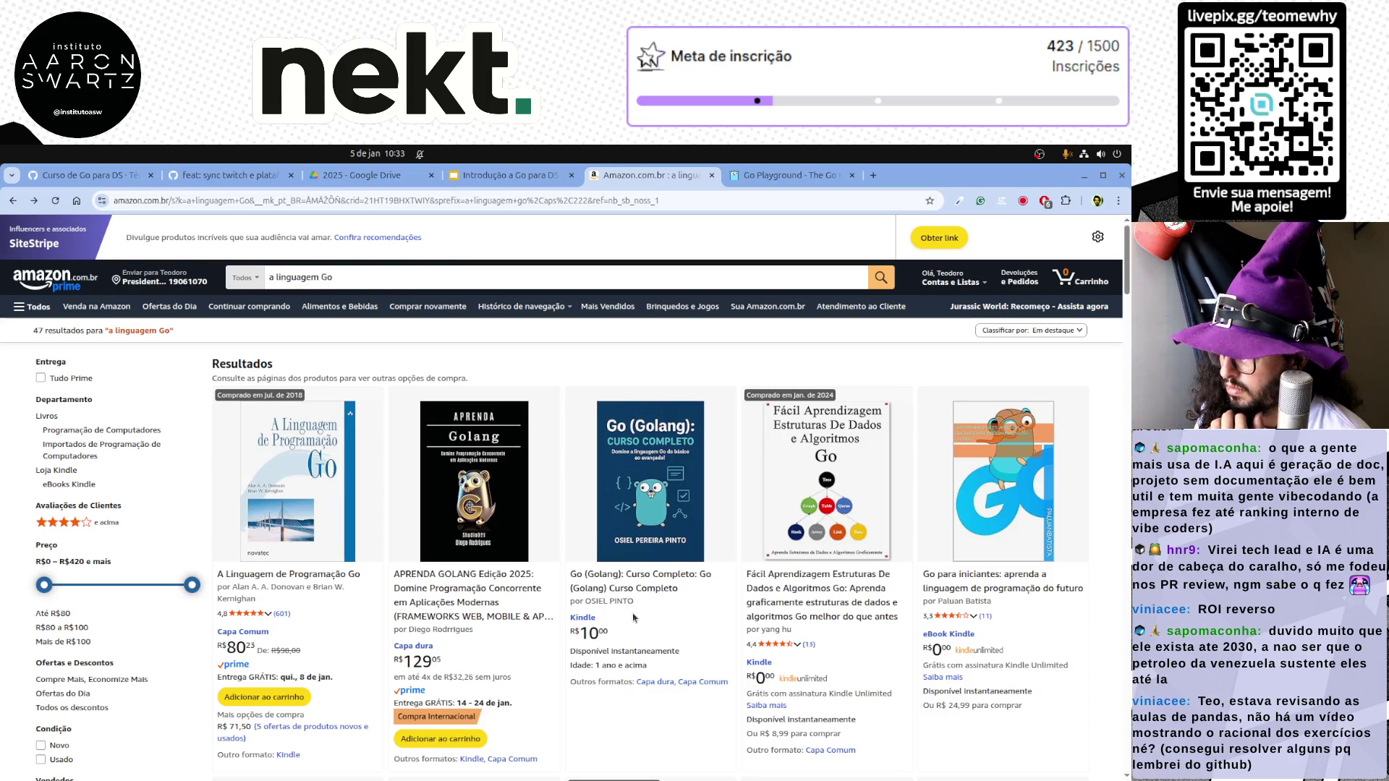
{"action": "scroll", "coordinate": [635, 617], "scroll_direction": "down", "scroll_amount": 3}
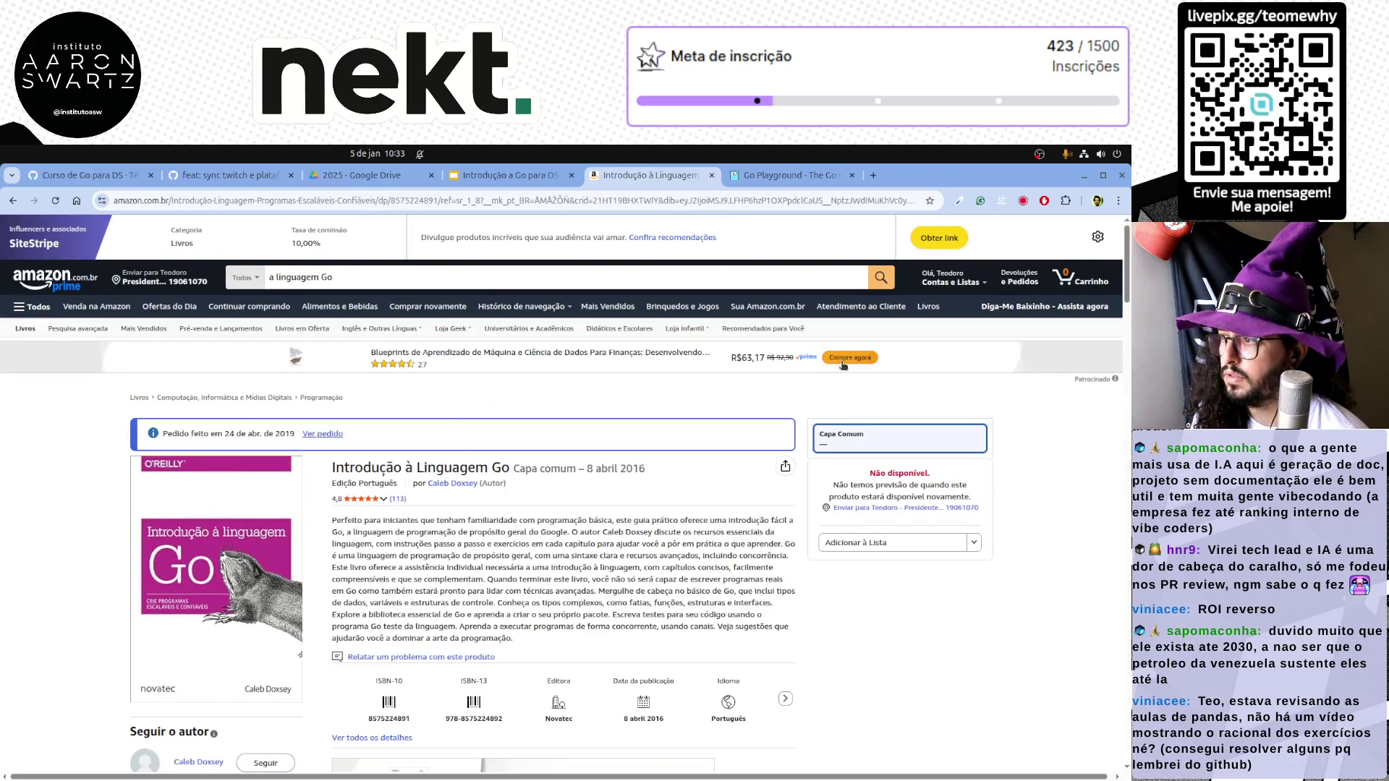
{"action": "left_click", "coordinate": [945, 246]}
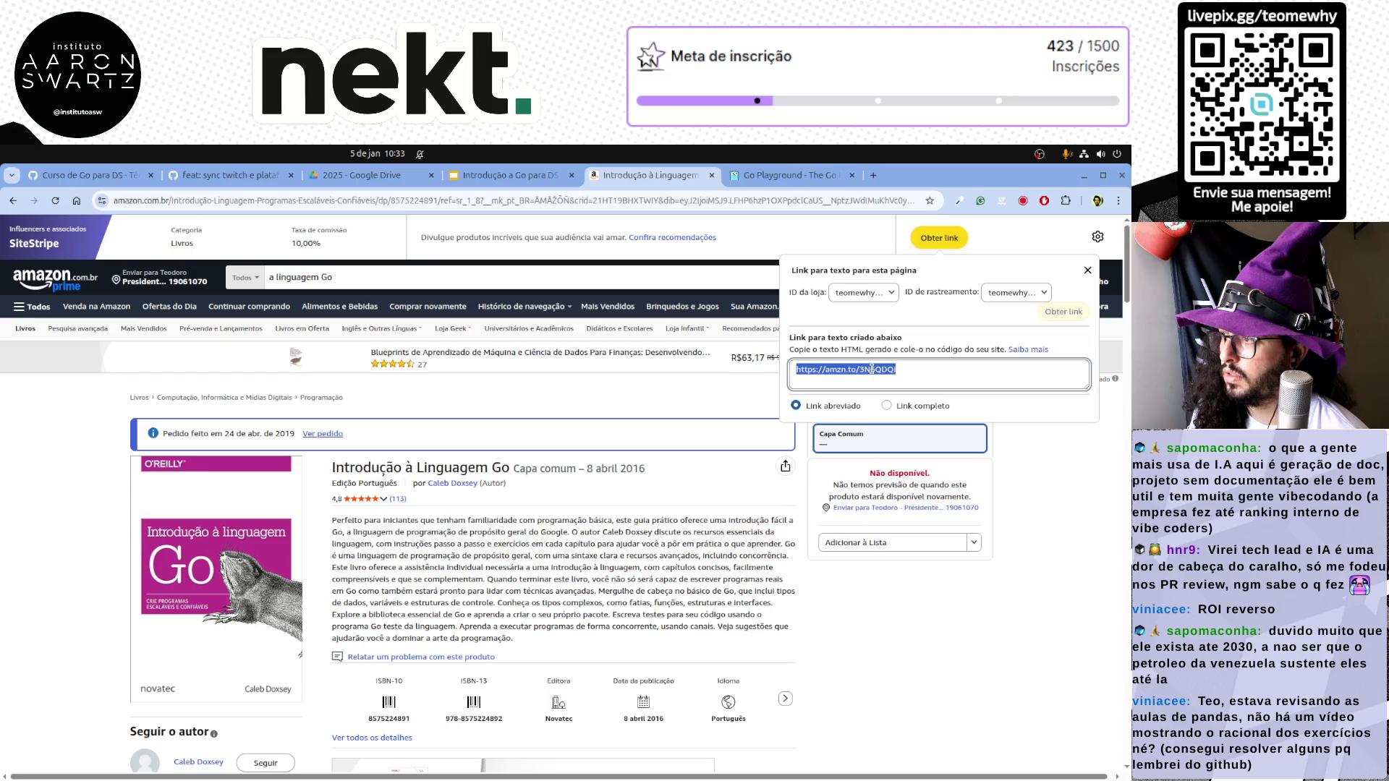
{"action": "left_click", "coordinate": [370, 174]}
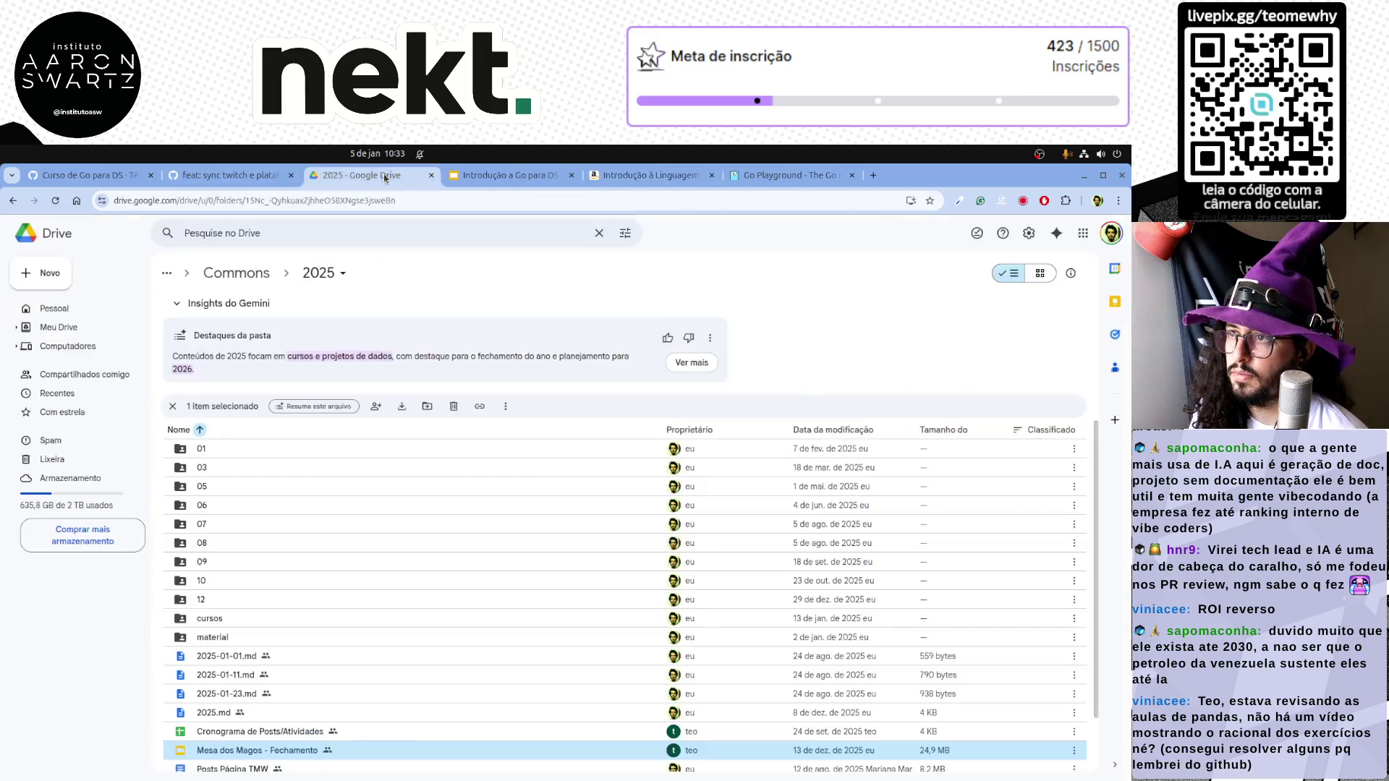
{"action": "left_click", "coordinate": [510, 175]}
Link the first reference, Introdução à Linguagem Go, to the pasted amzn.to short link
{"action": "triple_click", "coordinate": [455, 473]}
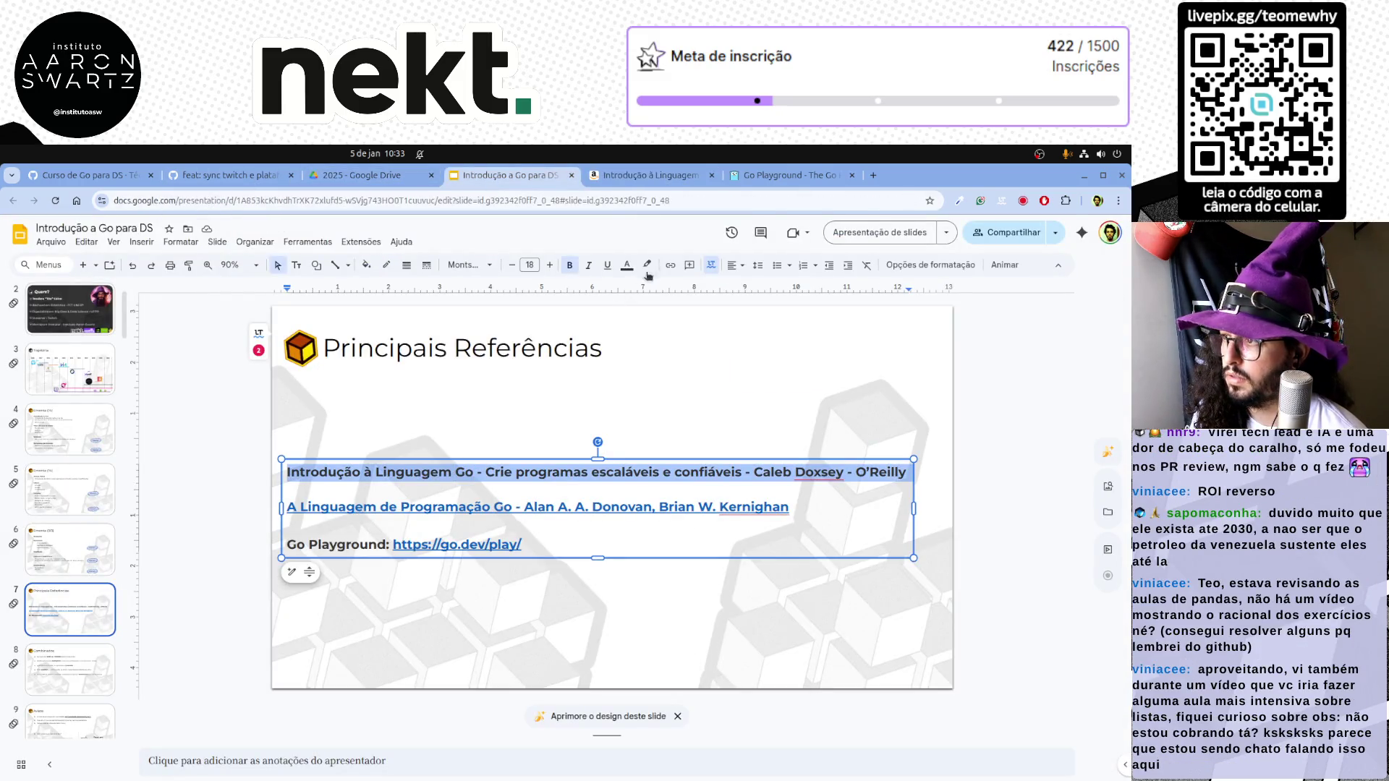
{"action": "left_click", "coordinate": [670, 266]}
{"action": "type", "text": "https://amzn.to/3N6QDQi"}
{"action": "left_click", "coordinate": [442, 508]}
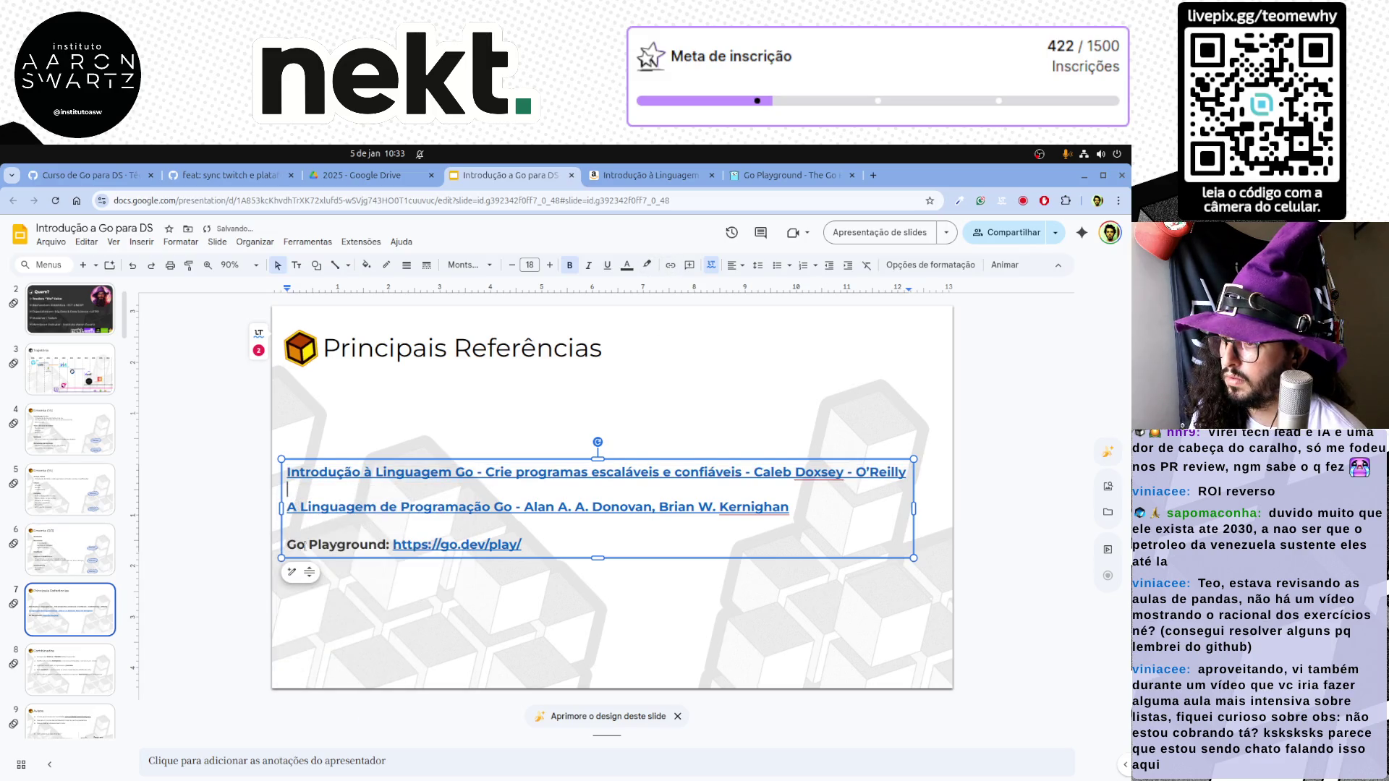
{"action": "left_click", "coordinate": [189, 571]}
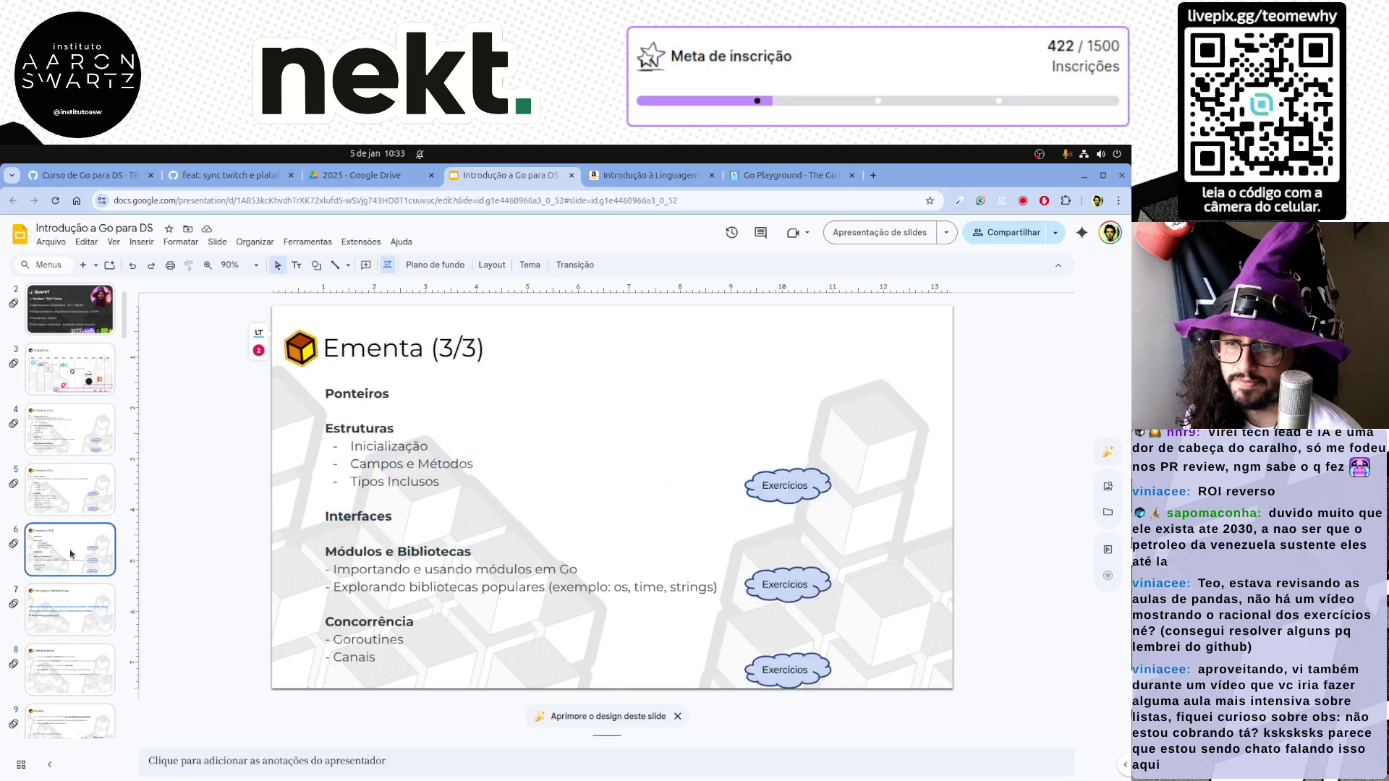
{"action": "left_click", "coordinate": [55, 655]}
{"action": "key", "text": "Up"}
{"action": "key", "text": "Up"}
{"action": "key", "text": "Down"}
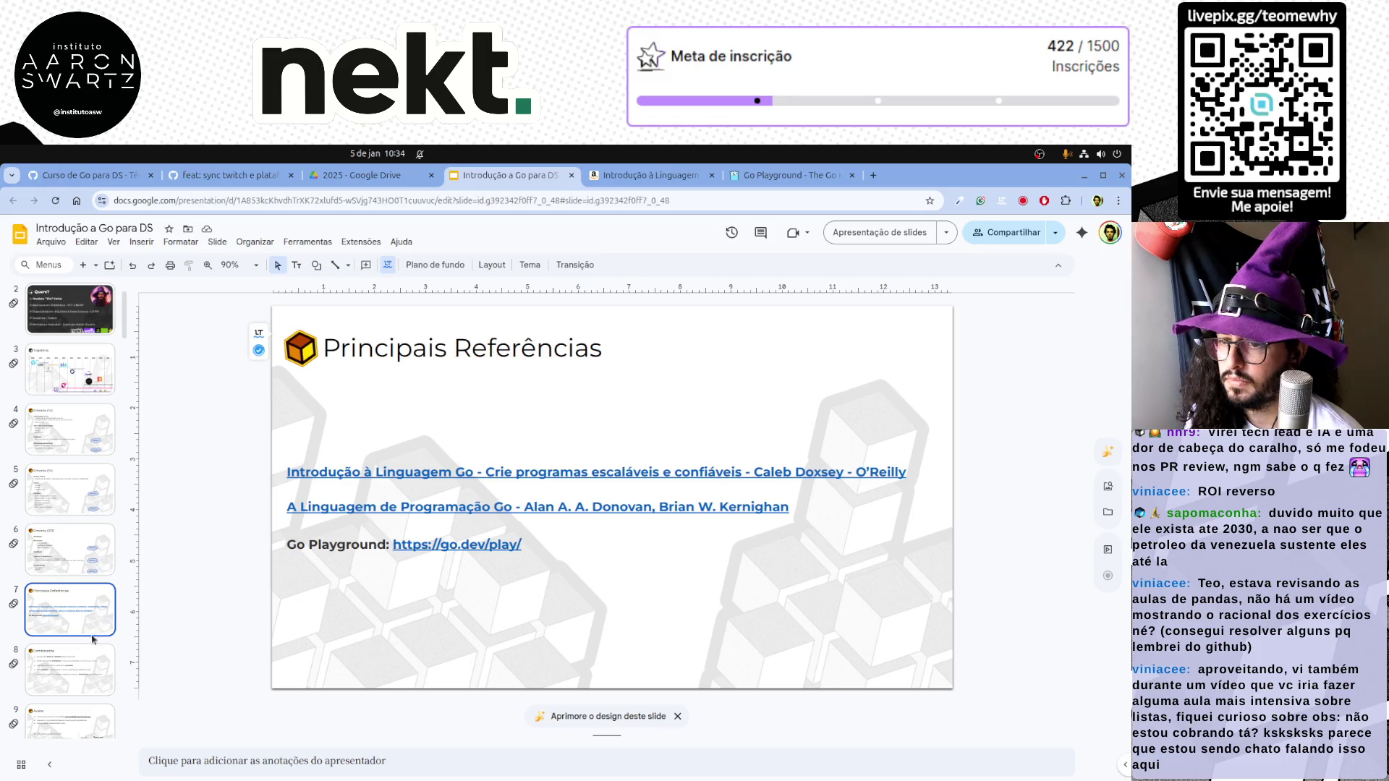
{"action": "key", "text": "Down"}
{"action": "scroll", "coordinate": [84, 647], "scroll_direction": "down", "scroll_amount": 2}
{"action": "scroll", "coordinate": [84, 646], "scroll_direction": "down", "scroll_amount": 1}
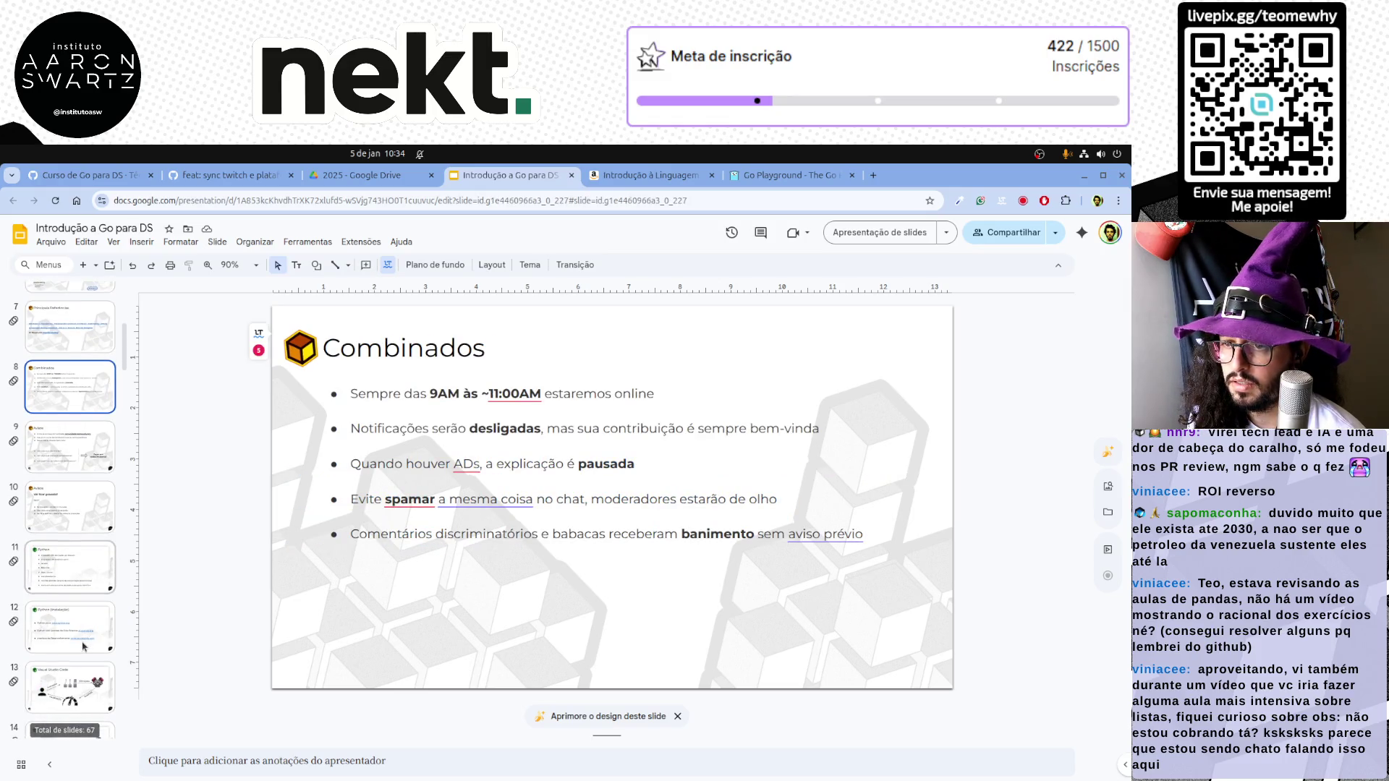
{"action": "left_click", "coordinate": [76, 570]}
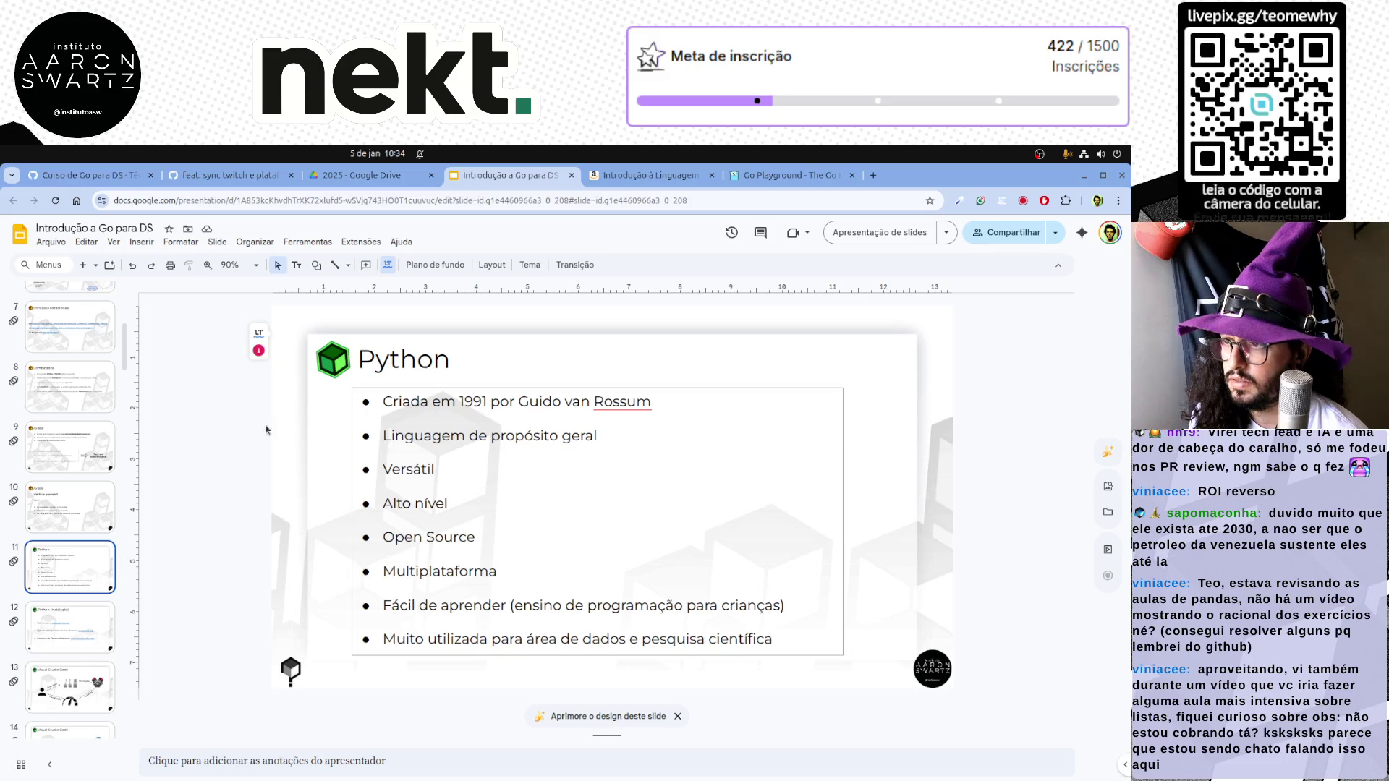
{"action": "key", "text": "Down"}
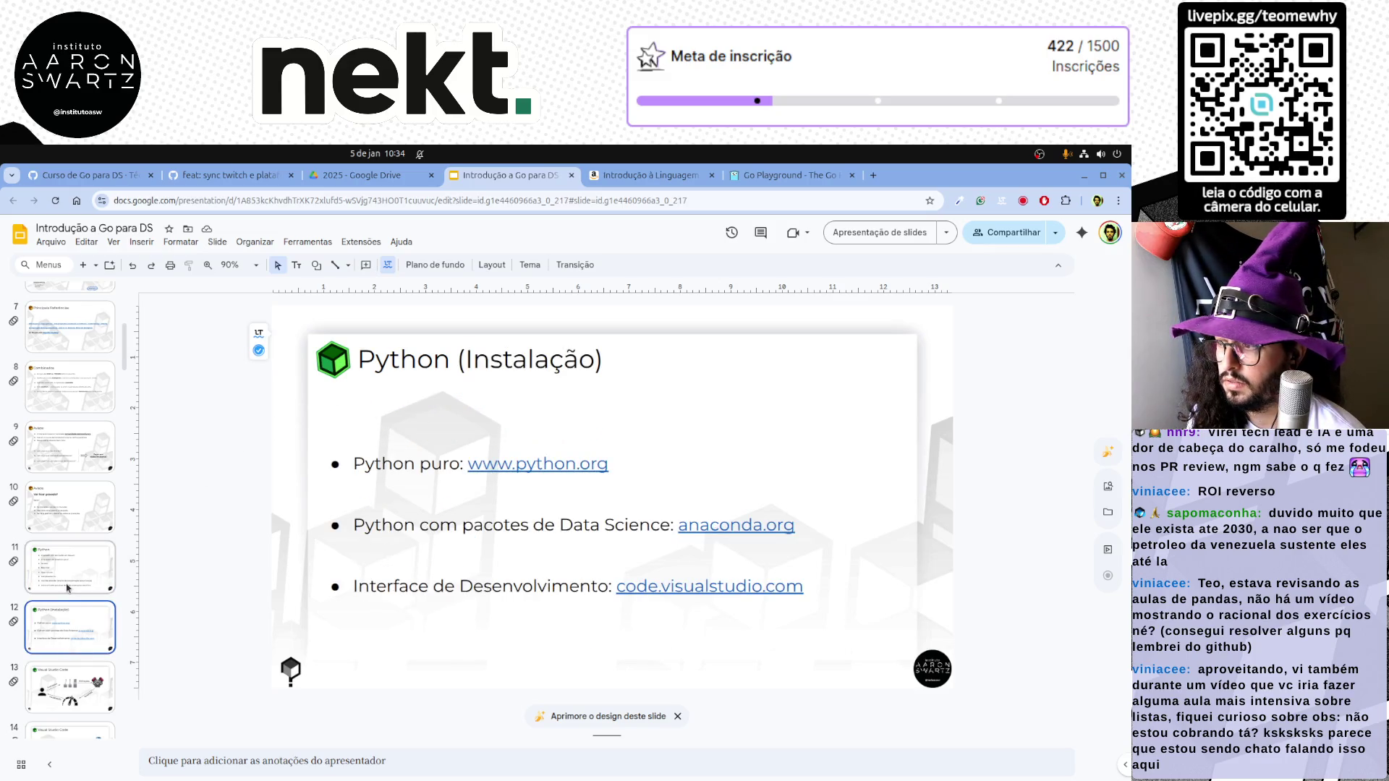
{"action": "key", "text": "Up"}
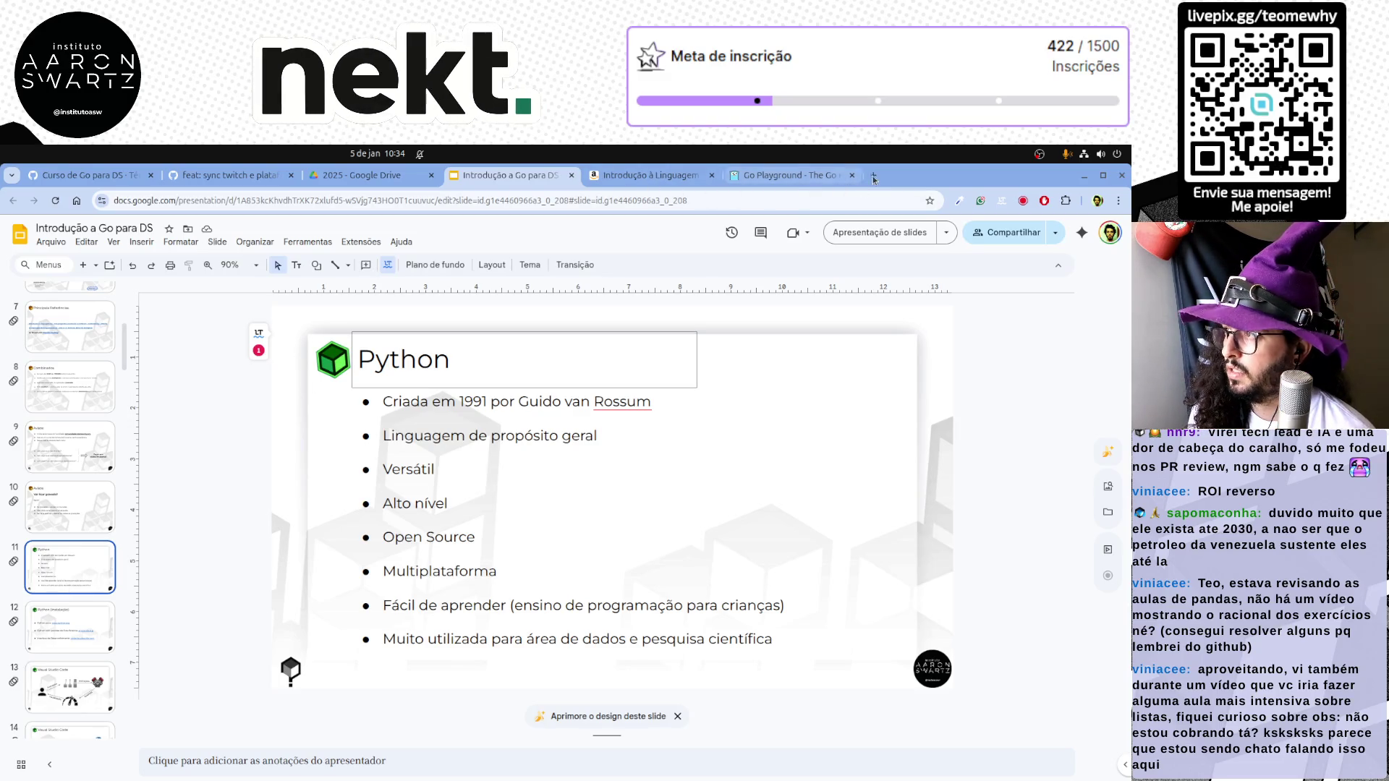
{"action": "key", "text": "ctrl+t"}
Return to the deck and copy the blue cube icon from the last slide
{"action": "left_click", "coordinate": [740, 176]}
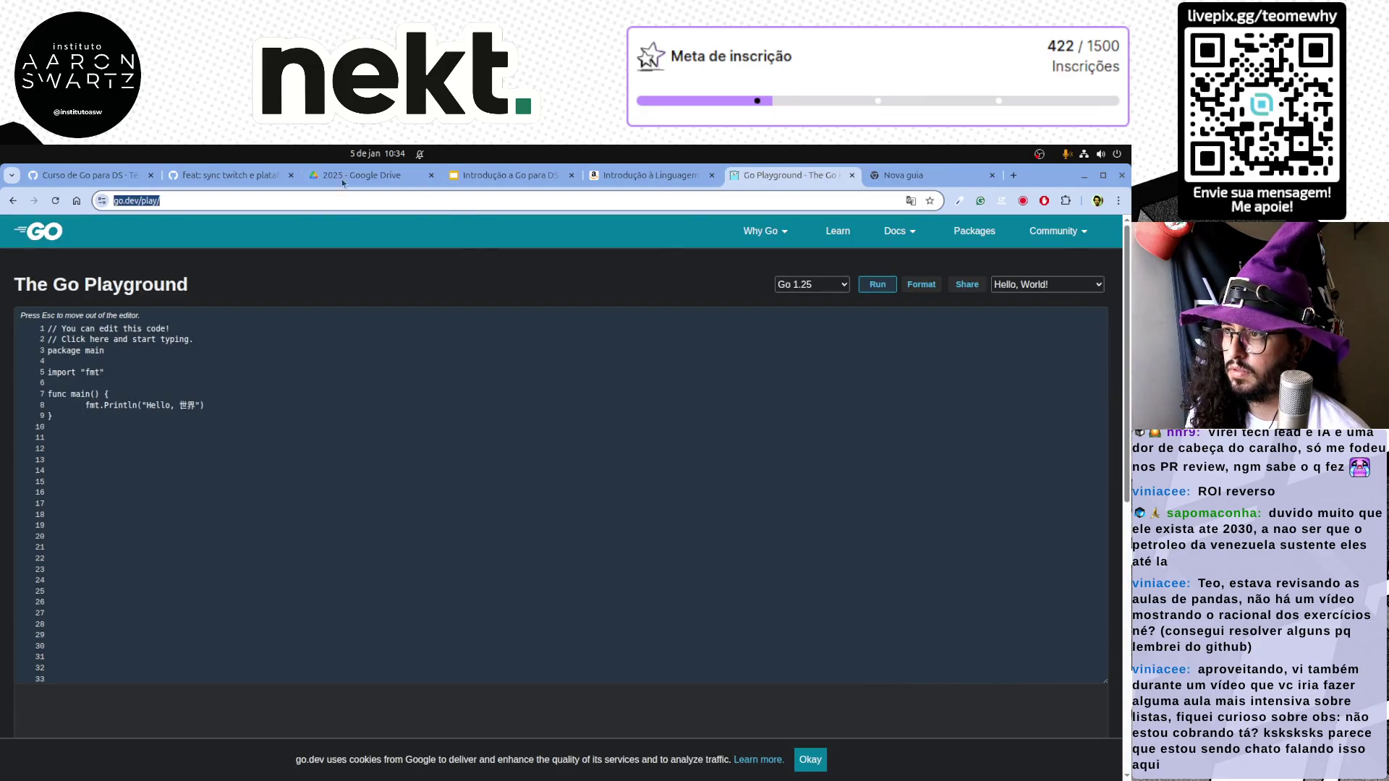
{"action": "left_click", "coordinate": [358, 175]}
{"action": "left_click", "coordinate": [238, 174]}
{"action": "left_click", "coordinate": [92, 175]}
{"action": "left_click", "coordinate": [500, 176]}
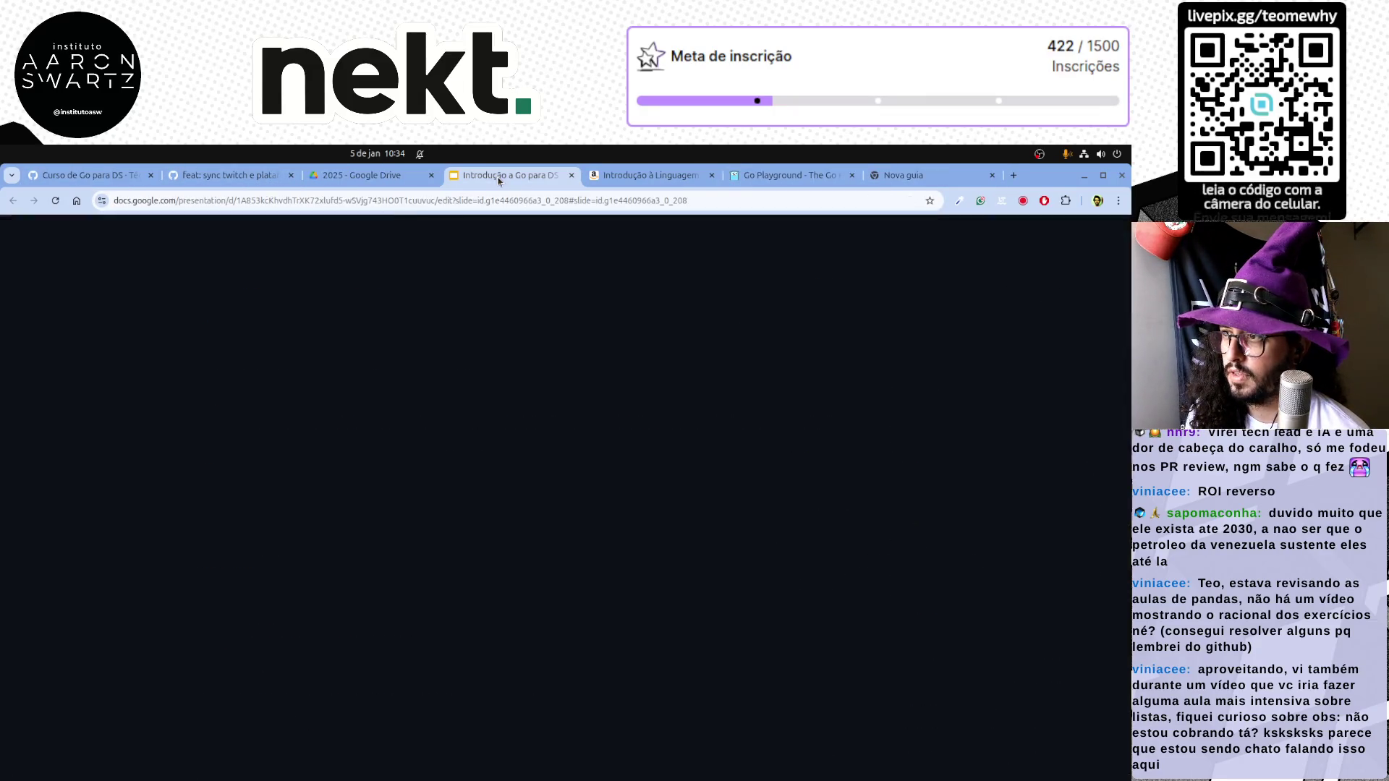
{"action": "scroll", "coordinate": [91, 621], "scroll_direction": "down", "scroll_amount": 5}
{"action": "scroll", "coordinate": [91, 622], "scroll_direction": "down", "scroll_amount": 5}
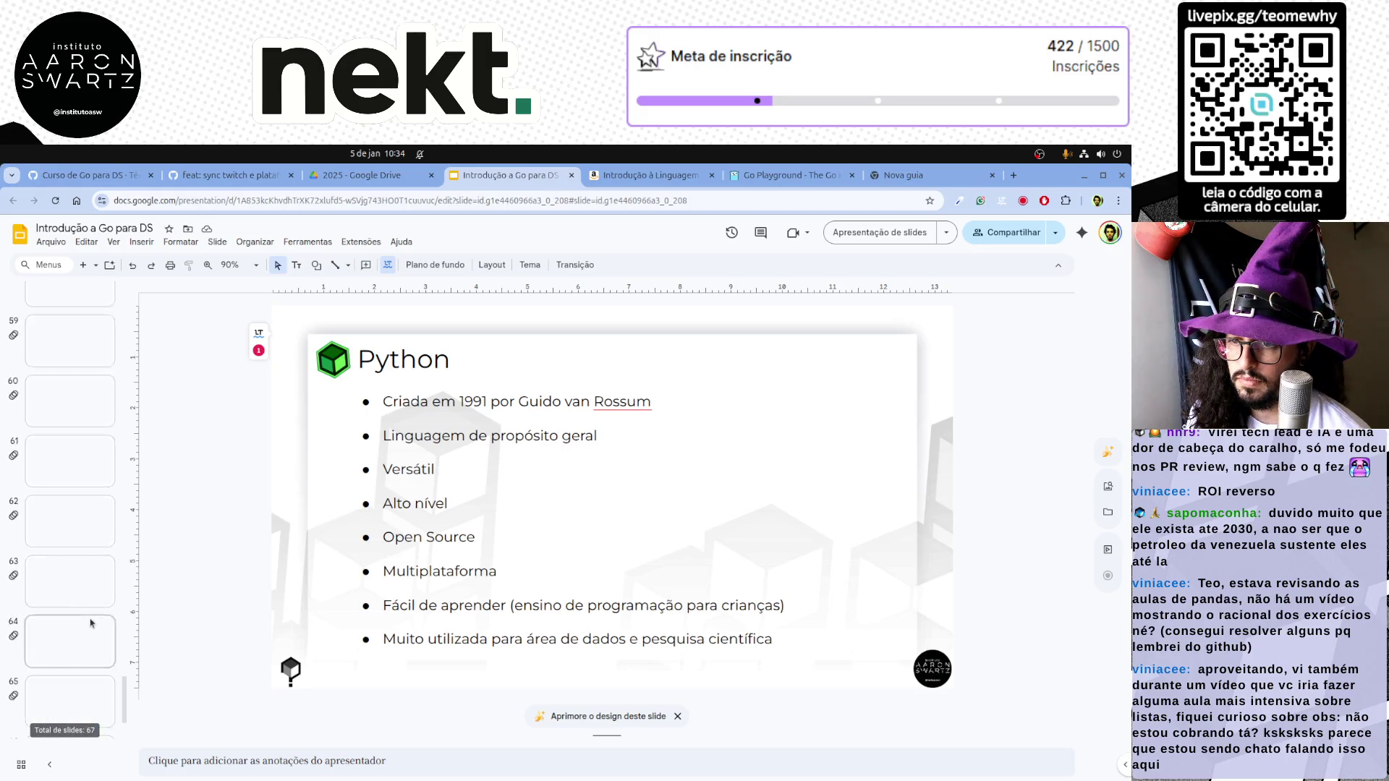
{"action": "scroll", "coordinate": [91, 622], "scroll_direction": "down", "scroll_amount": 2}
{"action": "left_click", "coordinate": [71, 708]}
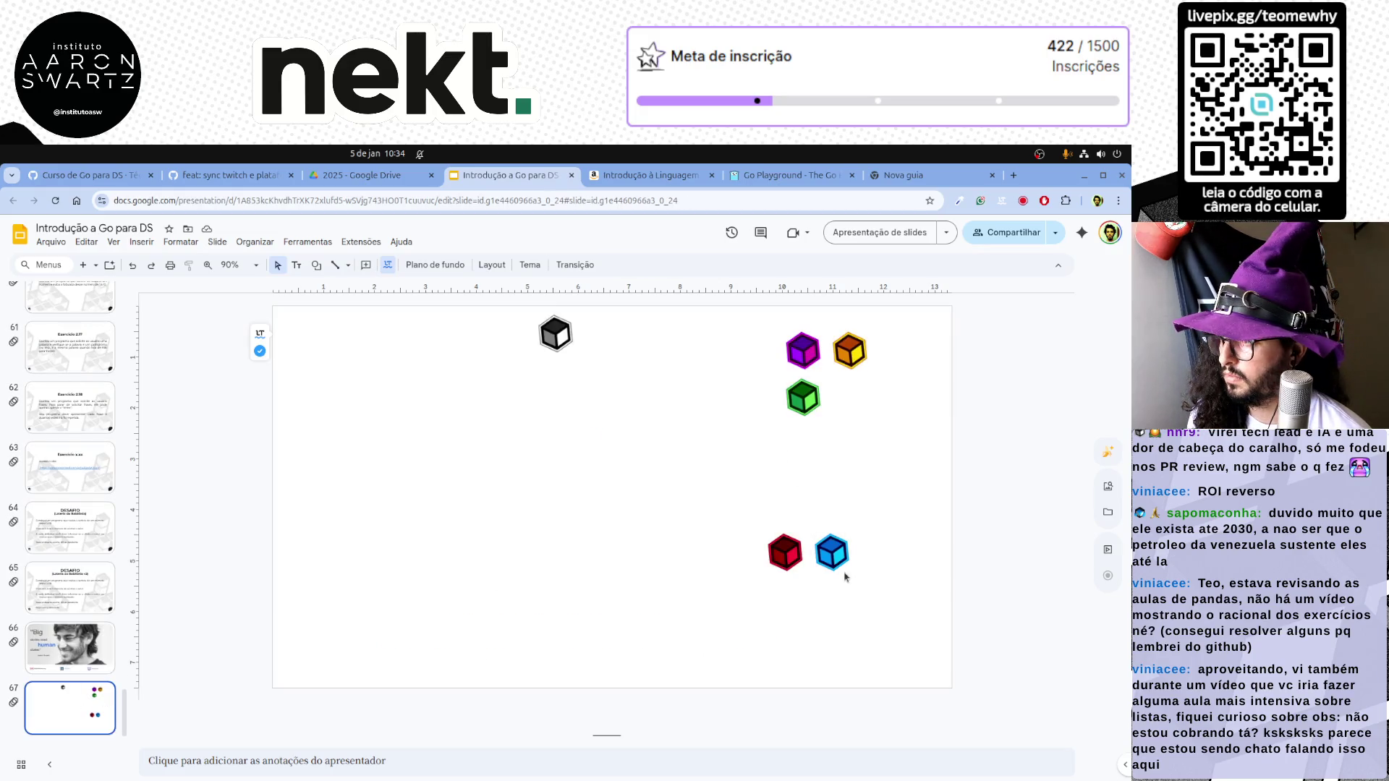
{"action": "left_click", "coordinate": [832, 551]}
{"action": "scroll", "coordinate": [106, 461], "scroll_direction": "up", "scroll_amount": 5}
{"action": "scroll", "coordinate": [107, 461], "scroll_direction": "up", "scroll_amount": 5}
{"action": "scroll", "coordinate": [106, 462], "scroll_direction": "up", "scroll_amount": 5}
{"action": "scroll", "coordinate": [107, 462], "scroll_direction": "up", "scroll_amount": 5}
{"action": "scroll", "coordinate": [106, 461], "scroll_direction": "up", "scroll_amount": 5}
{"action": "scroll", "coordinate": [107, 461], "scroll_direction": "up", "scroll_amount": 5}
{"action": "scroll", "coordinate": [107, 461], "scroll_direction": "down", "scroll_amount": 3}
{"action": "scroll", "coordinate": [106, 462], "scroll_direction": "down", "scroll_amount": 3}
Go back up to the Python slide and paste the blue cube there
{"action": "left_click", "coordinate": [70, 403]}
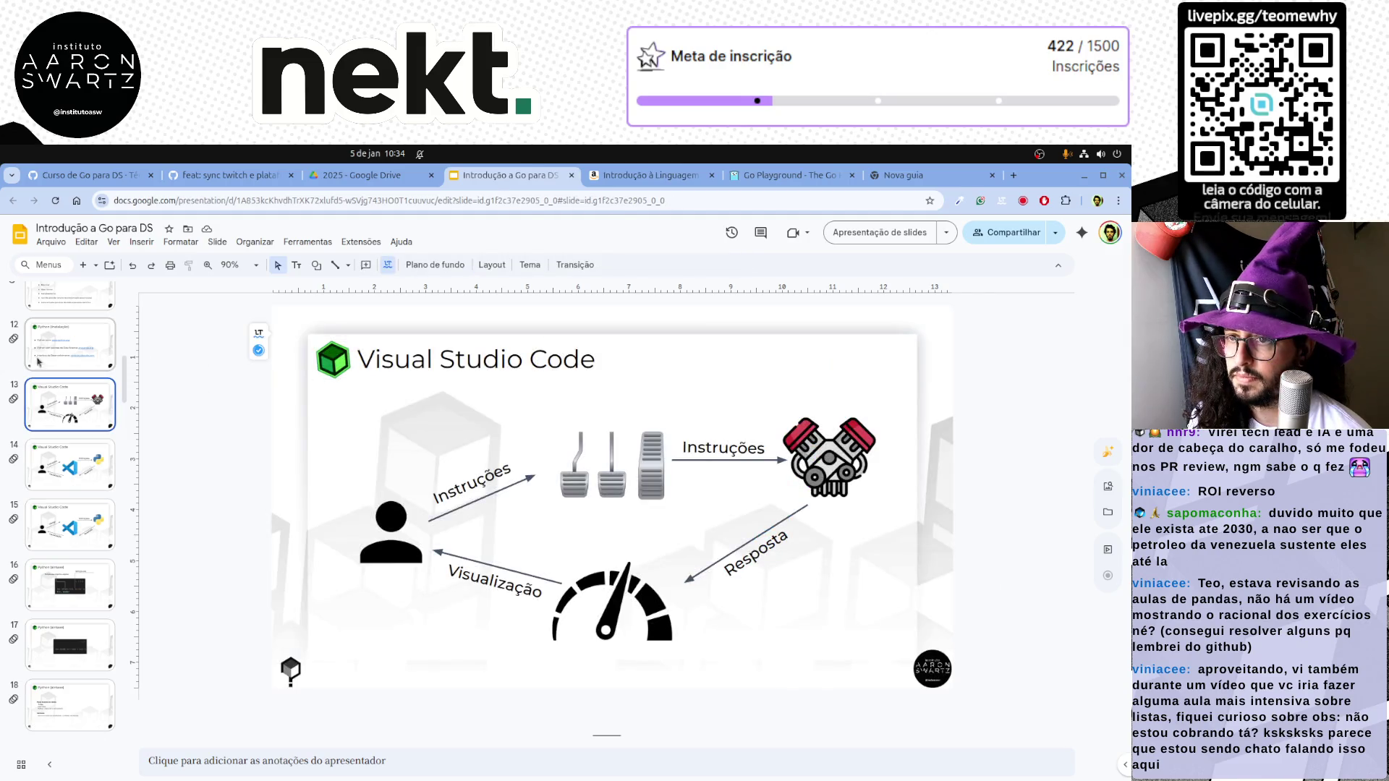
{"action": "key", "text": "Up"}
{"action": "key", "text": "Up"}
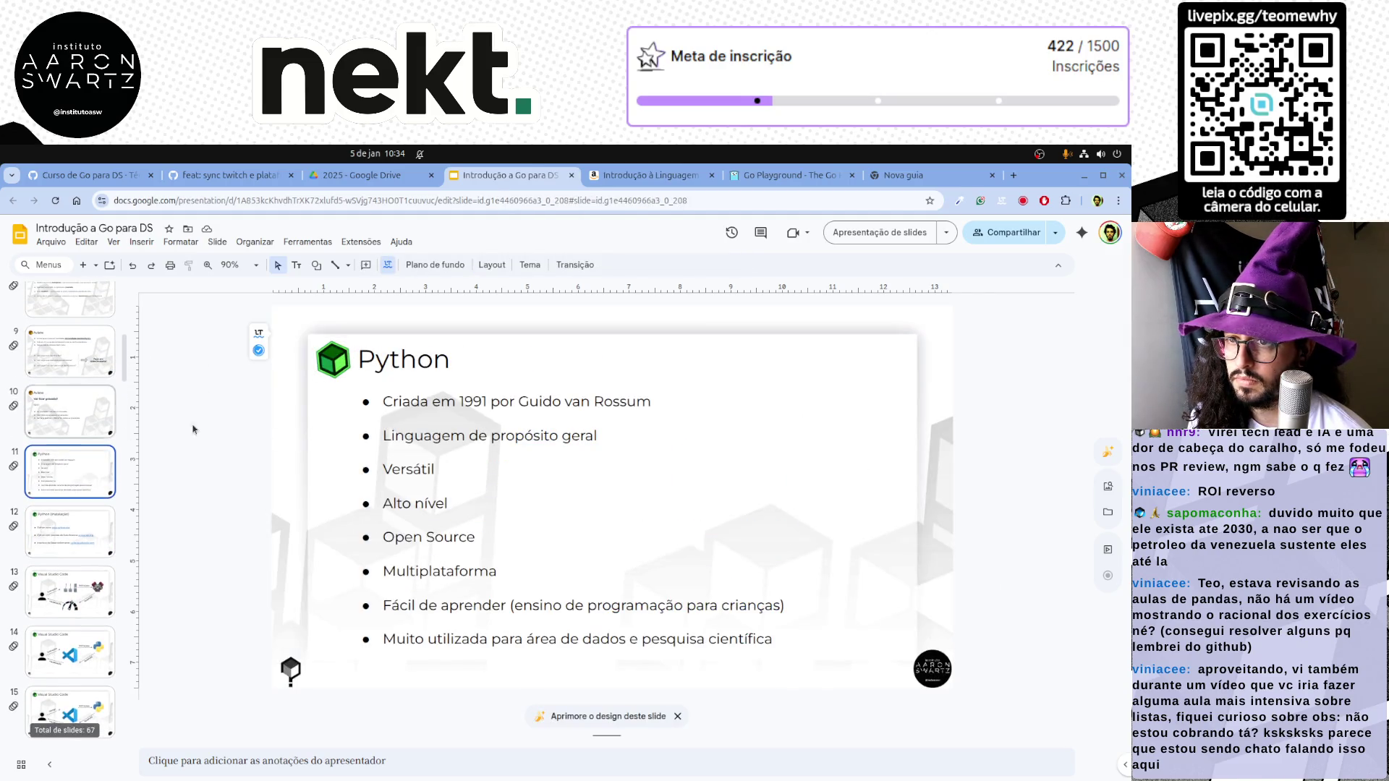
{"action": "left_click", "coordinate": [334, 359]}
{"action": "key", "text": "ctrl+v"}
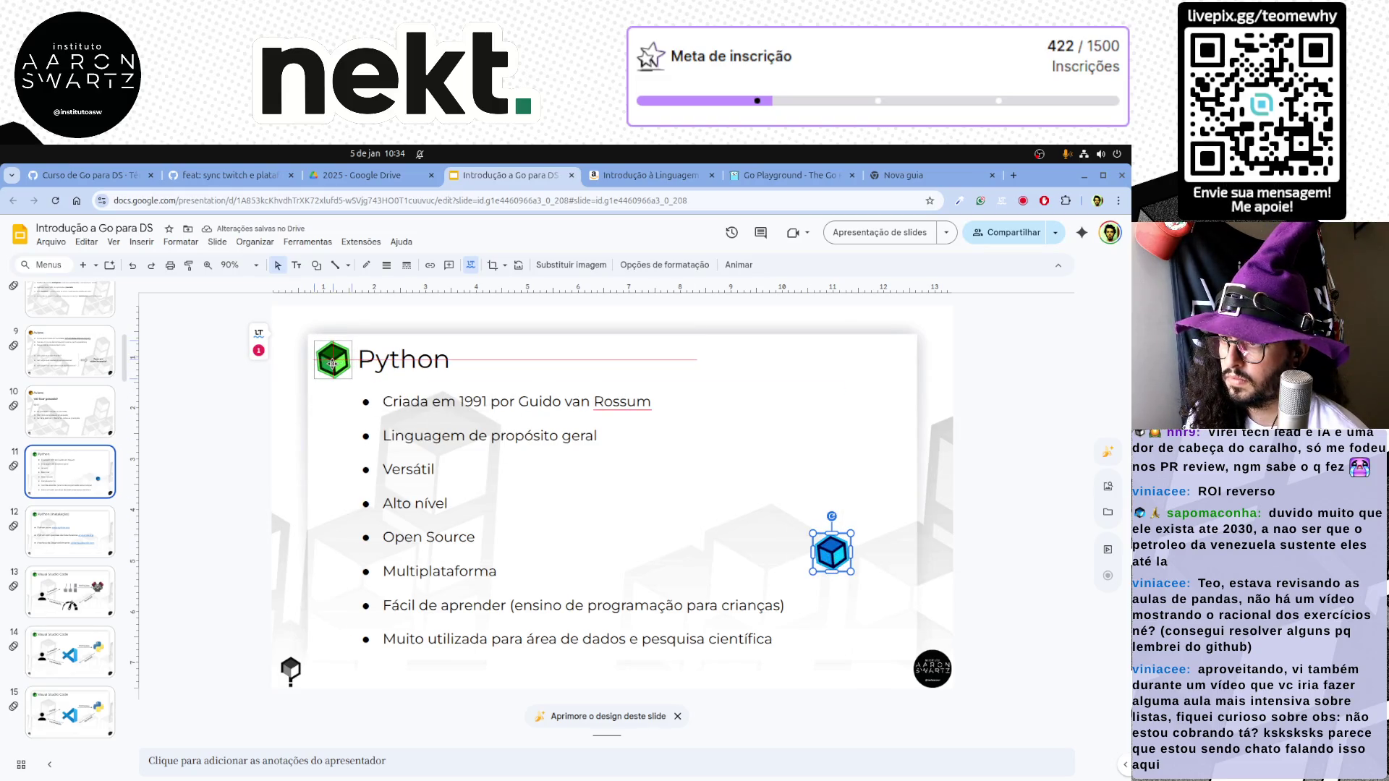
Move the blue cube onto the logo's spot, send it back via Ordenar, and delete the green Python logo
{"action": "left_click_drag", "start_coordinate": [832, 552], "coordinate": [333, 357]}
{"action": "right_click", "coordinate": [333, 324]}
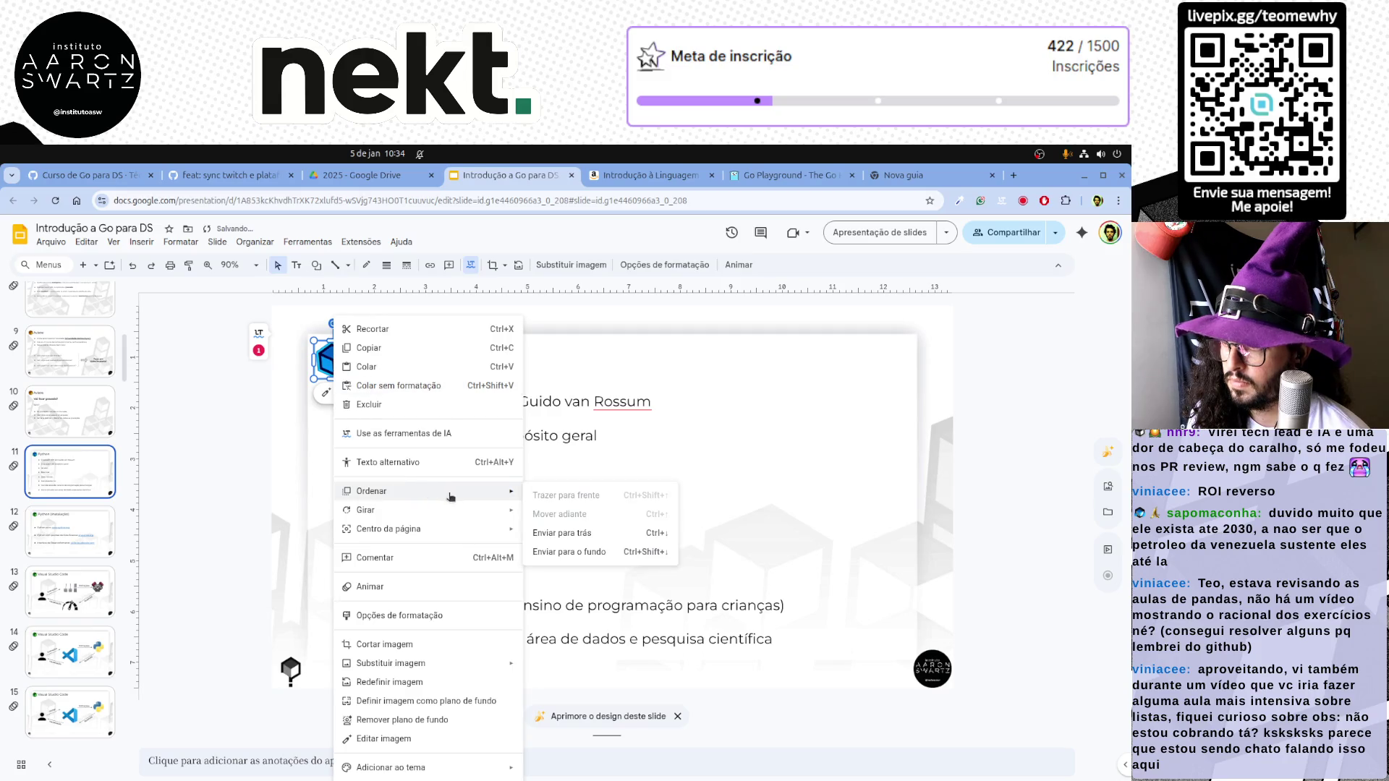
{"action": "left_click", "coordinate": [576, 554]}
{"action": "left_click", "coordinate": [252, 434]}
{"action": "left_click", "coordinate": [334, 358]}
{"action": "key", "text": "Delete"}
Retitle the slide Go, then move to the blank browser tab's address bar
{"action": "double_click", "coordinate": [387, 361]}
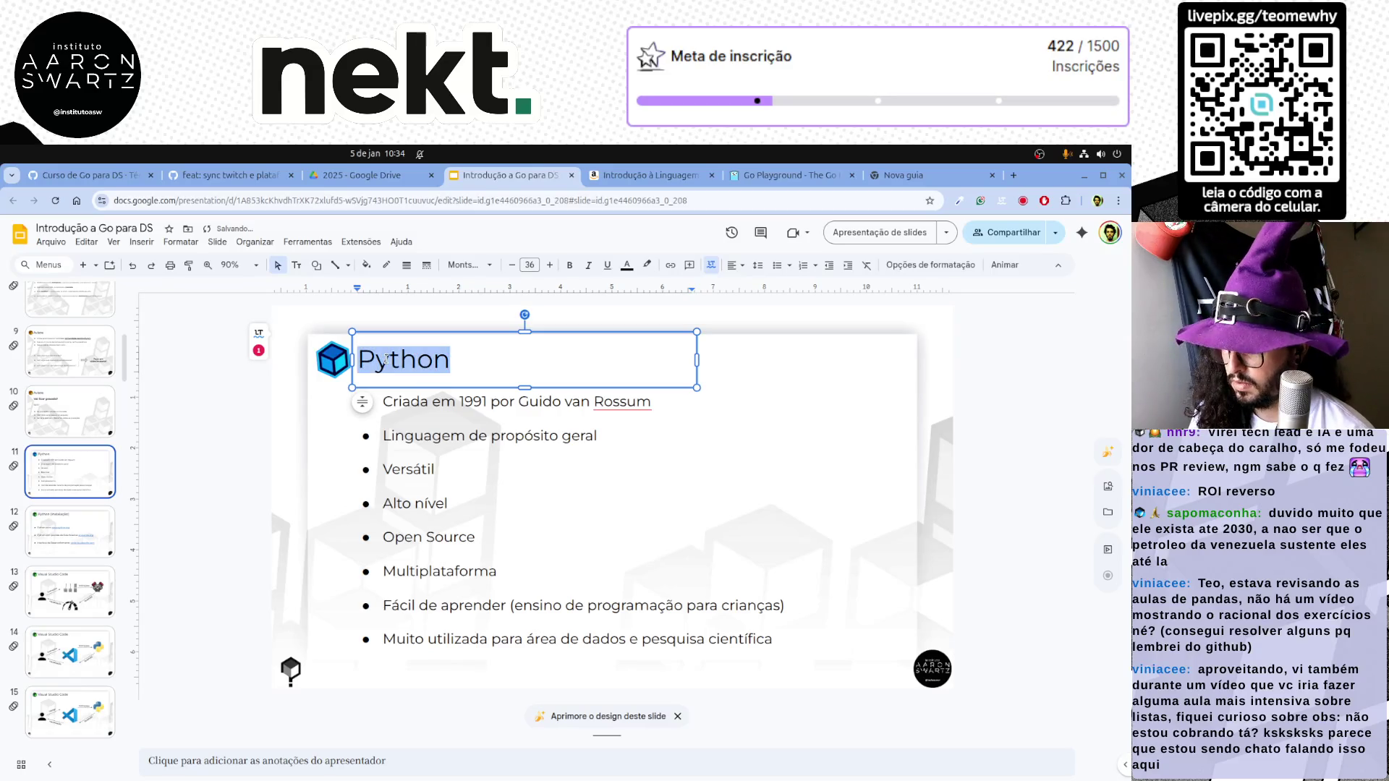
{"action": "type", "text": "Go"}
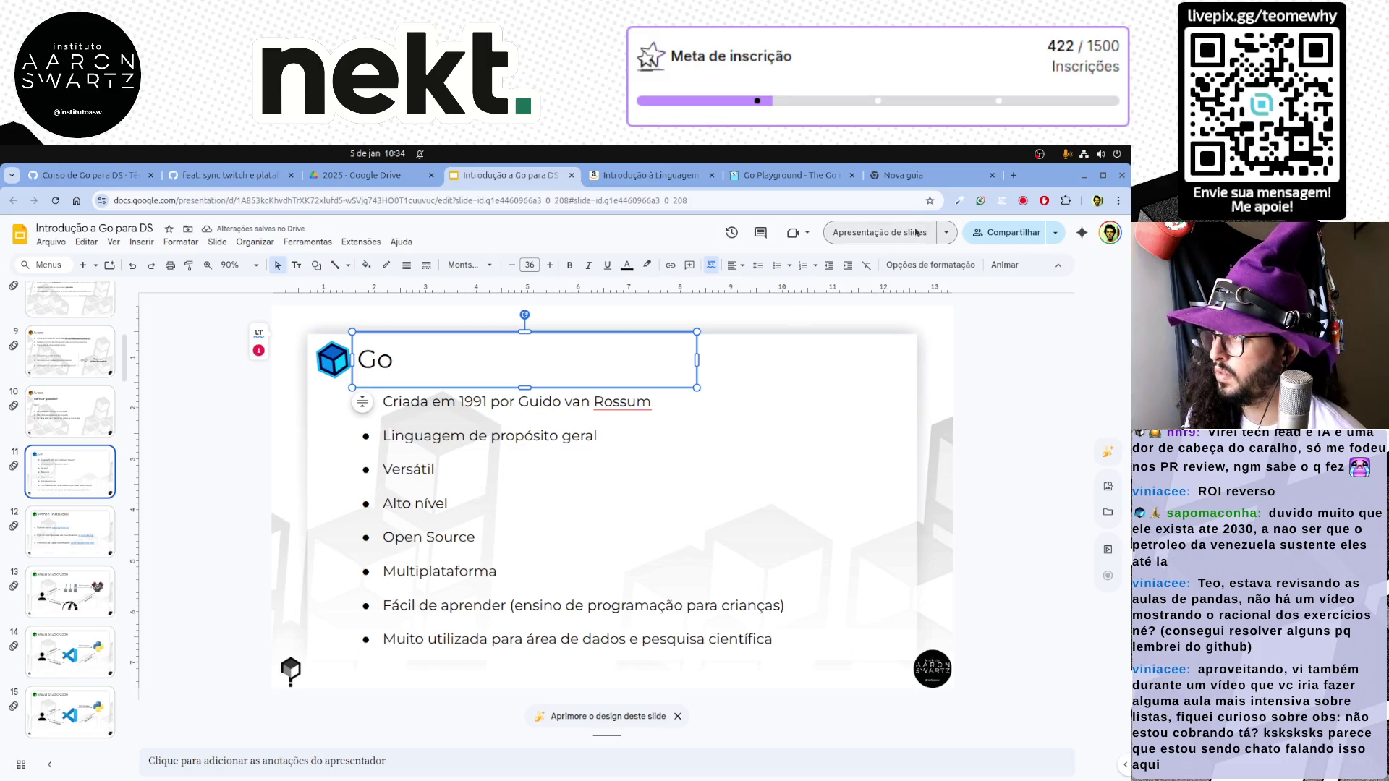
{"action": "left_click", "coordinate": [912, 175]}
{"action": "left_click", "coordinate": [597, 199]}
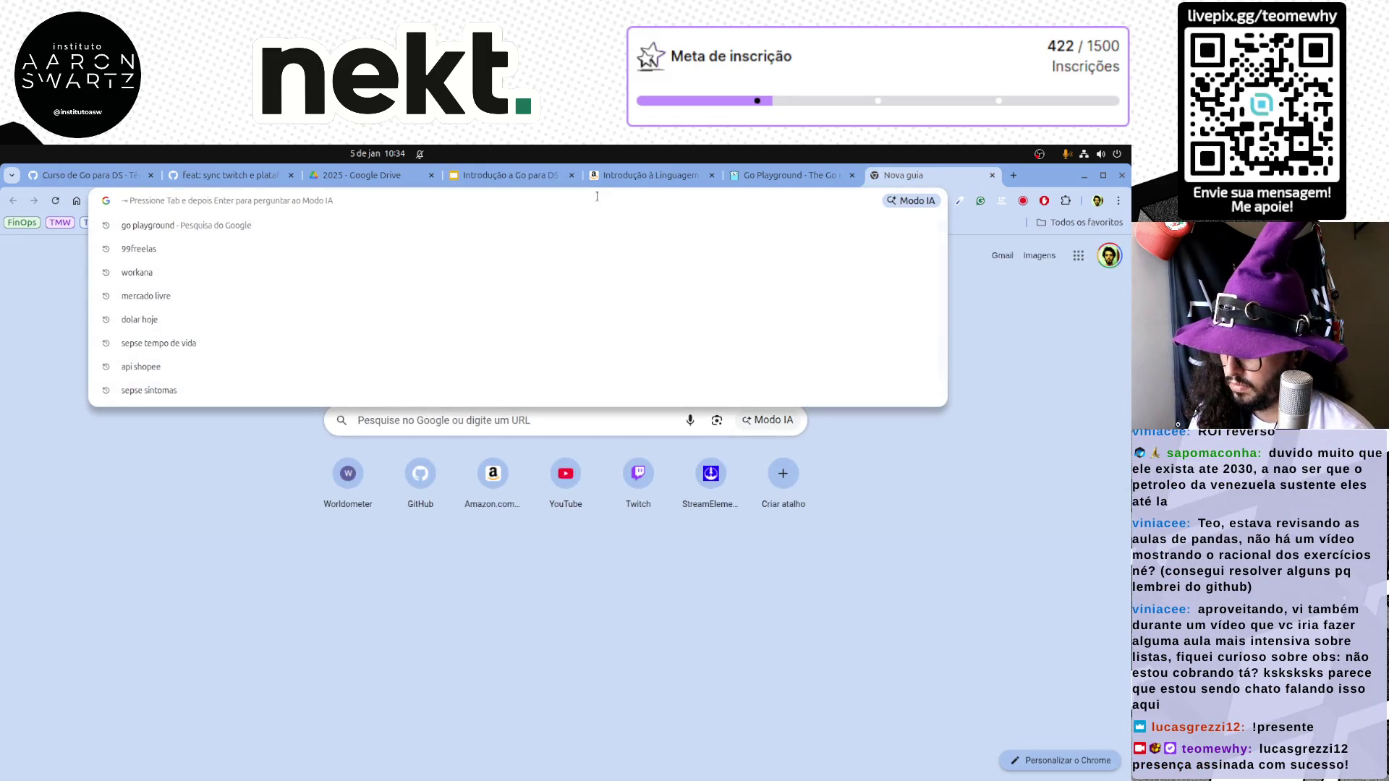
{"action": "type", "text": "Linguagem Go"}
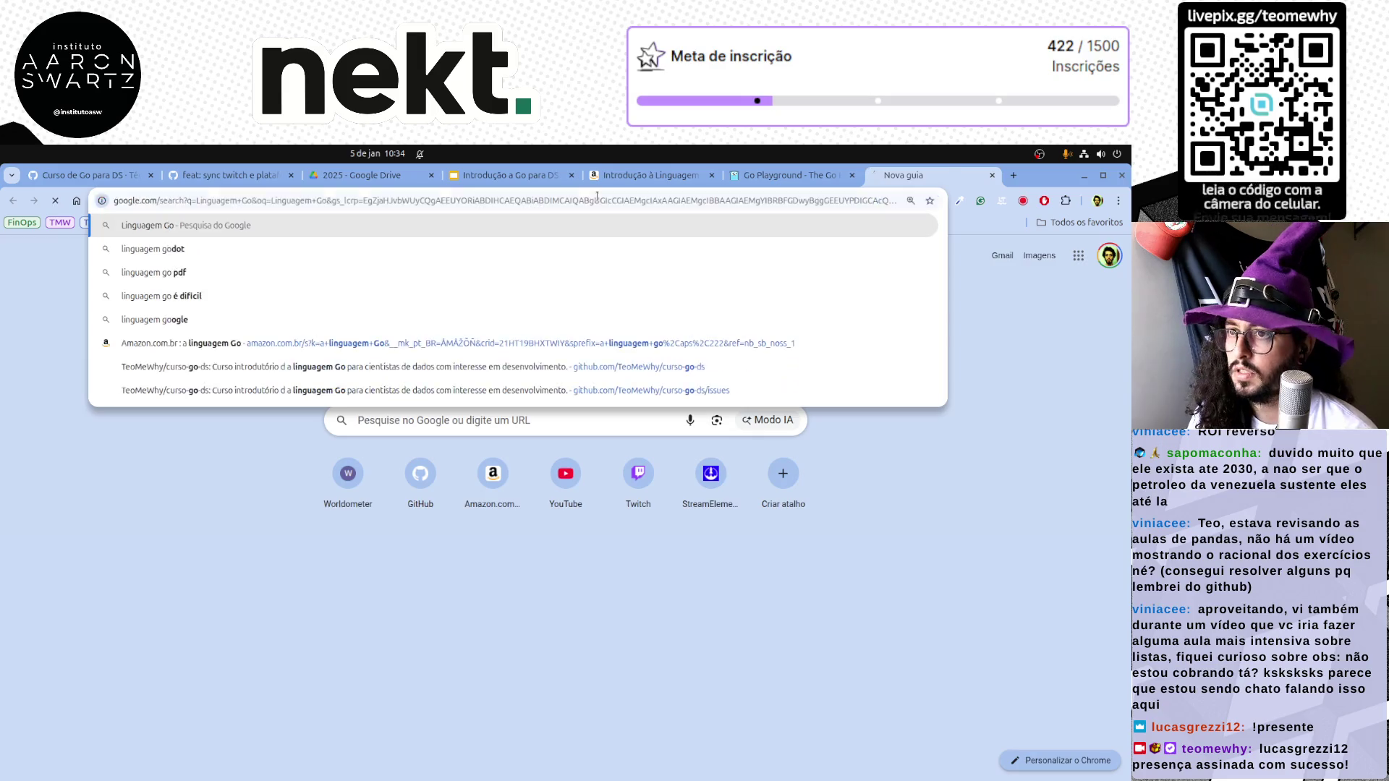
Search Google for 'Linguagem Go' and open the Wikipedia result in a new tab
{"action": "key", "text": "Return"}
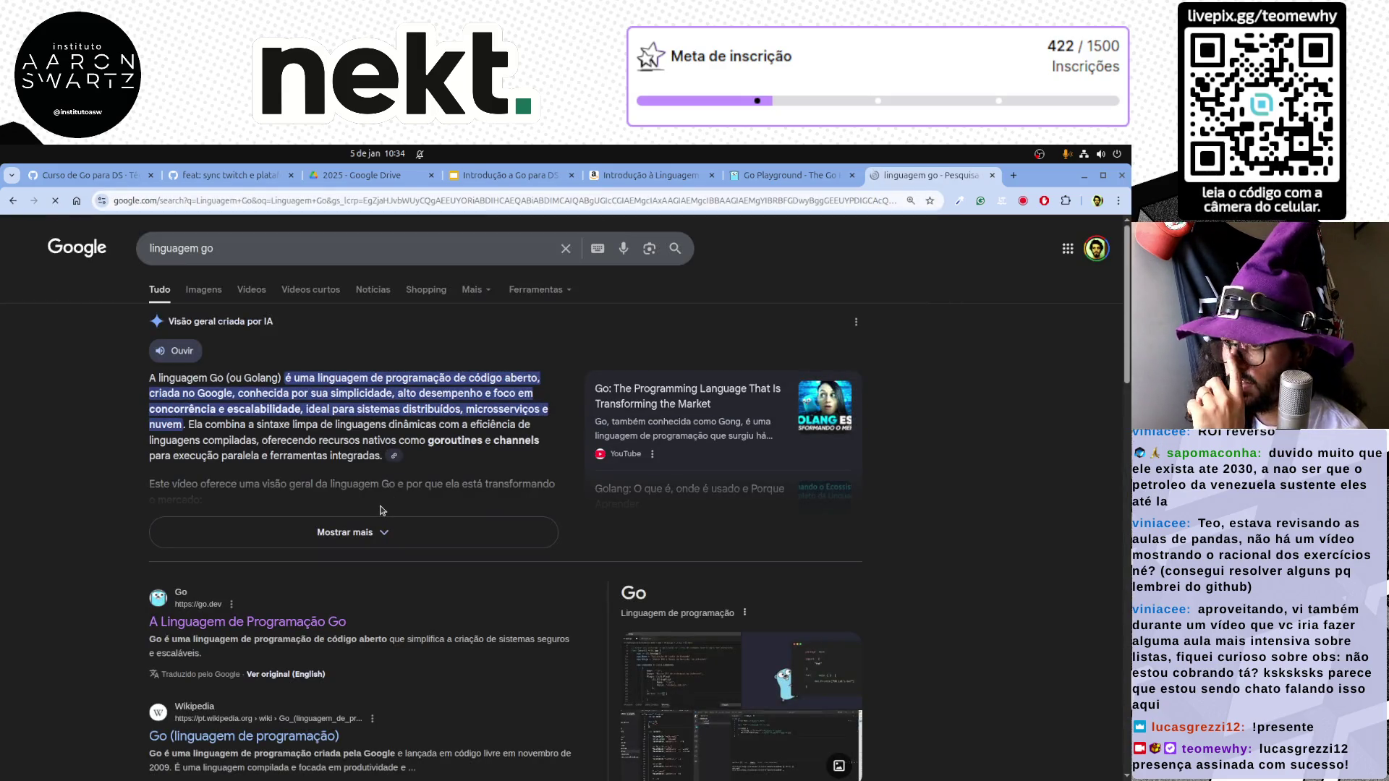
{"action": "left_click", "coordinate": [380, 531]}
{"action": "scroll", "coordinate": [701, 575], "scroll_direction": "down", "scroll_amount": 1}
{"action": "scroll", "coordinate": [700, 575], "scroll_direction": "down", "scroll_amount": 3}
{"action": "scroll", "coordinate": [434, 553], "scroll_direction": "up", "scroll_amount": 1}
{"action": "scroll", "coordinate": [123, 539], "scroll_direction": "down", "scroll_amount": 3}
{"action": "scroll", "coordinate": [123, 540], "scroll_direction": "down", "scroll_amount": 3}
{"action": "scroll", "coordinate": [123, 540], "scroll_direction": "down", "scroll_amount": 3}
{"action": "scroll", "coordinate": [119, 537], "scroll_direction": "down", "scroll_amount": 5}
{"action": "scroll", "coordinate": [120, 536], "scroll_direction": "up", "scroll_amount": 2}
{"action": "middle_click", "coordinate": [217, 524]}
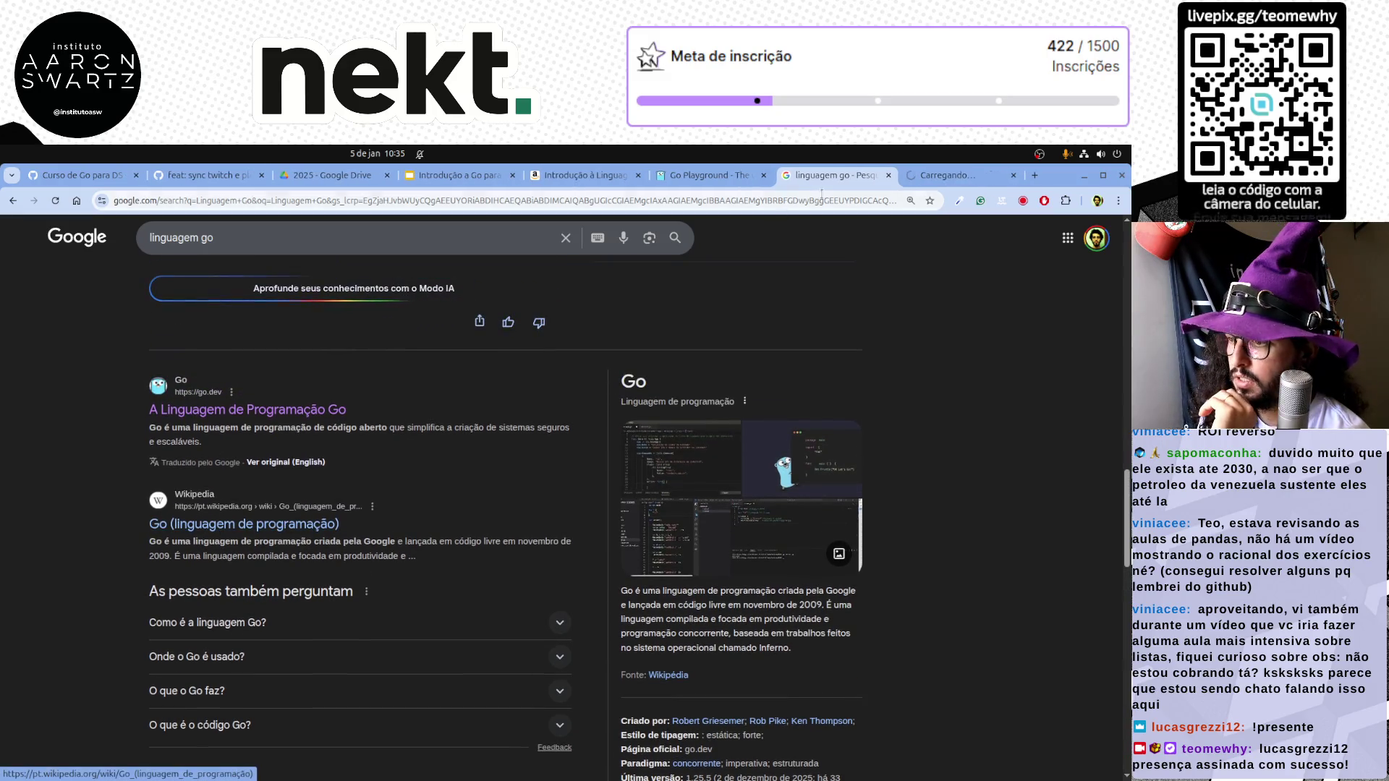
{"action": "left_click", "coordinate": [943, 175]}
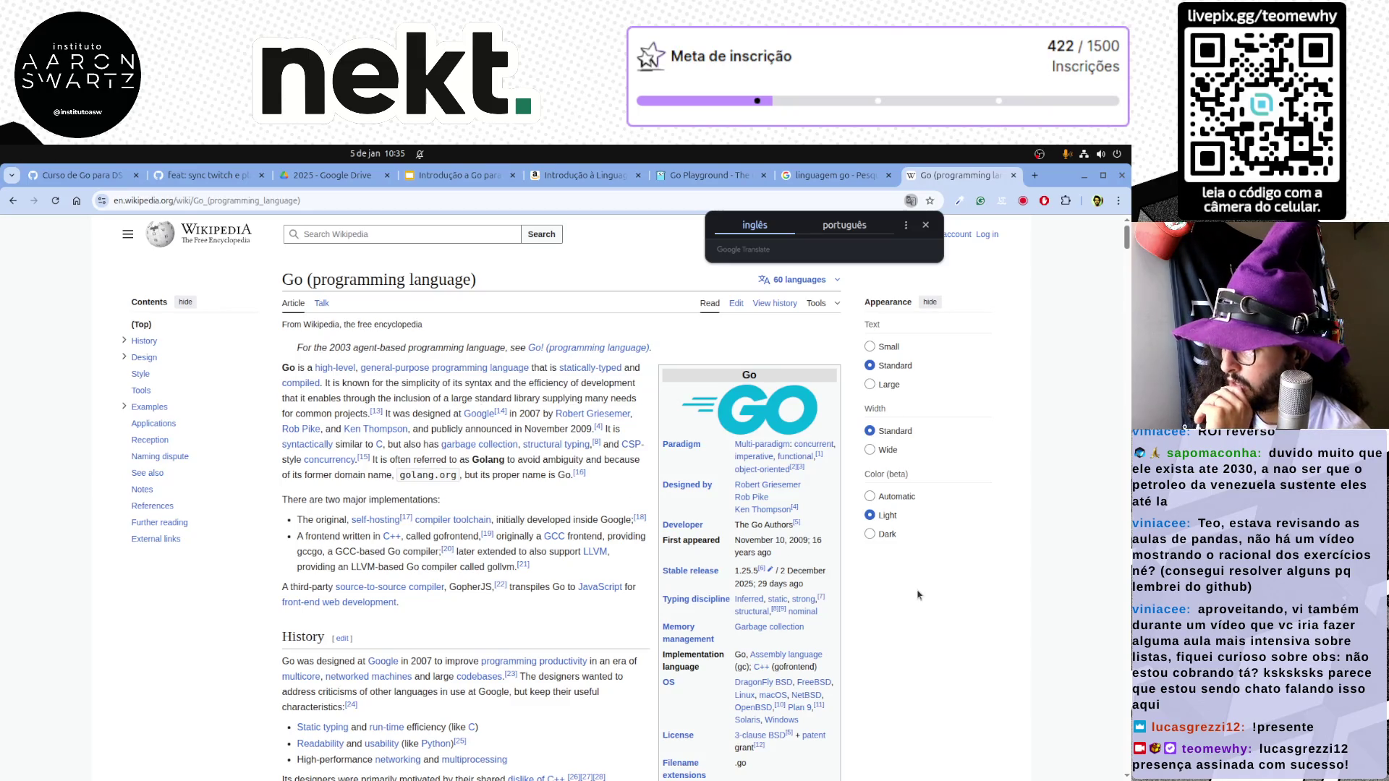
{"action": "scroll", "coordinate": [917, 595], "scroll_direction": "down", "scroll_amount": 3}
{"action": "scroll", "coordinate": [918, 593], "scroll_direction": "down", "scroll_amount": 3}
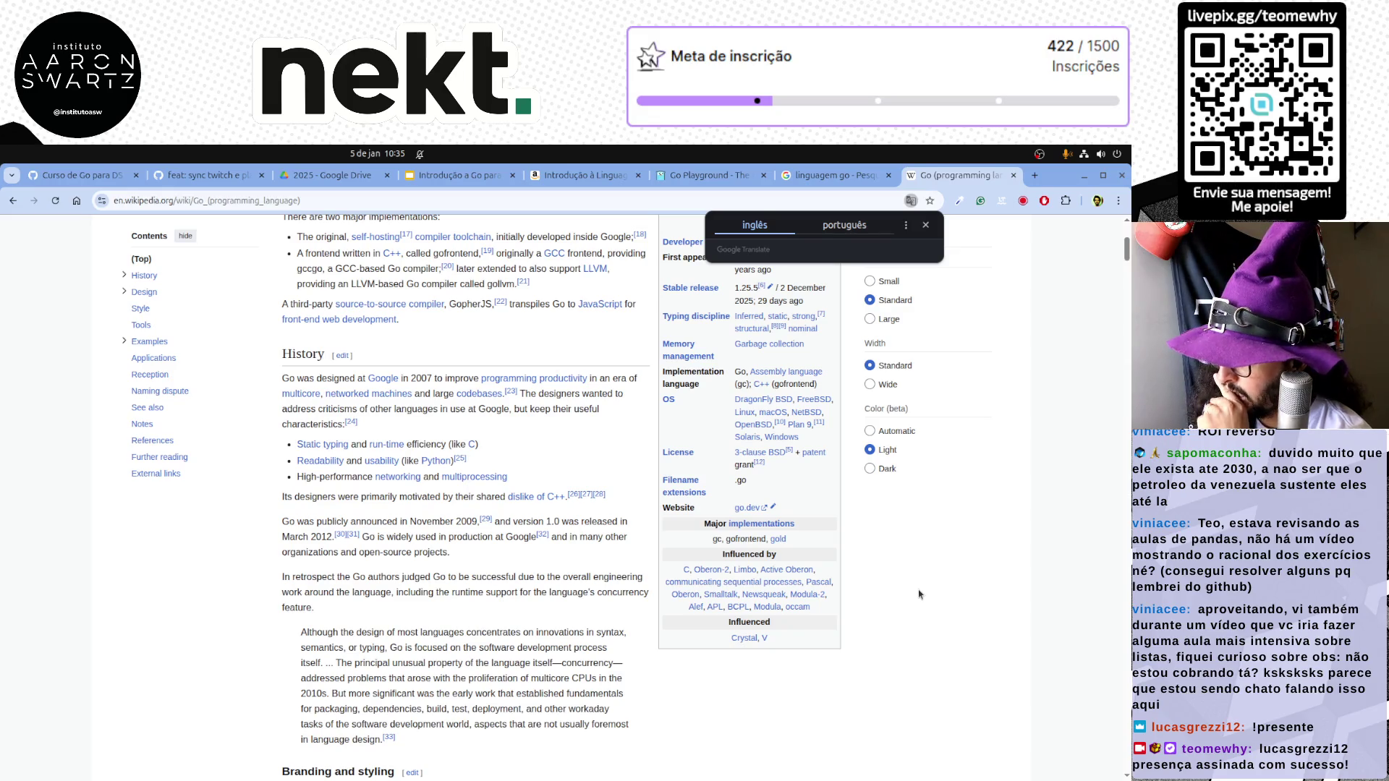
{"action": "scroll", "coordinate": [802, 570], "scroll_direction": "up", "scroll_amount": 2}
{"action": "scroll", "coordinate": [802, 569], "scroll_direction": "up", "scroll_amount": 2}
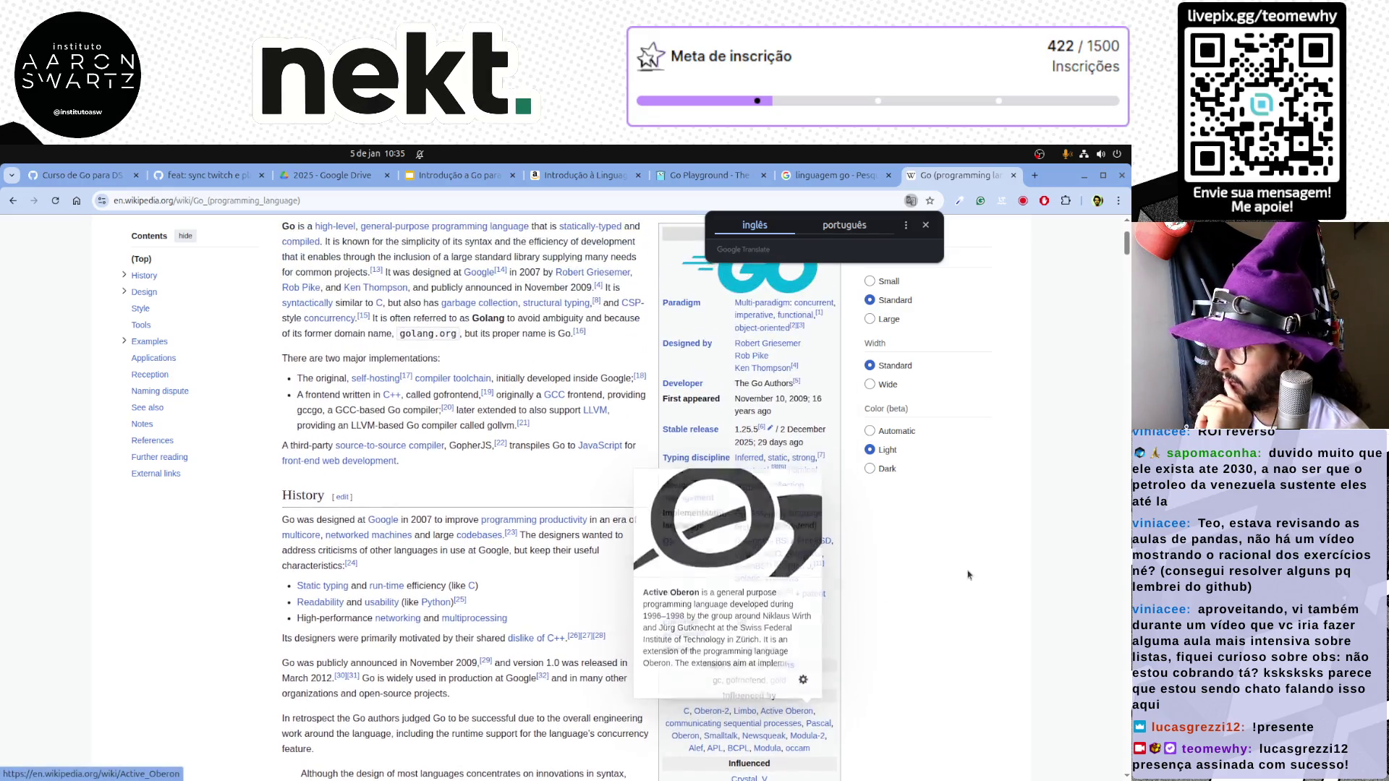
{"action": "mouse_move", "coordinate": [802, 458]}
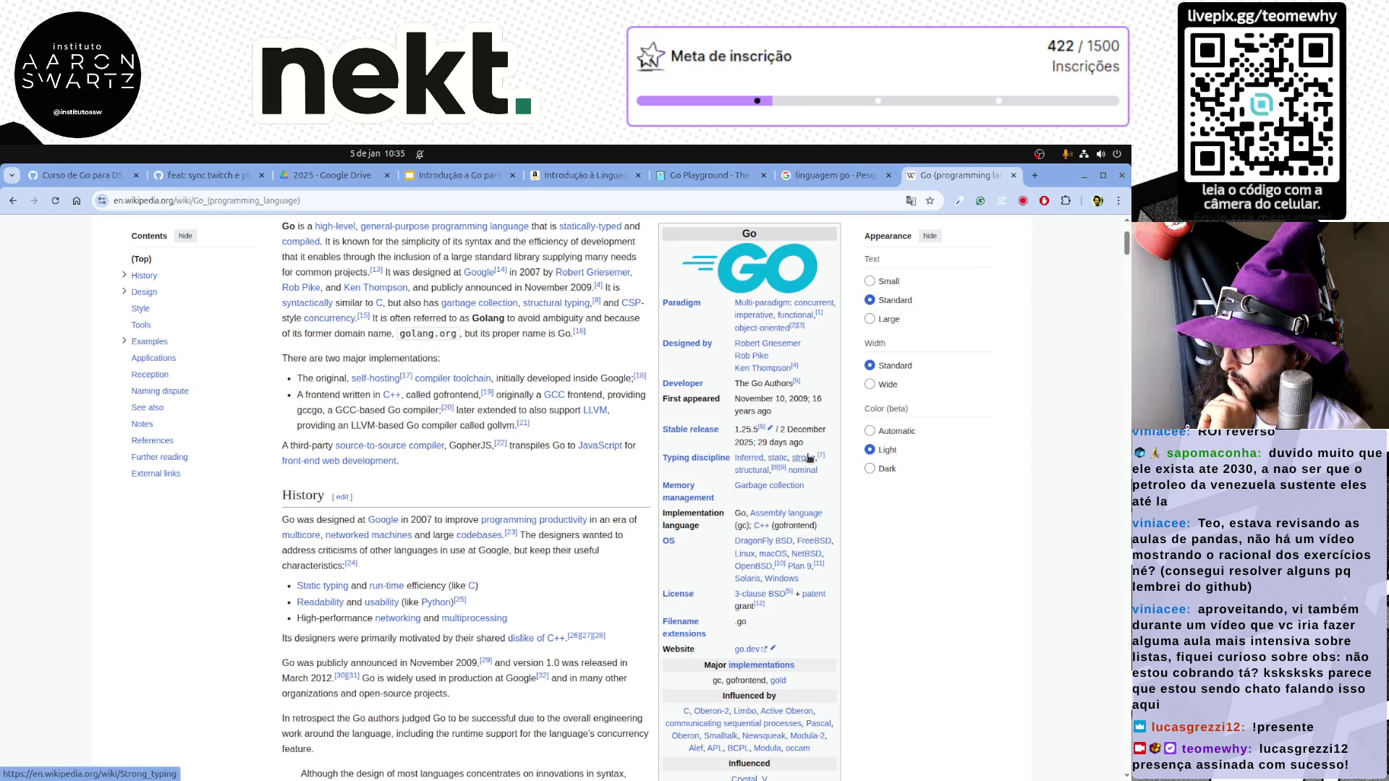
{"action": "scroll", "coordinate": [972, 569], "scroll_direction": "up", "scroll_amount": 2}
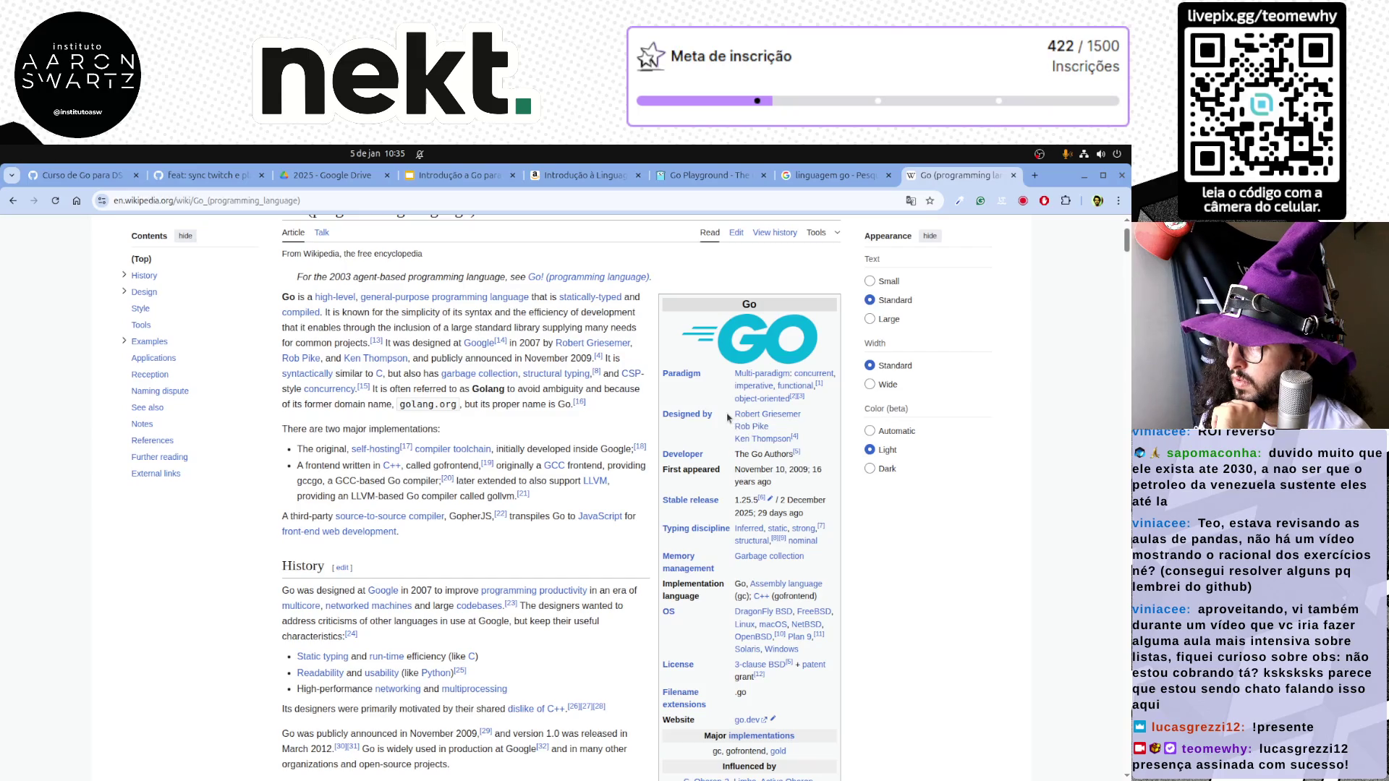
Select the designer names Griesemer, Pike and Thompson in the Wikipedia infobox
{"action": "left_click_drag", "start_coordinate": [728, 417], "coordinate": [800, 450]}
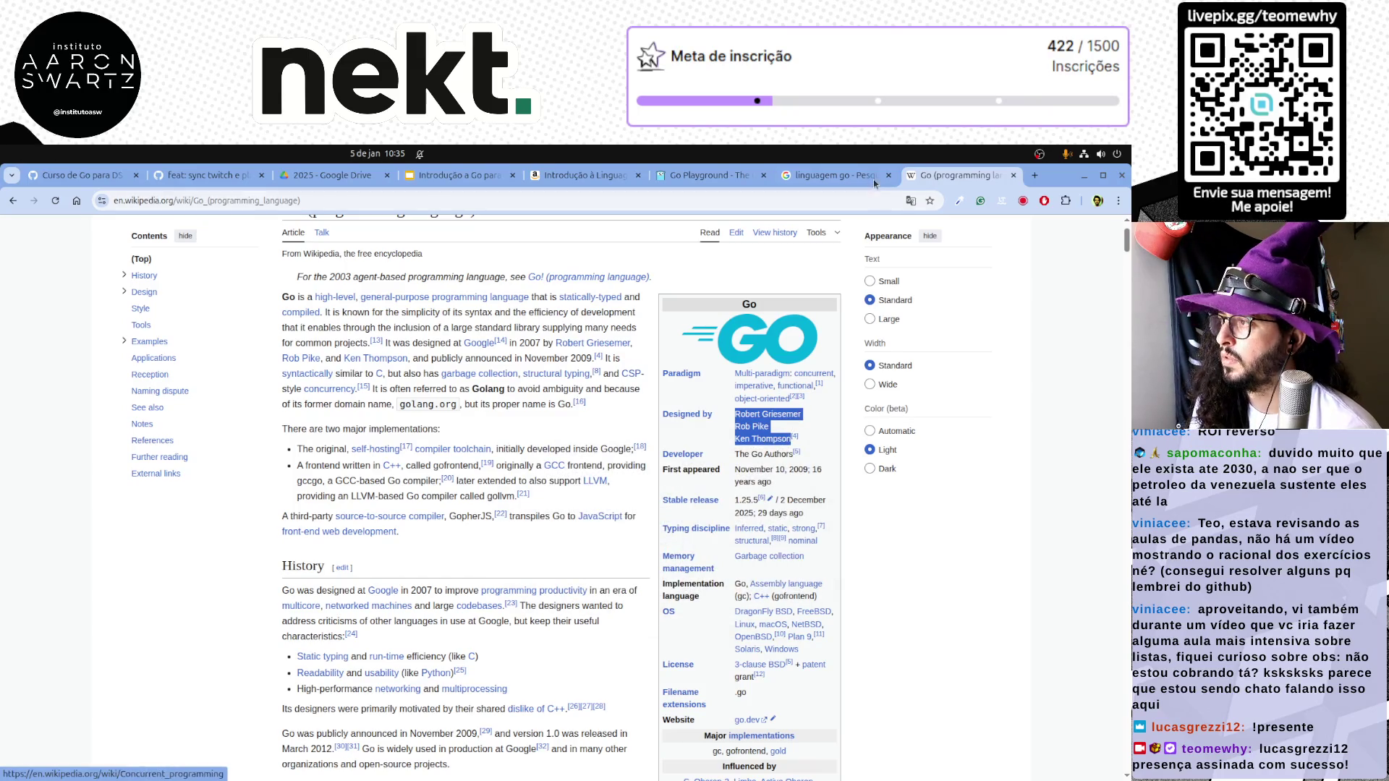
{"action": "left_click", "coordinate": [852, 177]}
Back on the Go slide, paste the copied designer names over the creator's name in the first bullet
{"action": "left_click", "coordinate": [705, 180]}
{"action": "left_click", "coordinate": [585, 181]}
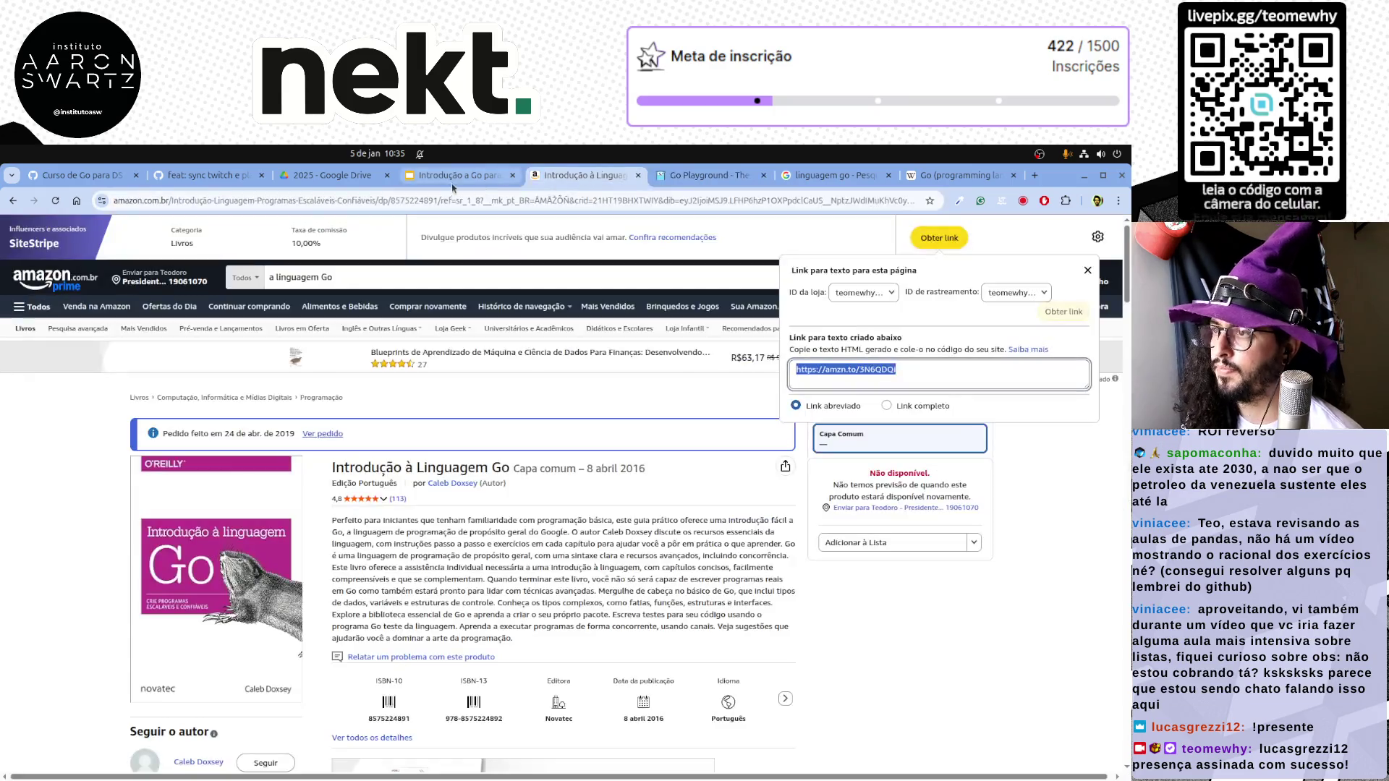
{"action": "left_click", "coordinate": [455, 180]}
{"action": "left_click", "coordinate": [457, 402]}
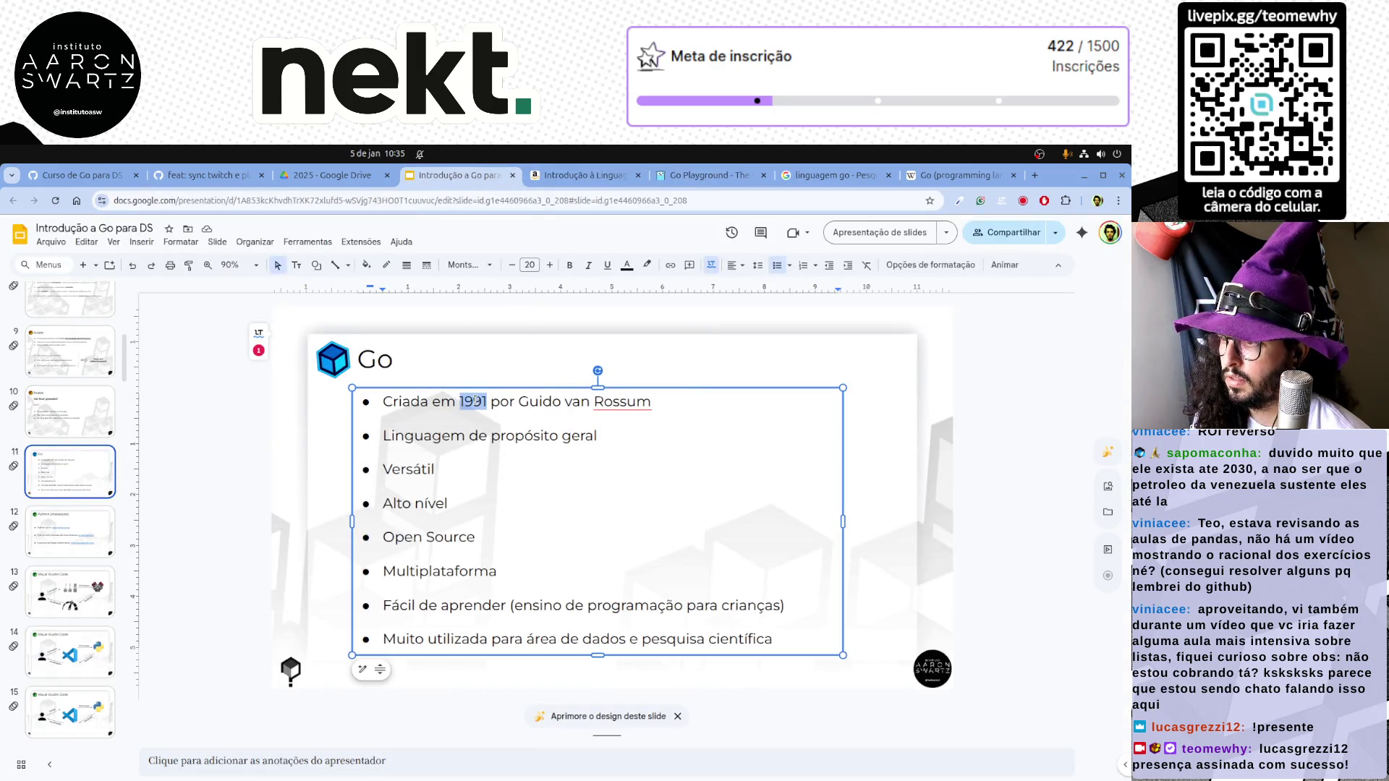
{"action": "type", "text": "2009"}
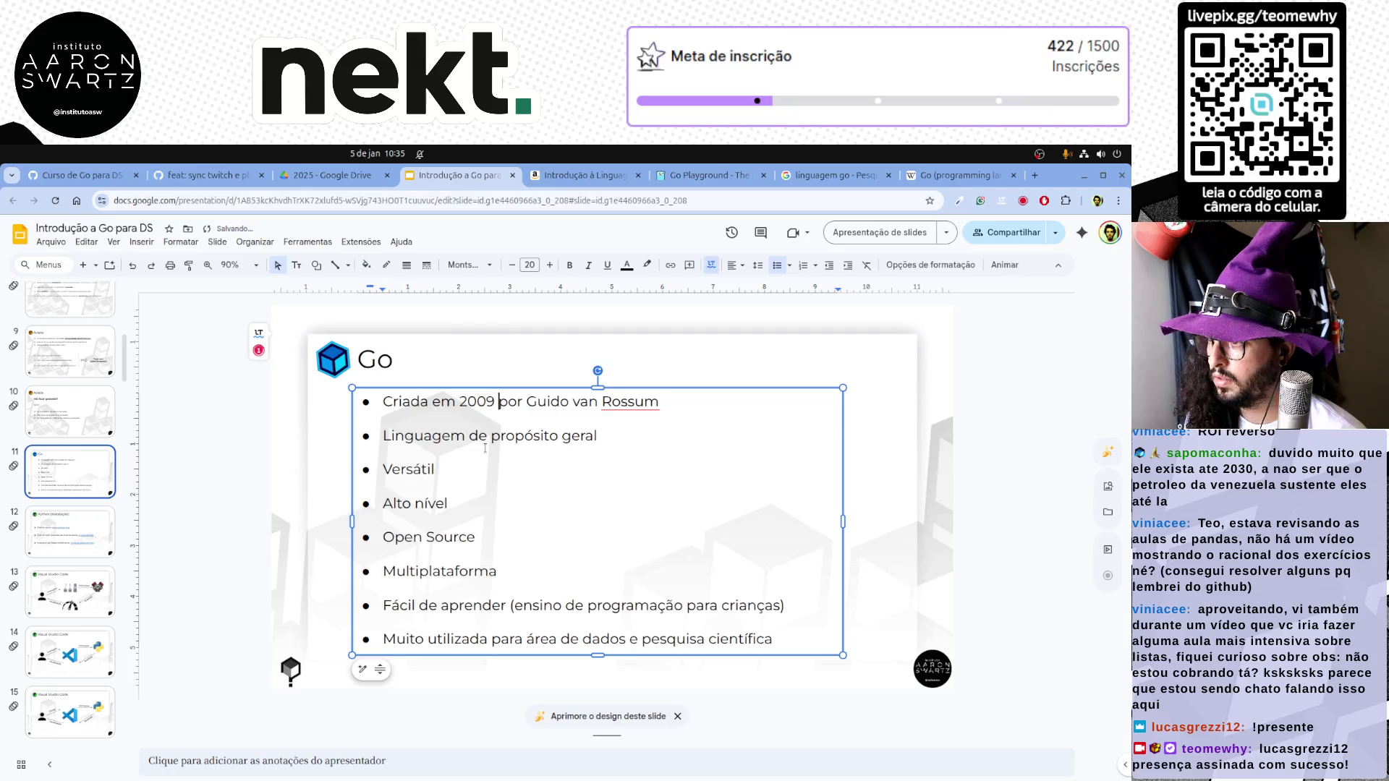
{"action": "key", "text": "ctrl+shift+Left"}
{"action": "key", "text": "ctrl+shift+Left"}
{"action": "key", "text": "ctrl+shift+Left"}
{"action": "type", "text": "Robert Griesemer Rob Pike Ken Thompson"}
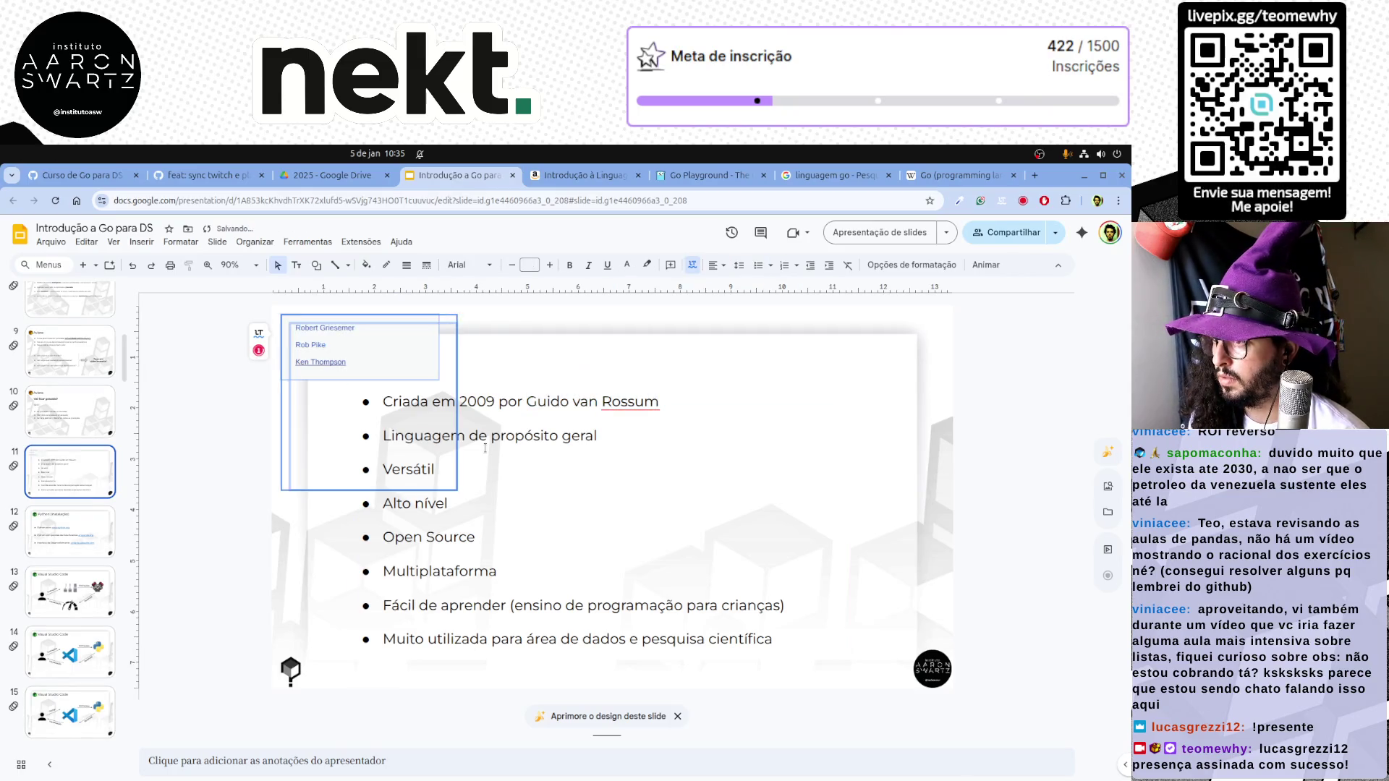
{"action": "key", "text": "Escape"}
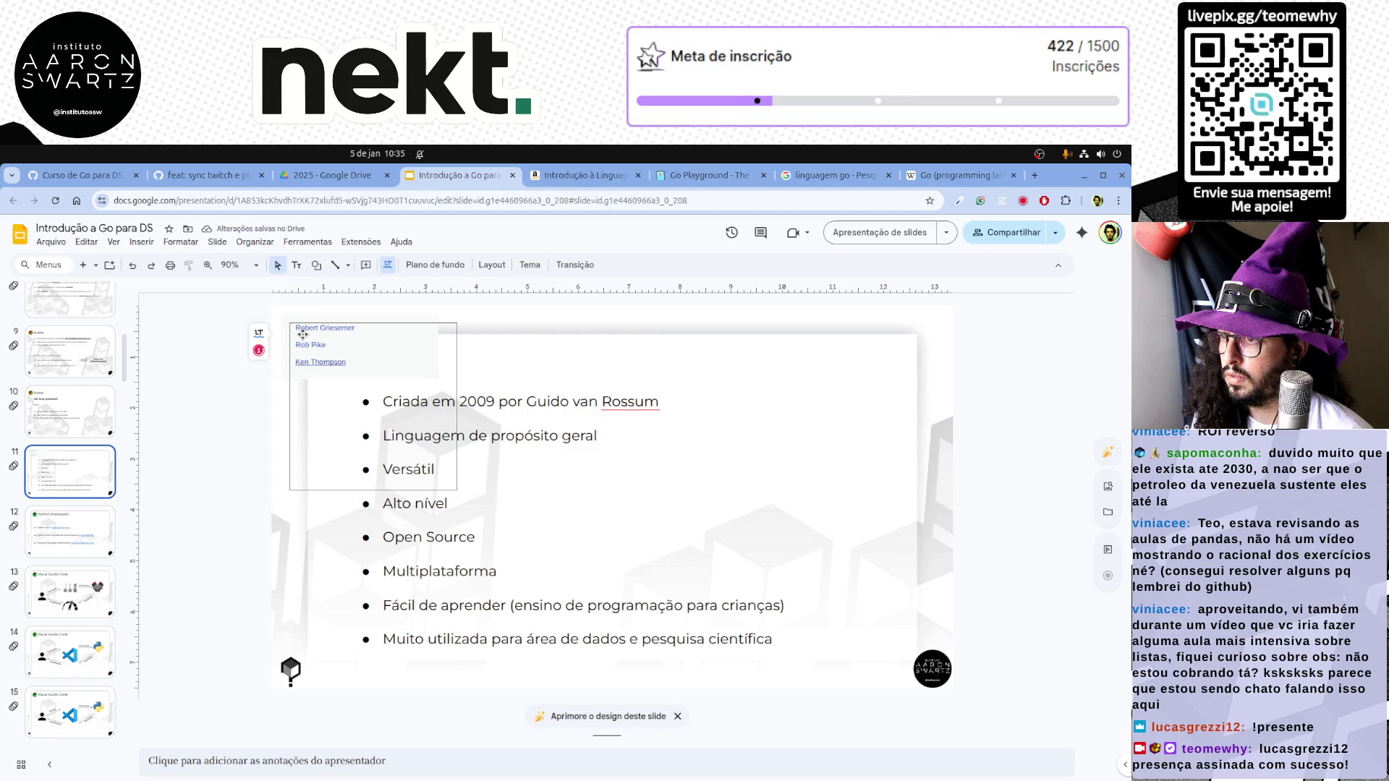
Delete the stray pasted names text box, launch a Text Editor for notes, and return to the bullet list
{"action": "left_click", "coordinate": [321, 361]}
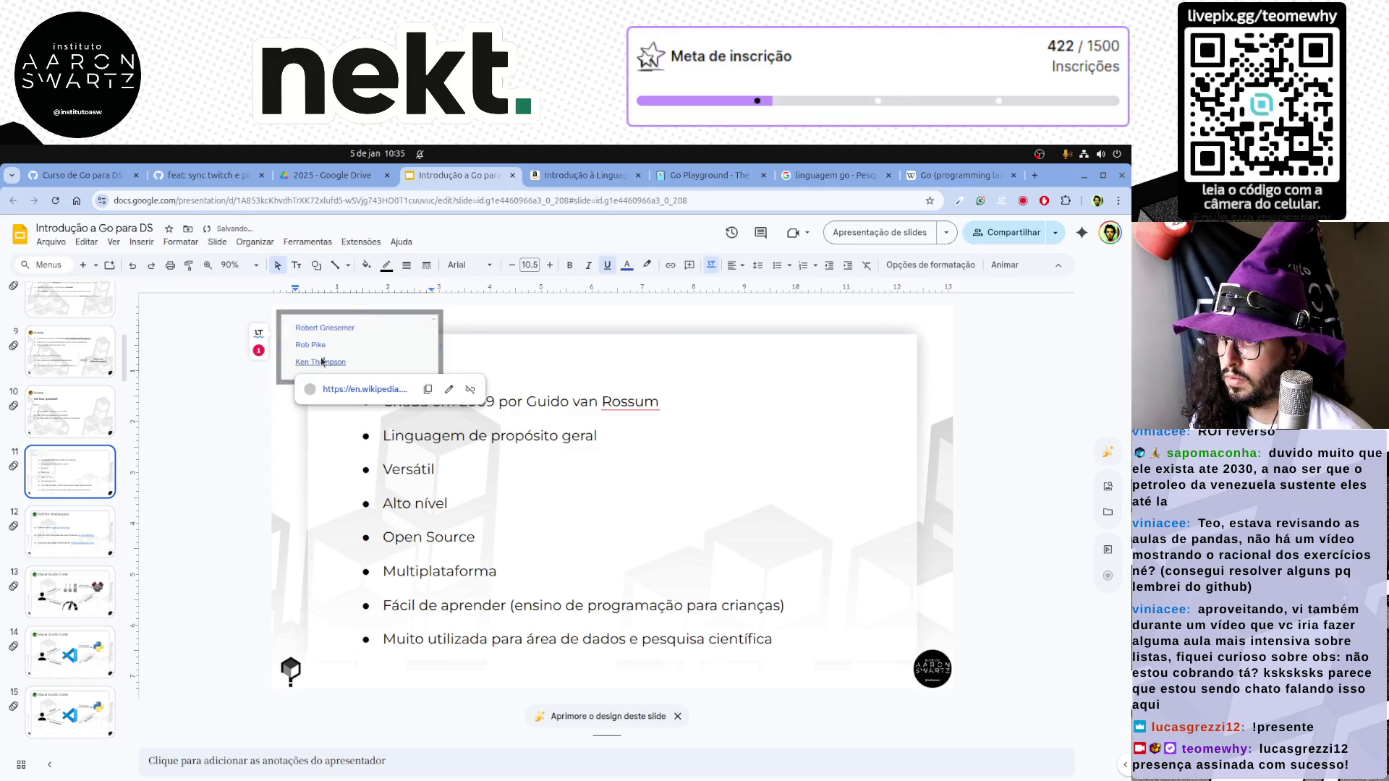
{"action": "left_click", "coordinate": [386, 310]}
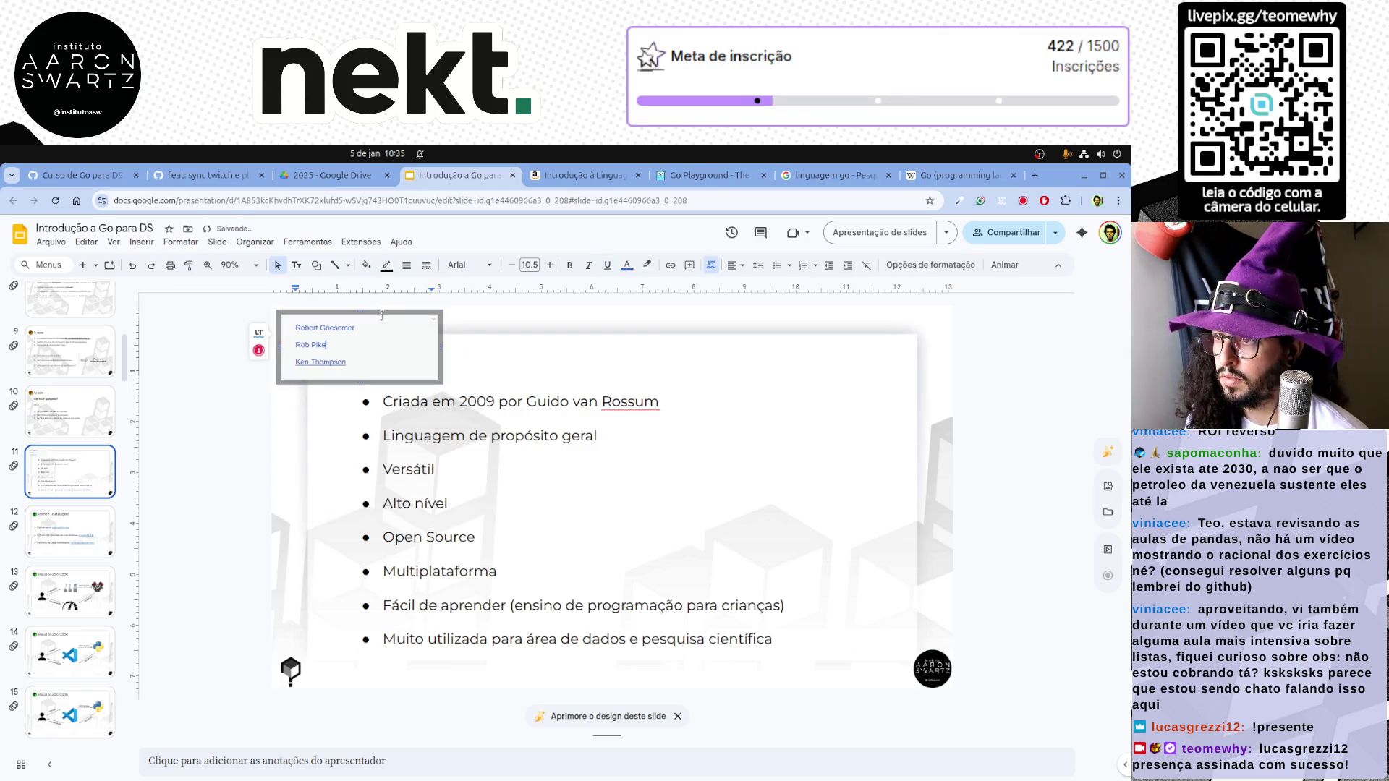
{"action": "key", "text": "Delete"}
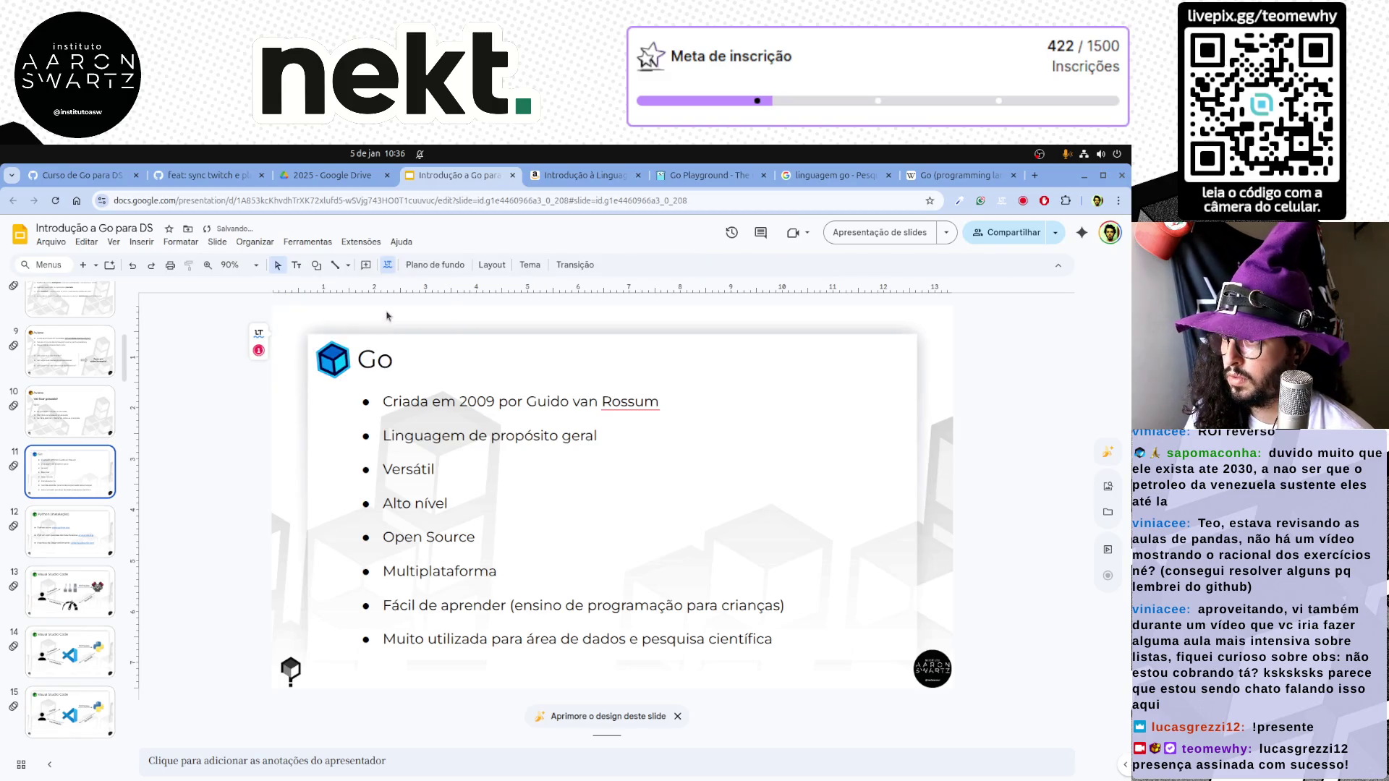
{"action": "key", "text": "super"}
{"action": "type", "text": "notas"}
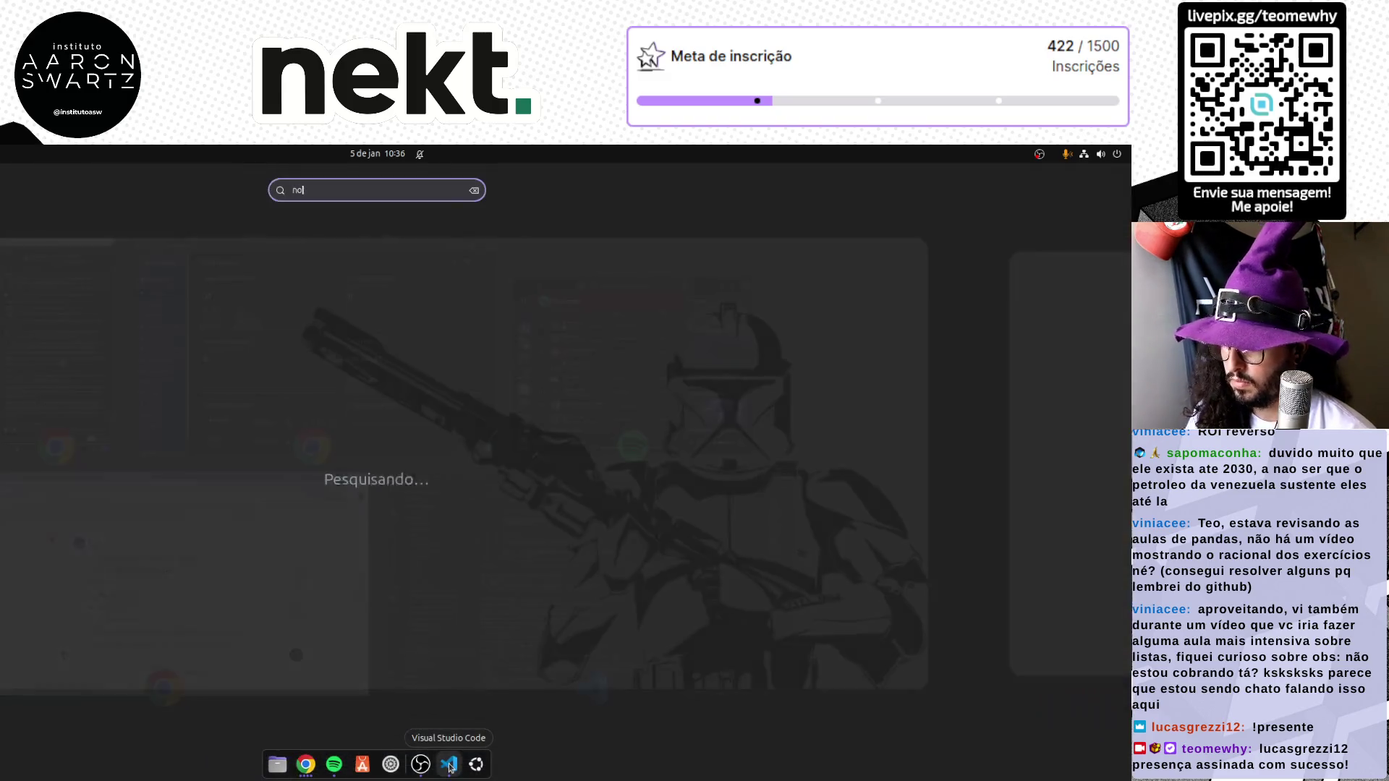
{"action": "key", "text": "Return"}
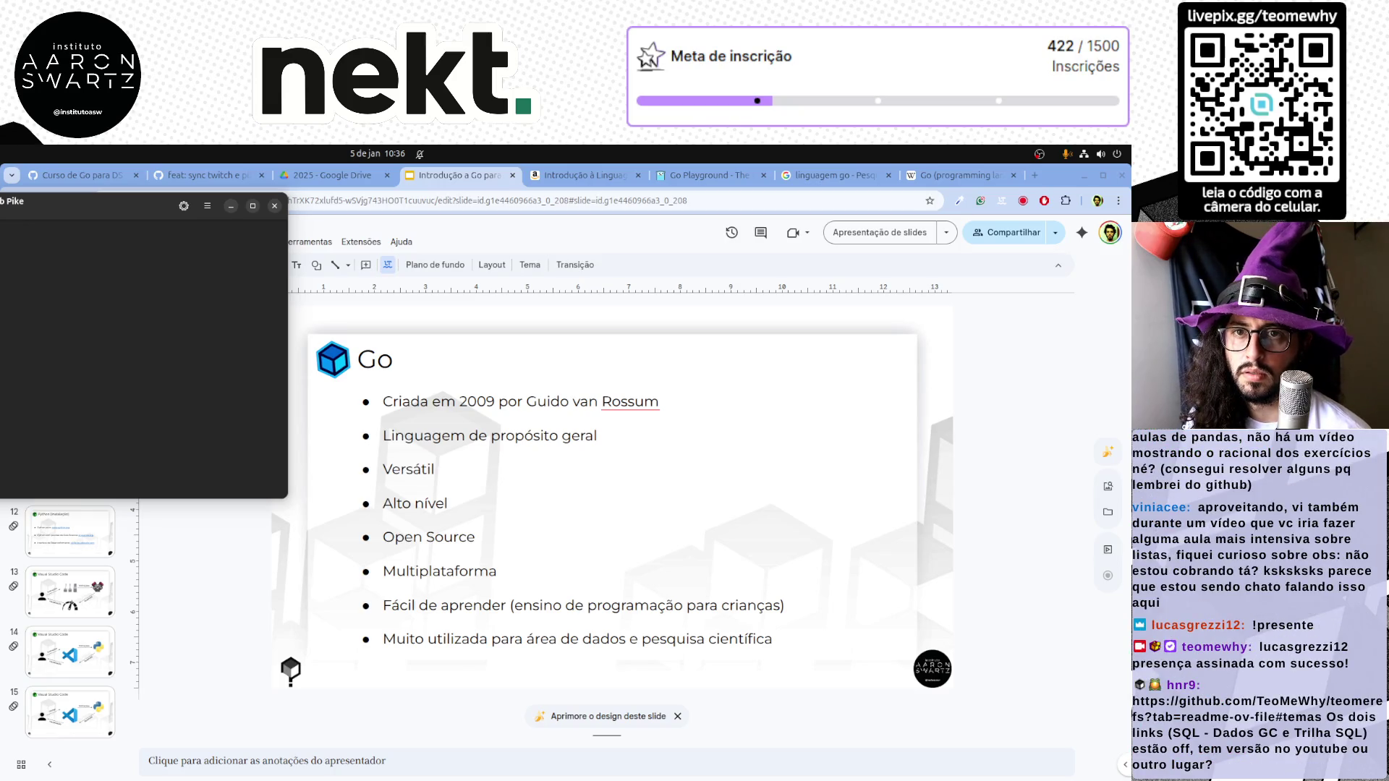
{"action": "left_click", "coordinate": [413, 402]}
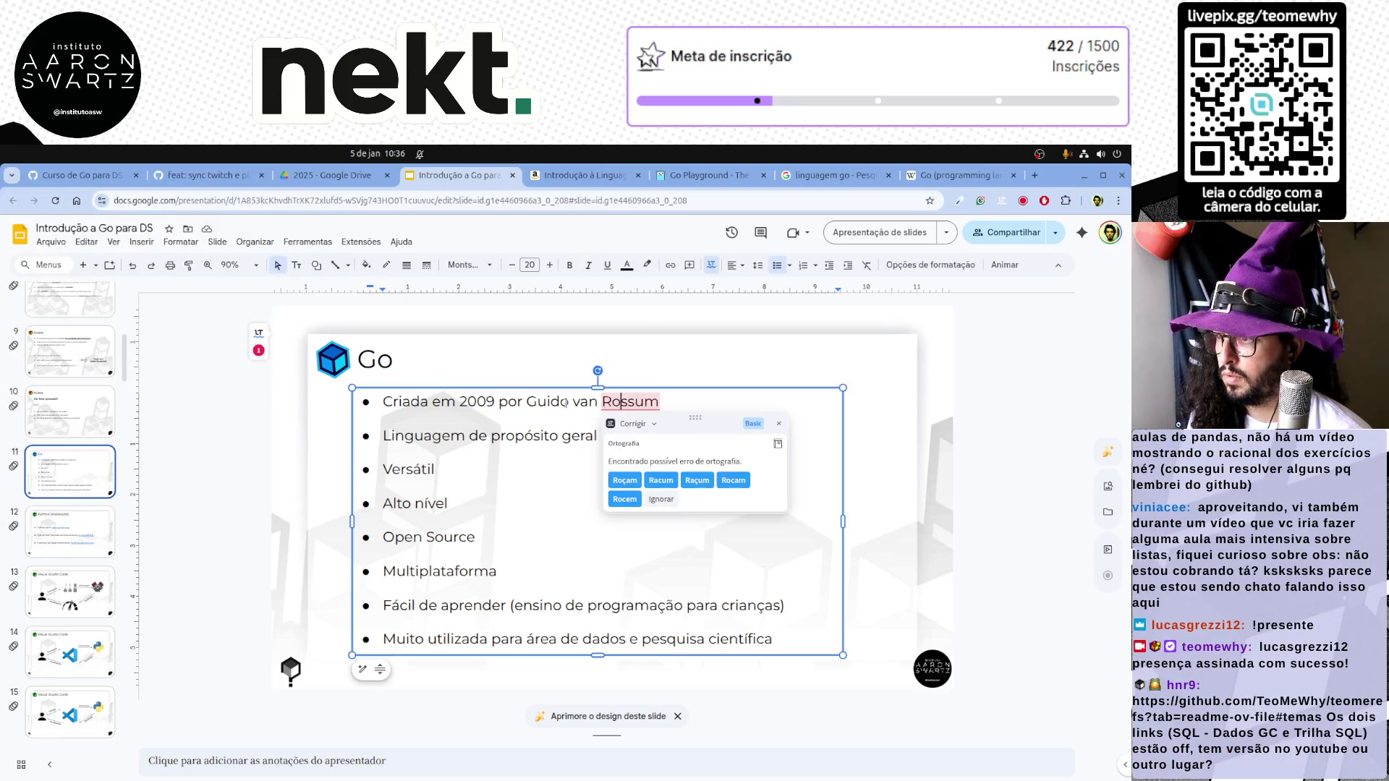
Replace 'Guido van Rossum' with the pasted names Robert Griesemer, Rob Pike and Ken Thompson on new lines
{"action": "left_click_drag", "start_coordinate": [524, 401], "coordinate": [661, 400]}
{"action": "key", "text": "BackSpace"}
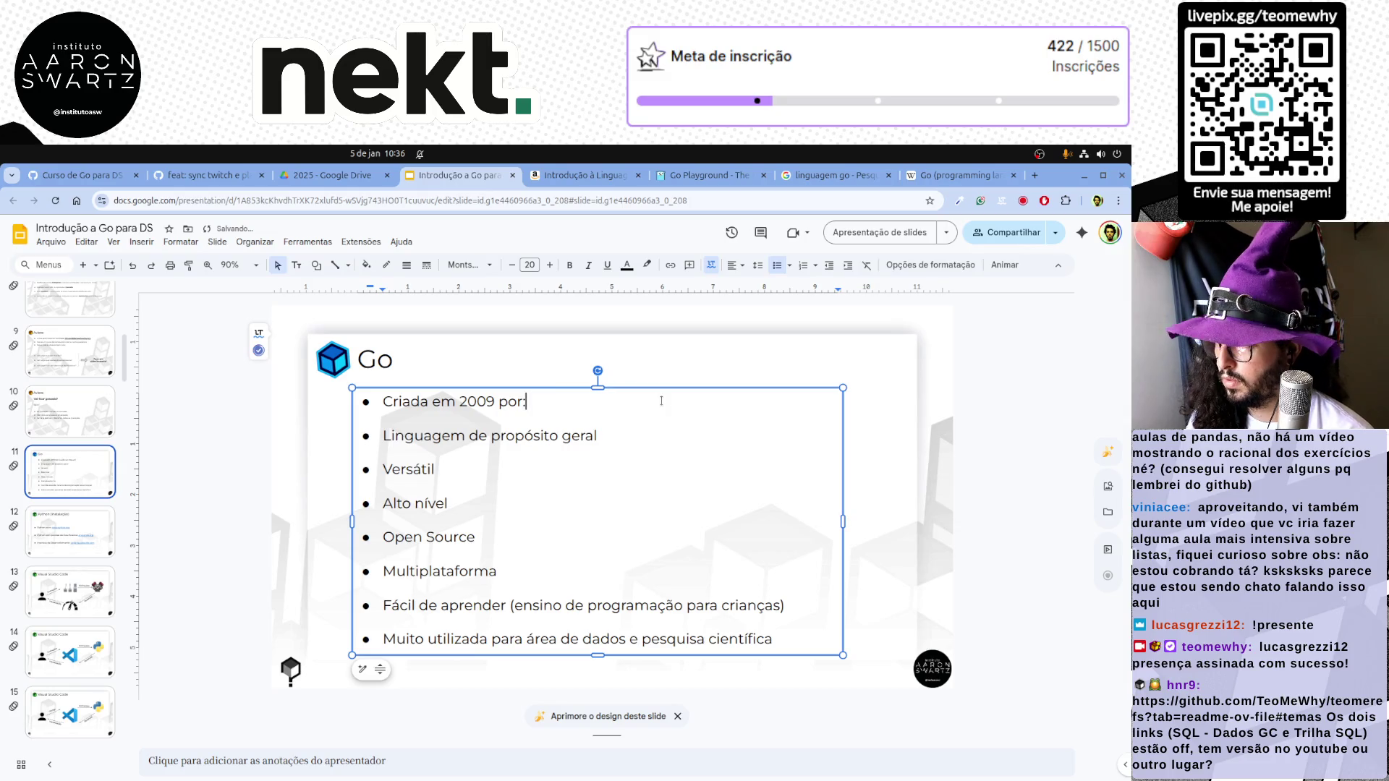
{"action": "type", "text": ":"}
{"action": "key", "text": "Return"}
{"action": "type", "text": "Robert Griesemer Rob Pike Ken Thompson"}
Indent the three creator names as sub-bullets and remove the leftover empty bullet
{"action": "key", "text": "shift+Down"}
{"action": "key", "text": "shift+Down"}
{"action": "key", "text": "shift+Down"}
{"action": "key", "text": "Tab"}
{"action": "key", "text": "Down"}
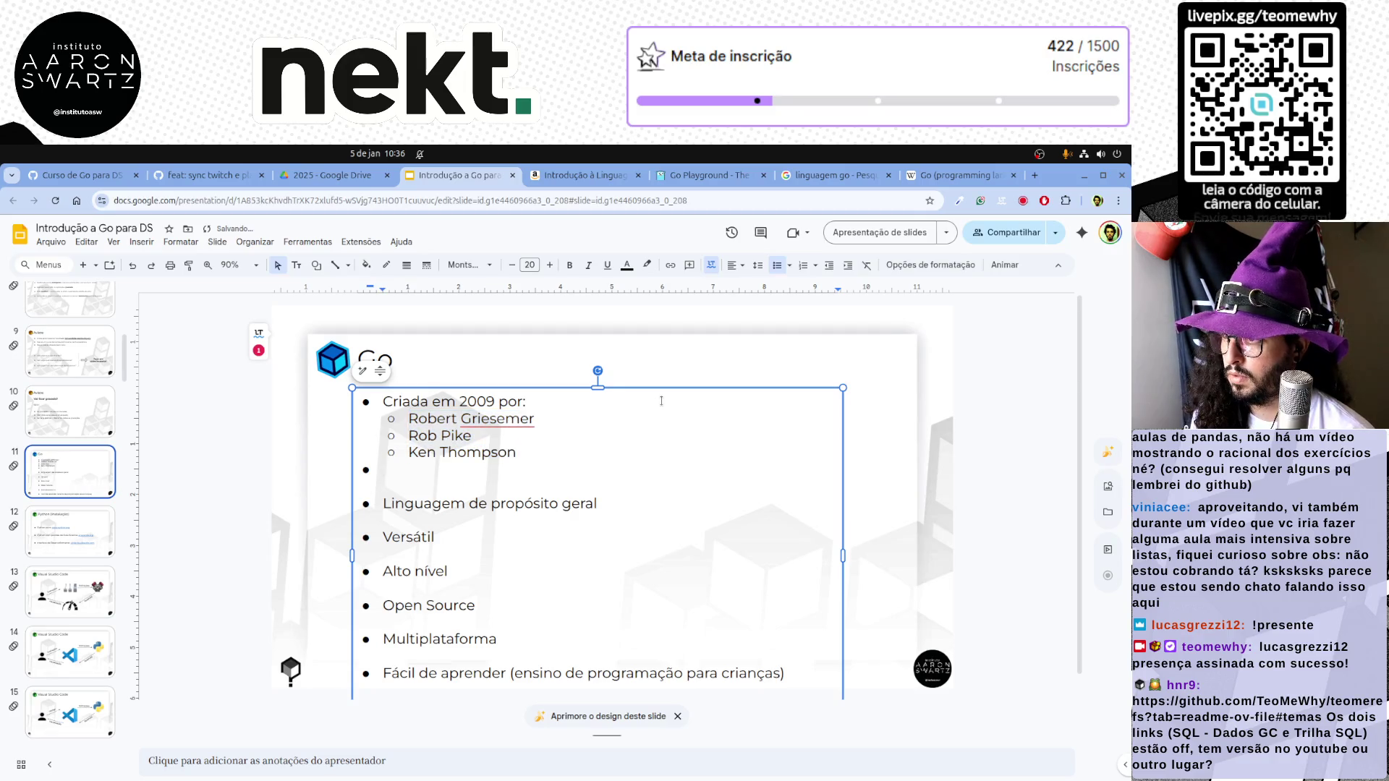
{"action": "key", "text": "BackSpace"}
{"action": "key", "text": "BackSpace"}
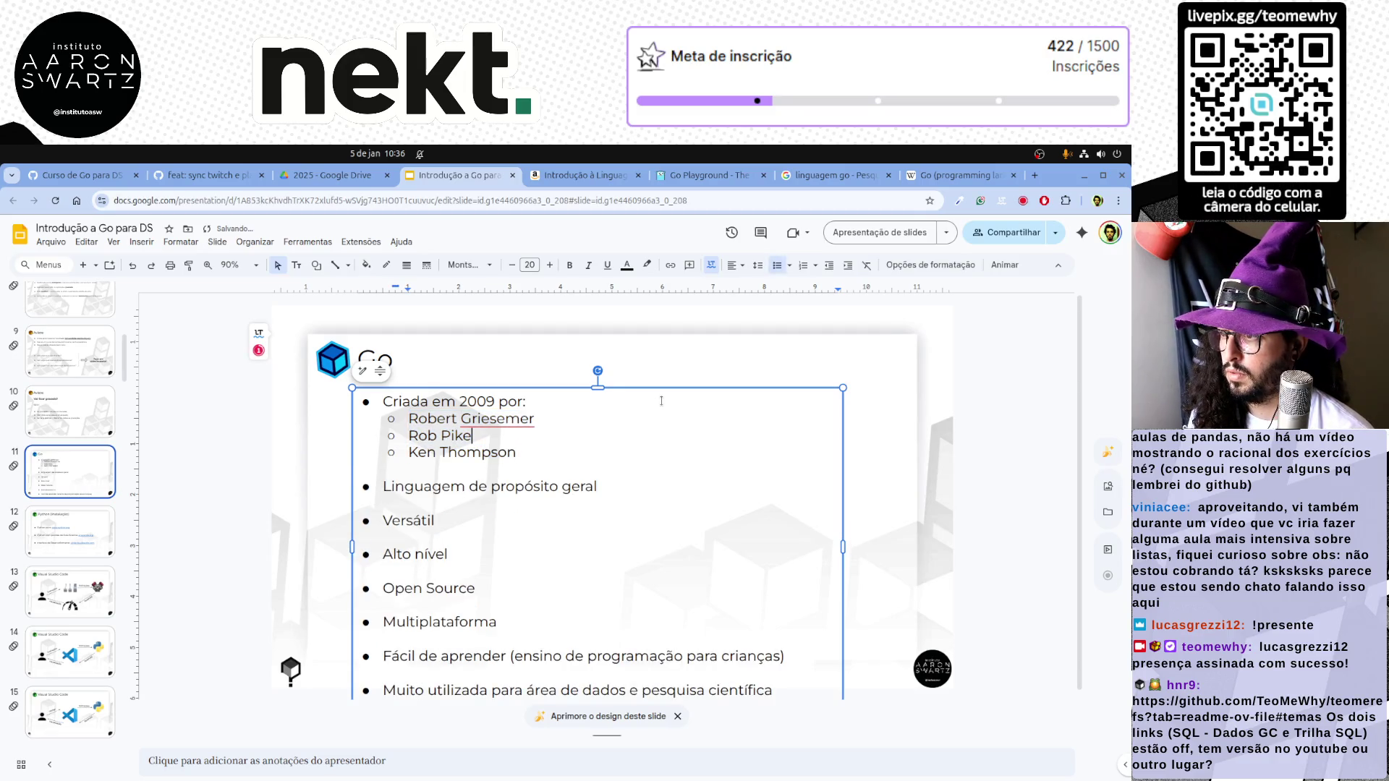
{"action": "type", "text": "nos labor"}
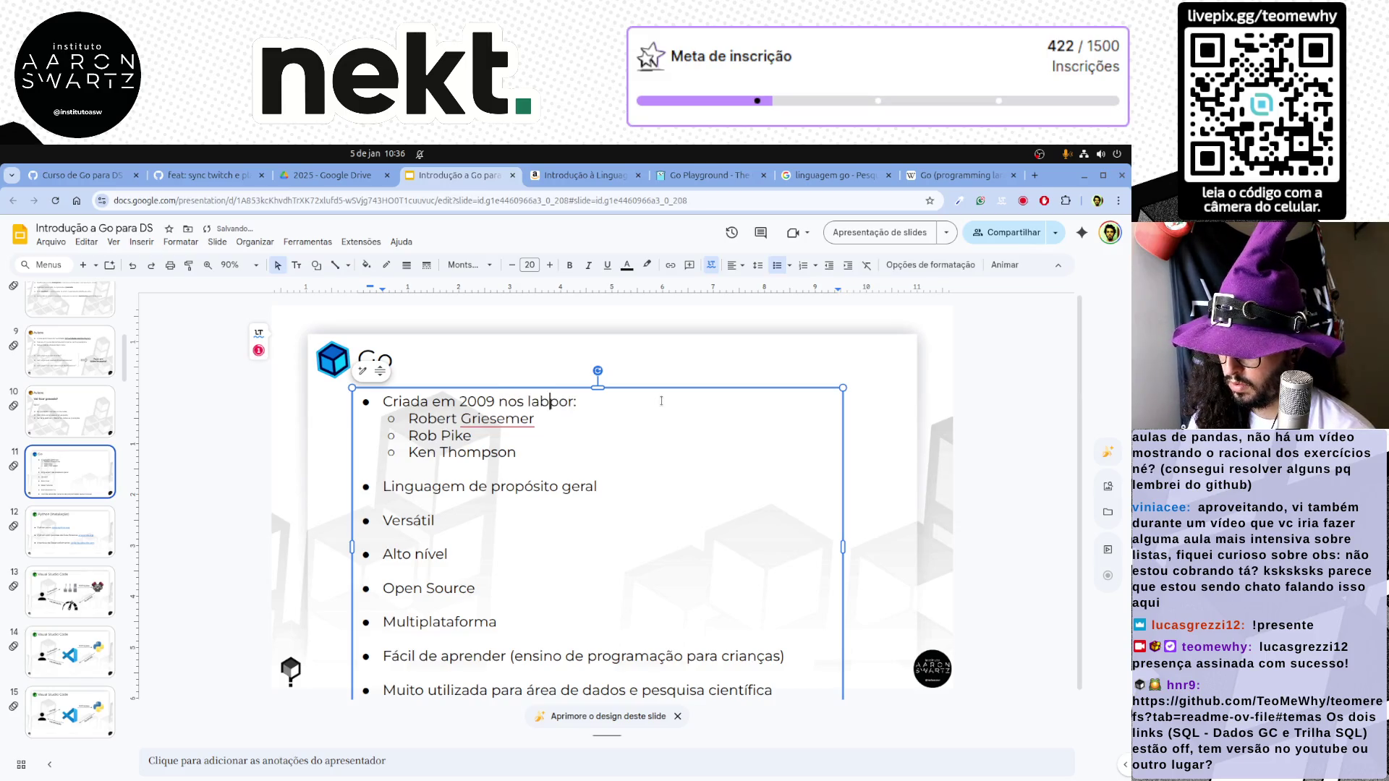
{"action": "type", "text": "atórios do "}
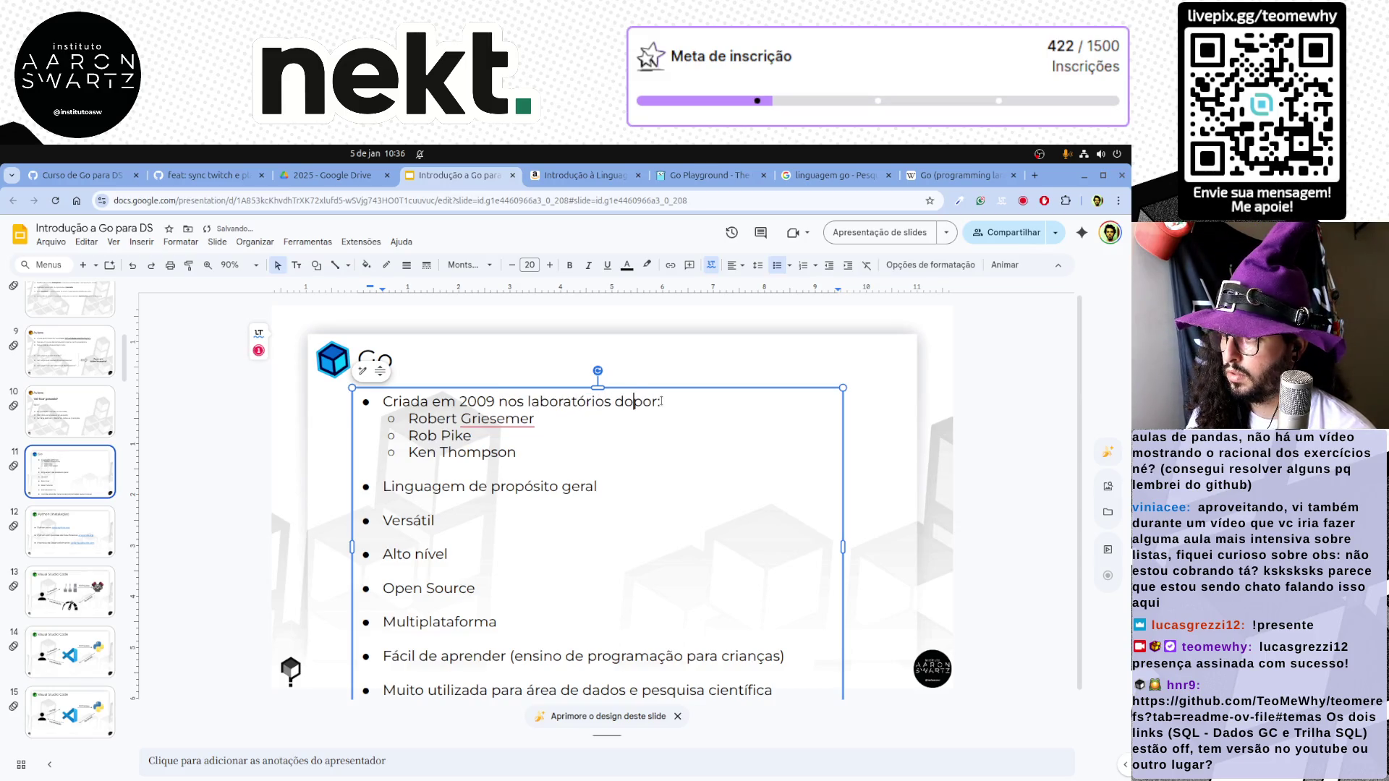
{"action": "type", "text": "Google"}
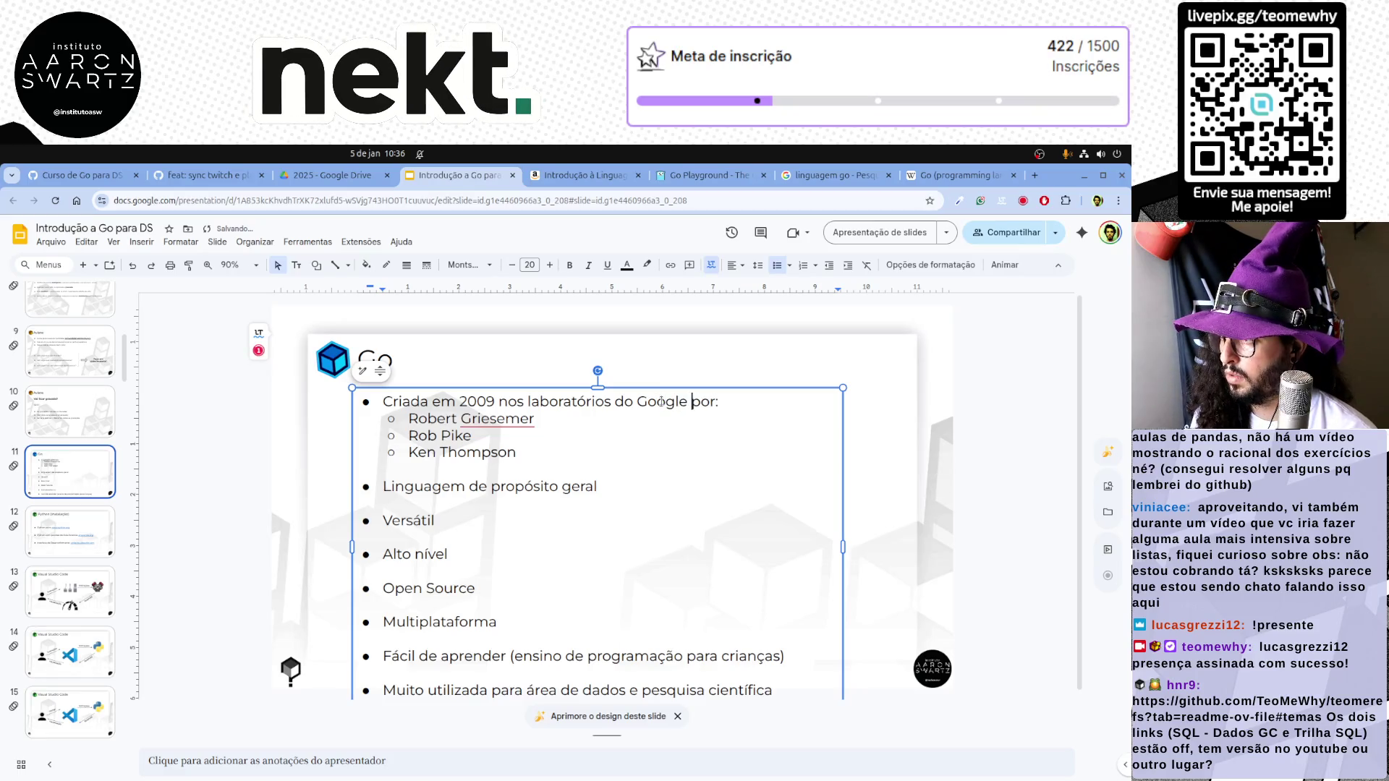
{"action": "left_click", "coordinate": [830, 175]}
{"action": "left_click", "coordinate": [961, 175]}
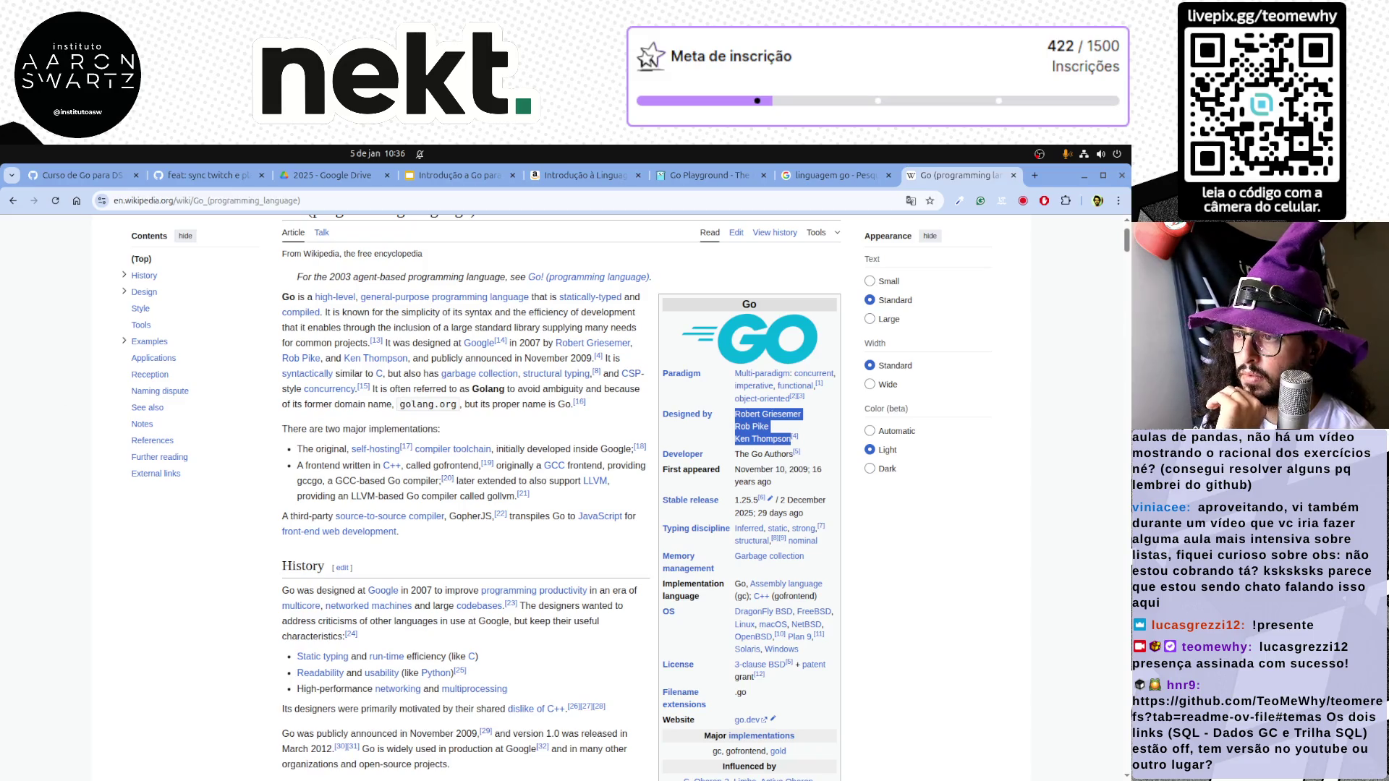
Highlight Wikipedia's 'It was designed at Google in 2007' sentence, then return to the Go slide
{"action": "key", "text": "alt+Tab"}
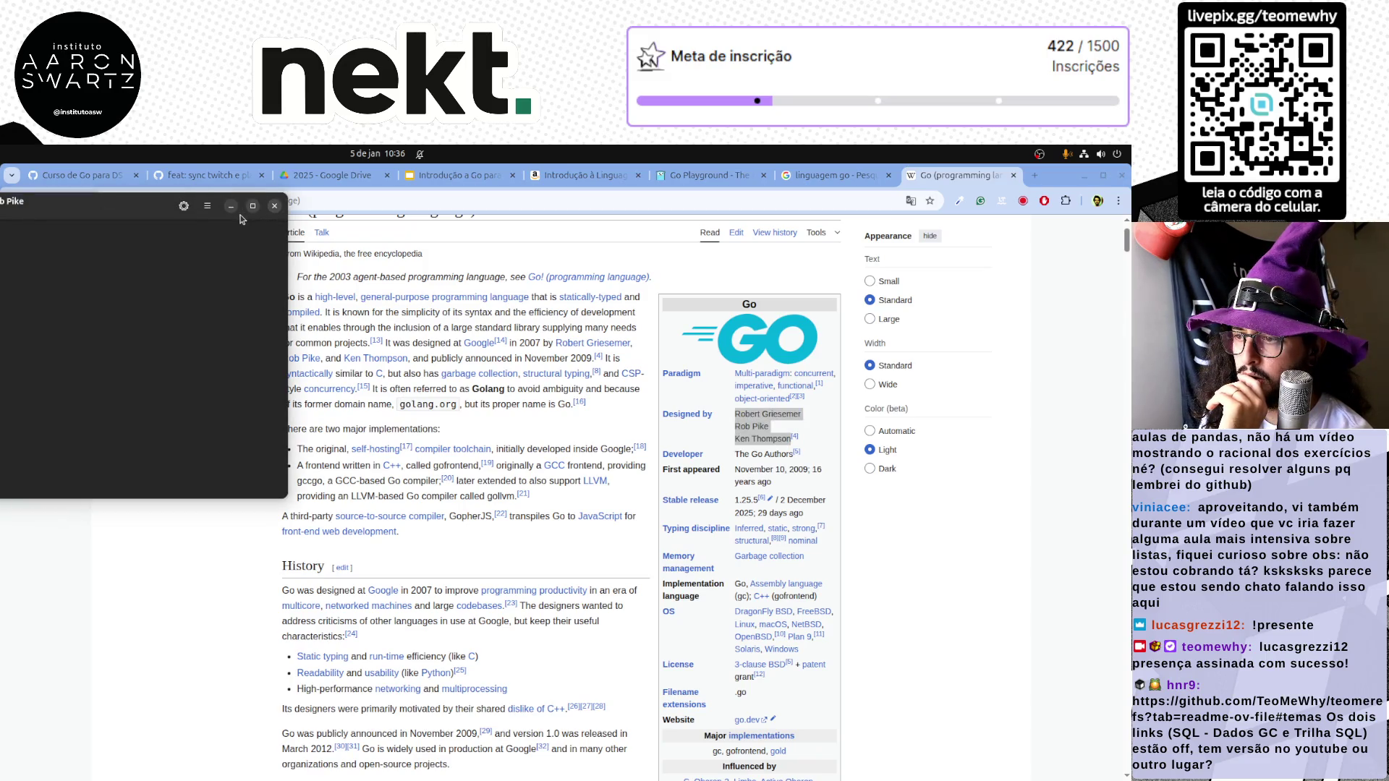
{"action": "left_click", "coordinate": [233, 207]}
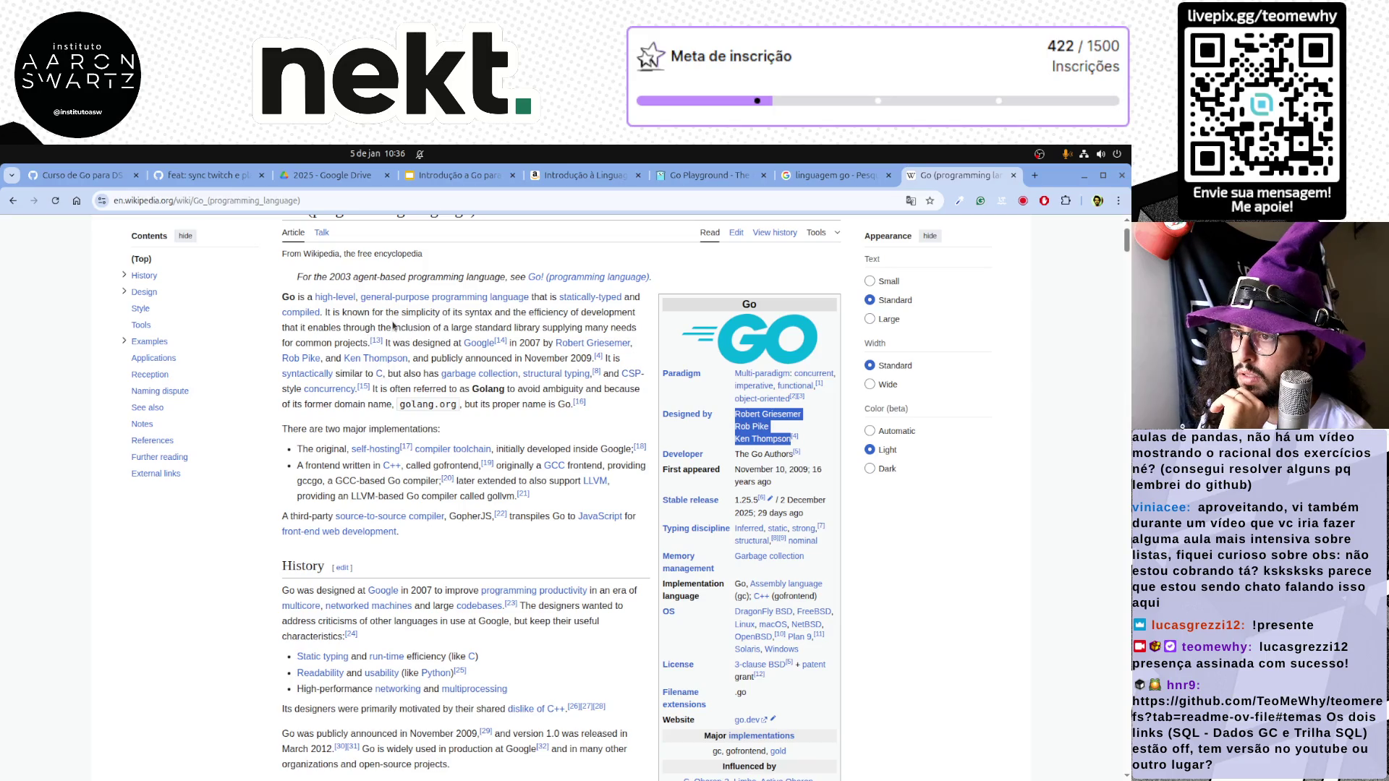
{"action": "left_click_drag", "start_coordinate": [383, 343], "coordinate": [505, 341]}
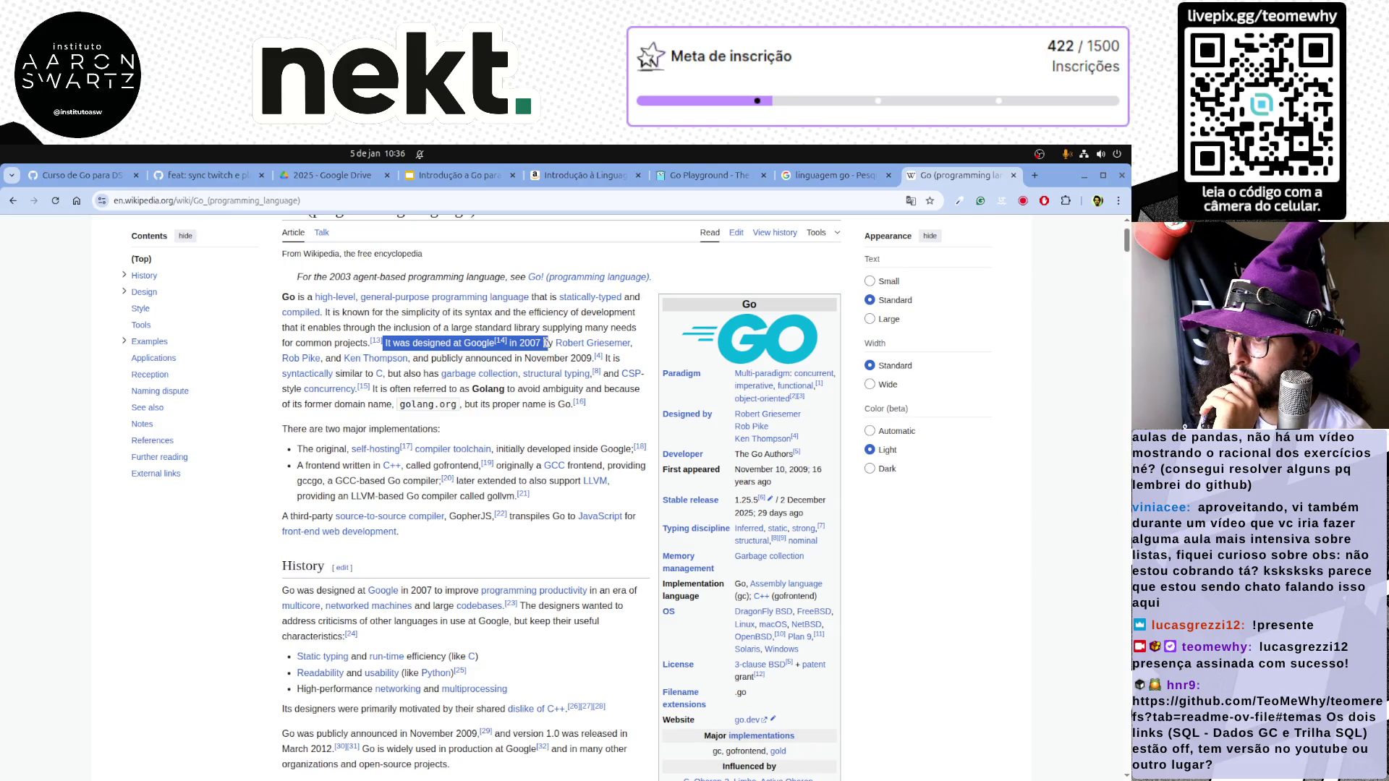
{"action": "left_click_drag", "start_coordinate": [545, 343], "coordinate": [540, 352]}
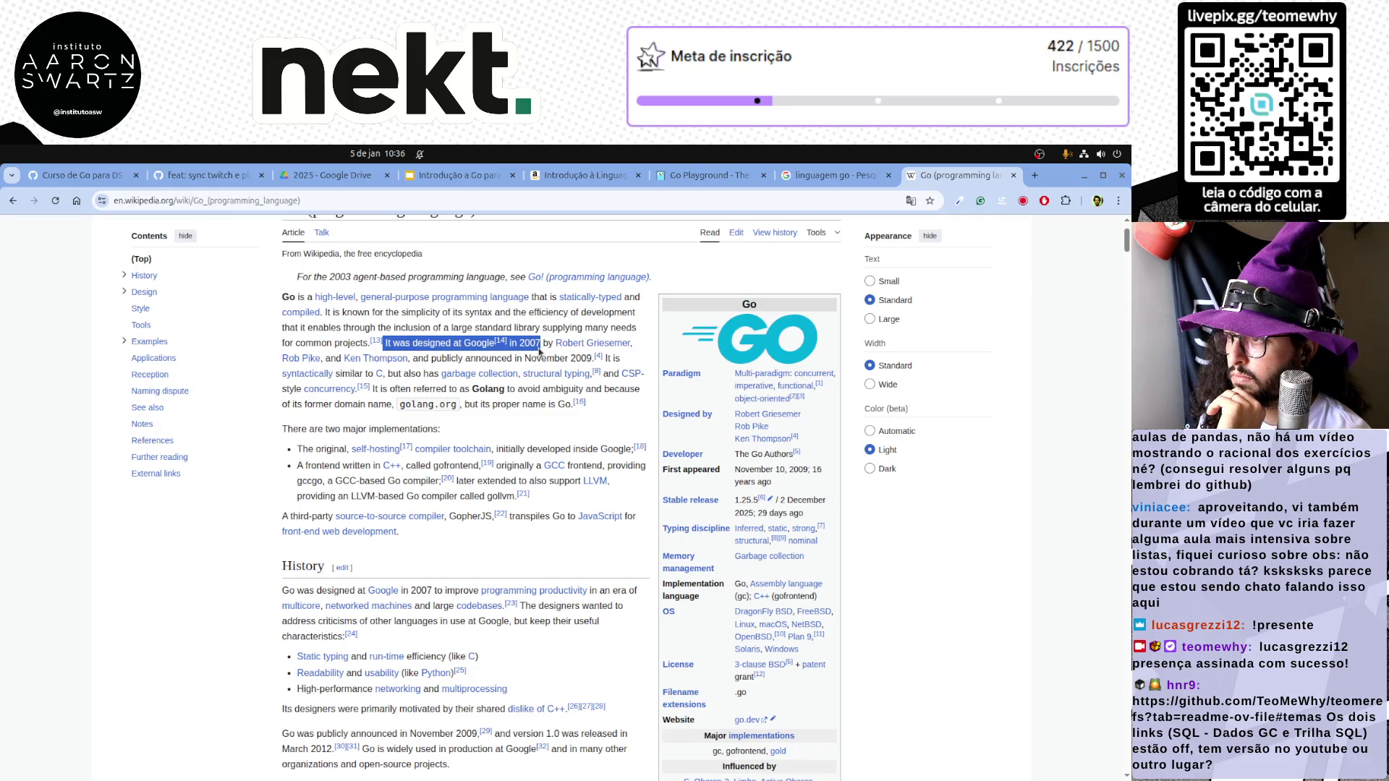
{"action": "left_click", "coordinate": [835, 175]}
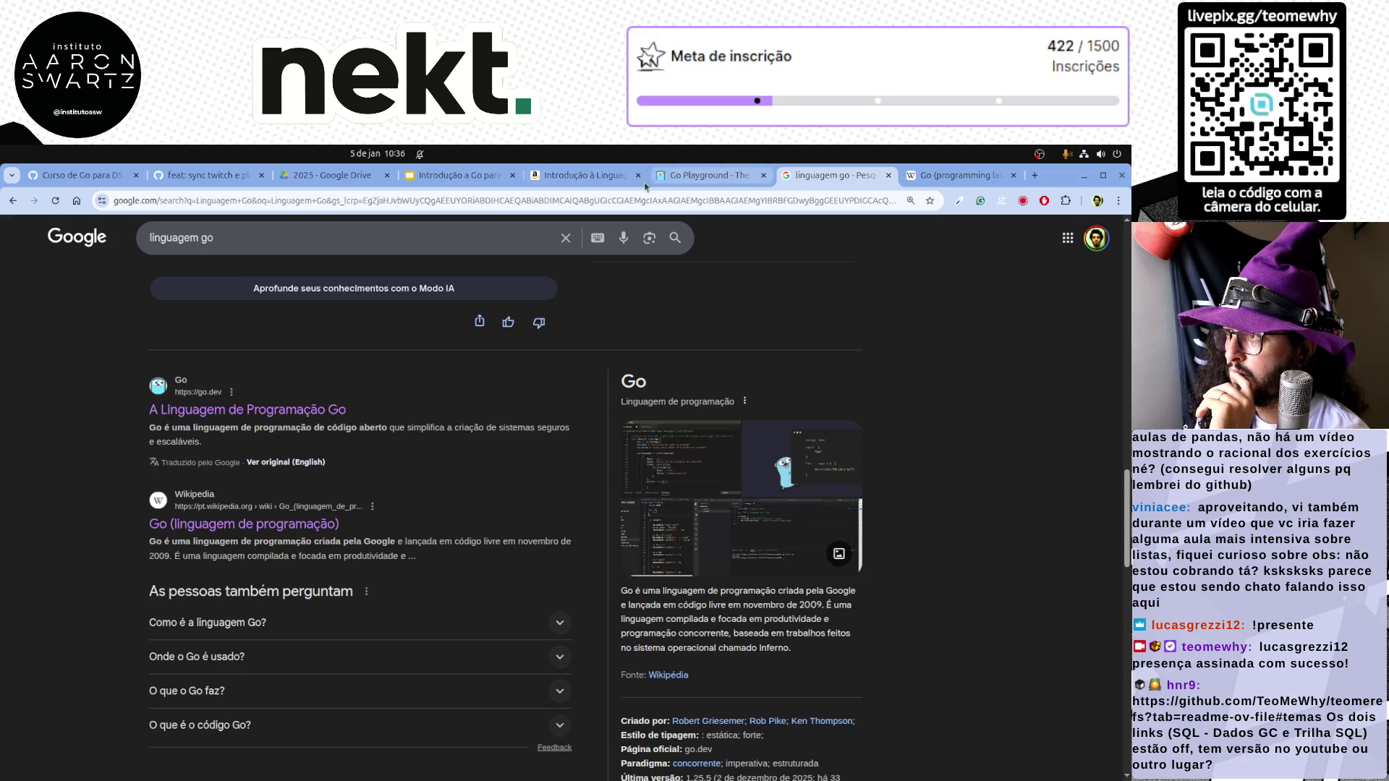
{"action": "left_click", "coordinate": [460, 174]}
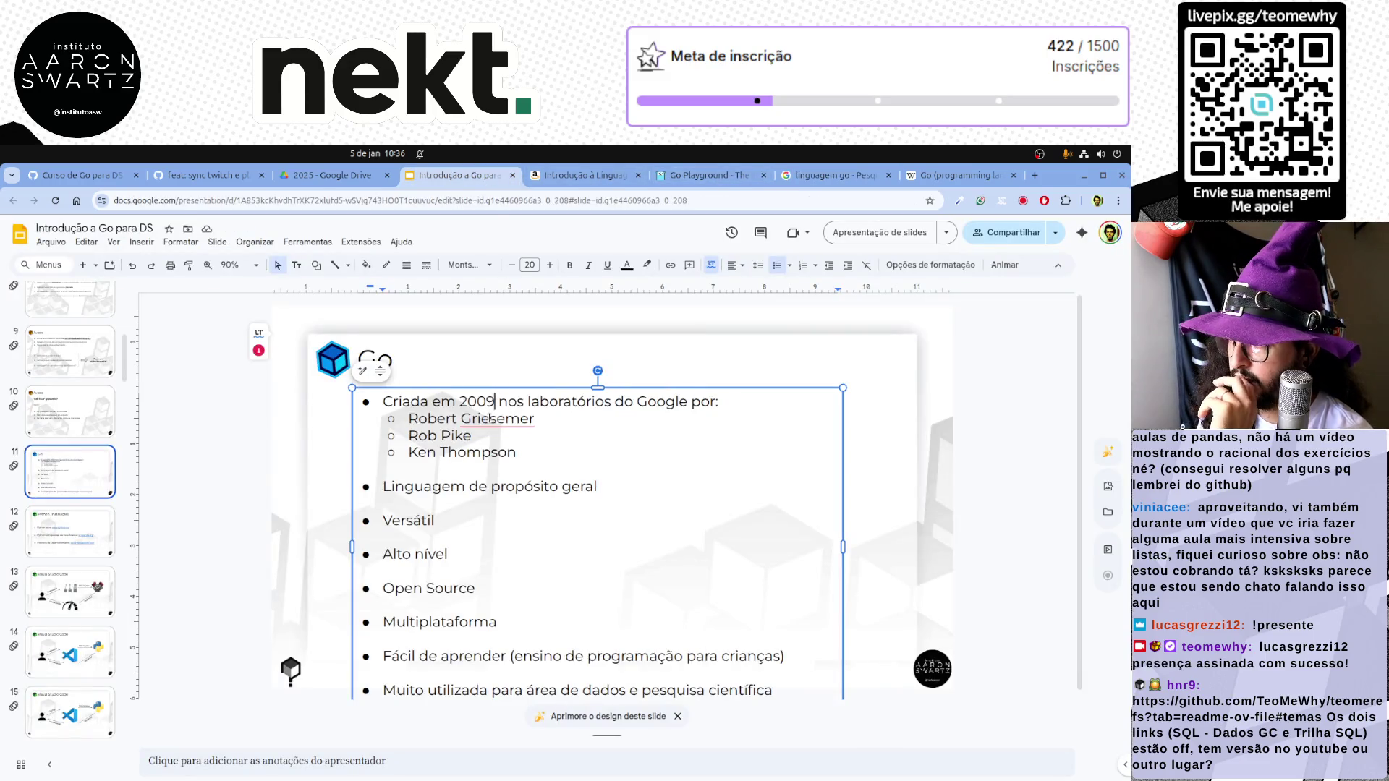
Remove the year's last digit and move the caret before 'por' for the publication note
{"action": "key", "text": "BackSpace"}
{"action": "type", "text": "7"}
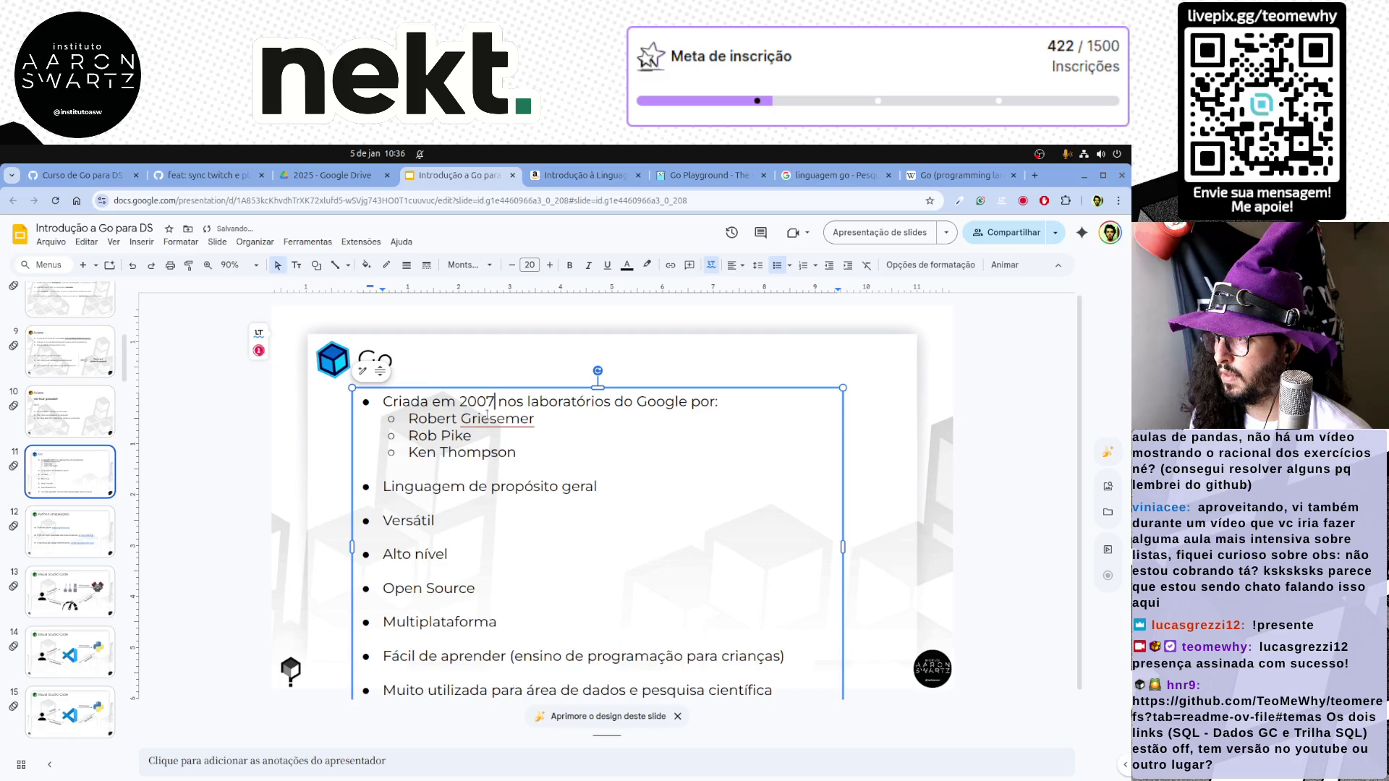
{"action": "type", "text": ":"}
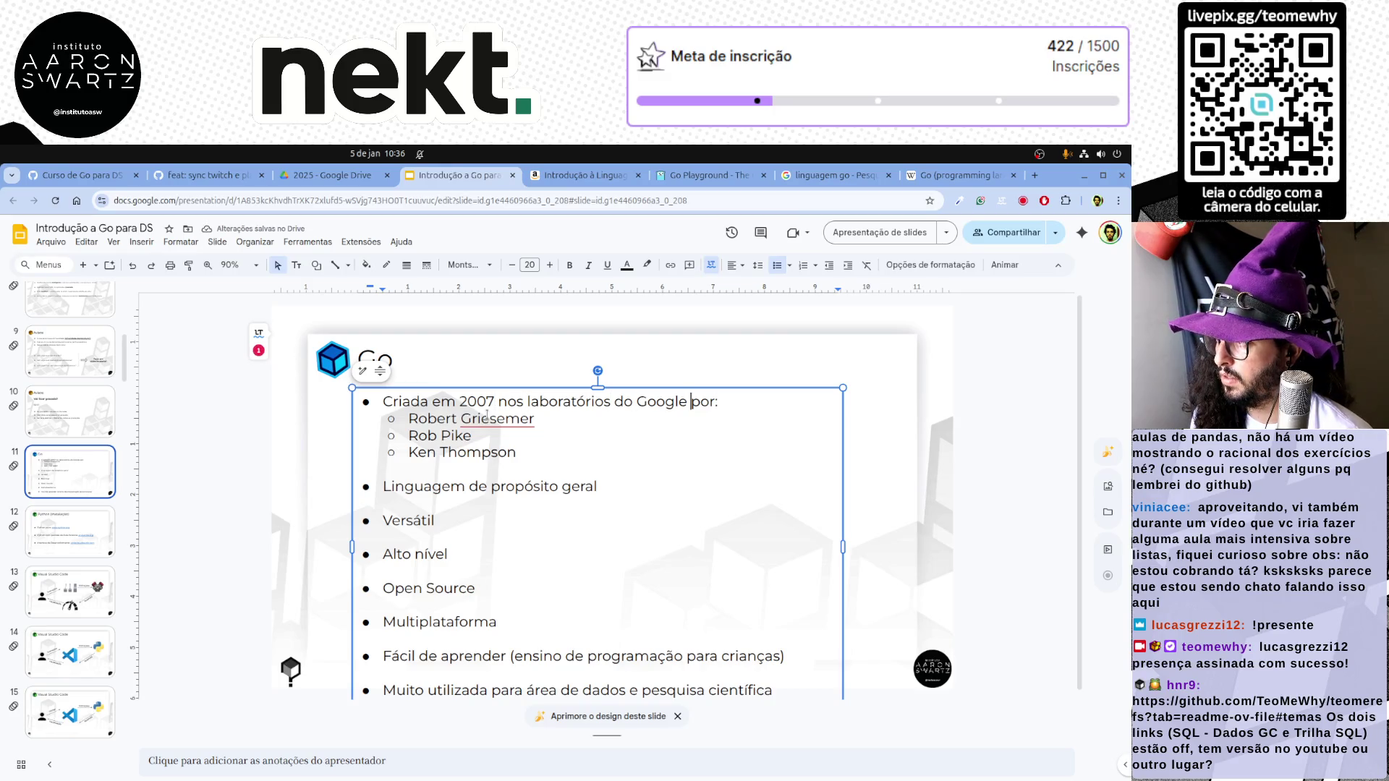
{"action": "key", "text": "Left"}
{"action": "key", "text": "Left"}
{"action": "key", "text": "Left"}
{"action": "type", "text": "e "}
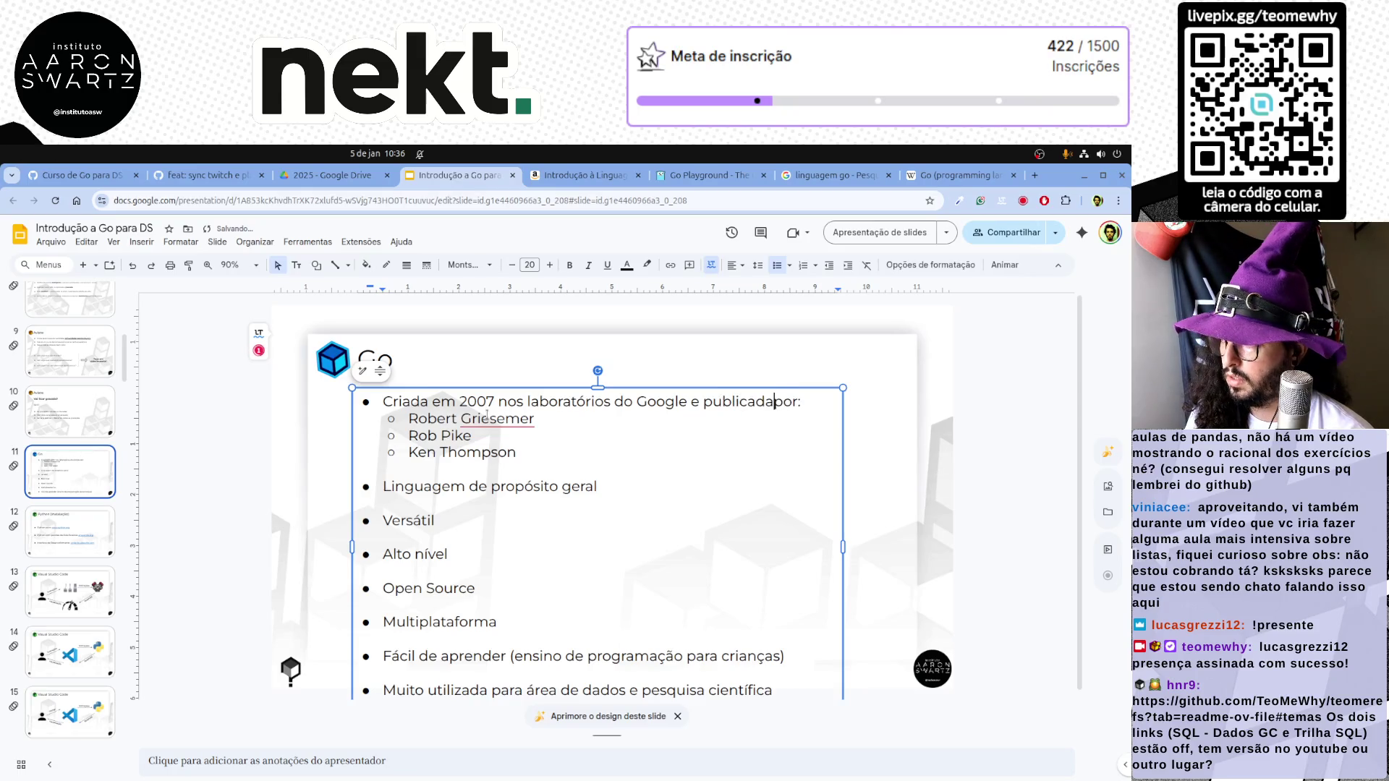
{"action": "type", "text": " 2029"}
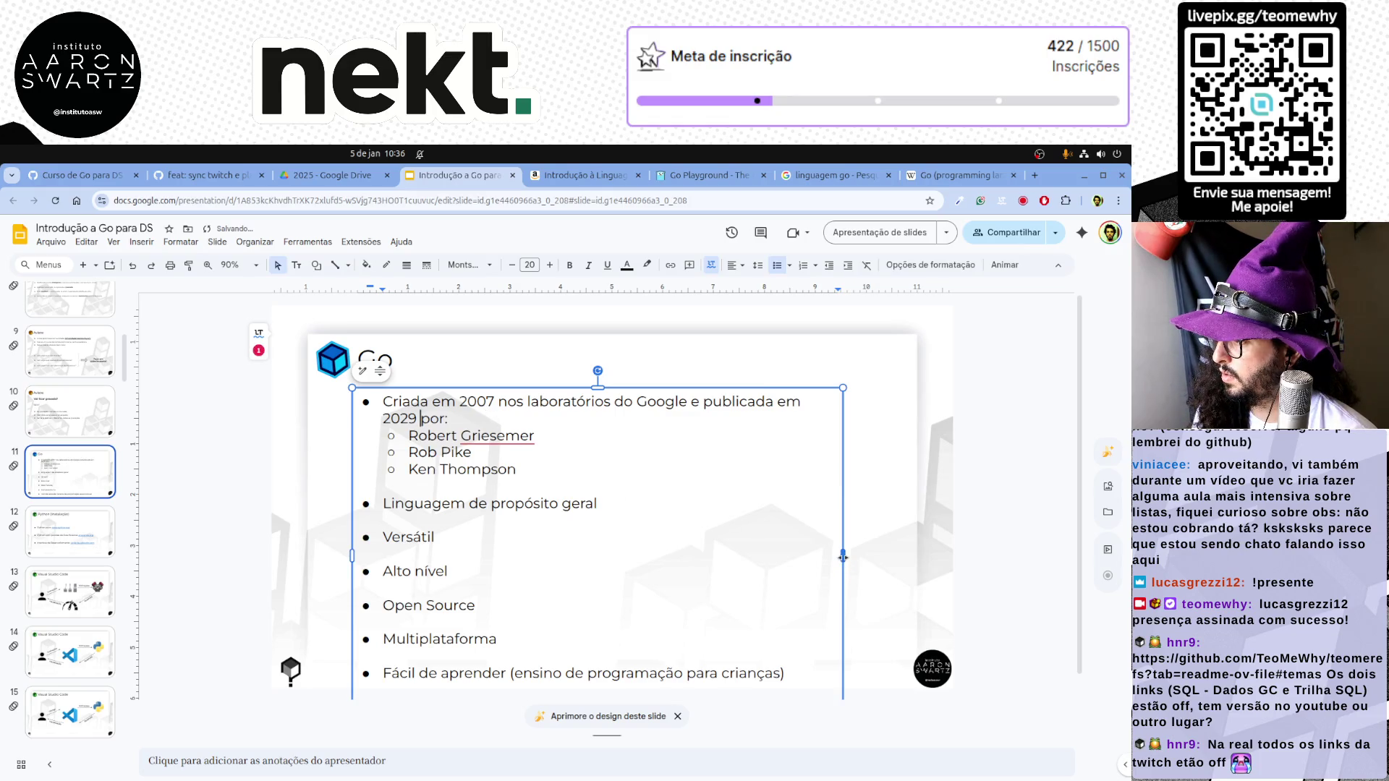
{"action": "scroll", "coordinate": [842, 572], "scroll_direction": "down", "scroll_amount": 1}
{"action": "left_click_drag", "start_coordinate": [842, 548], "coordinate": [917, 544]}
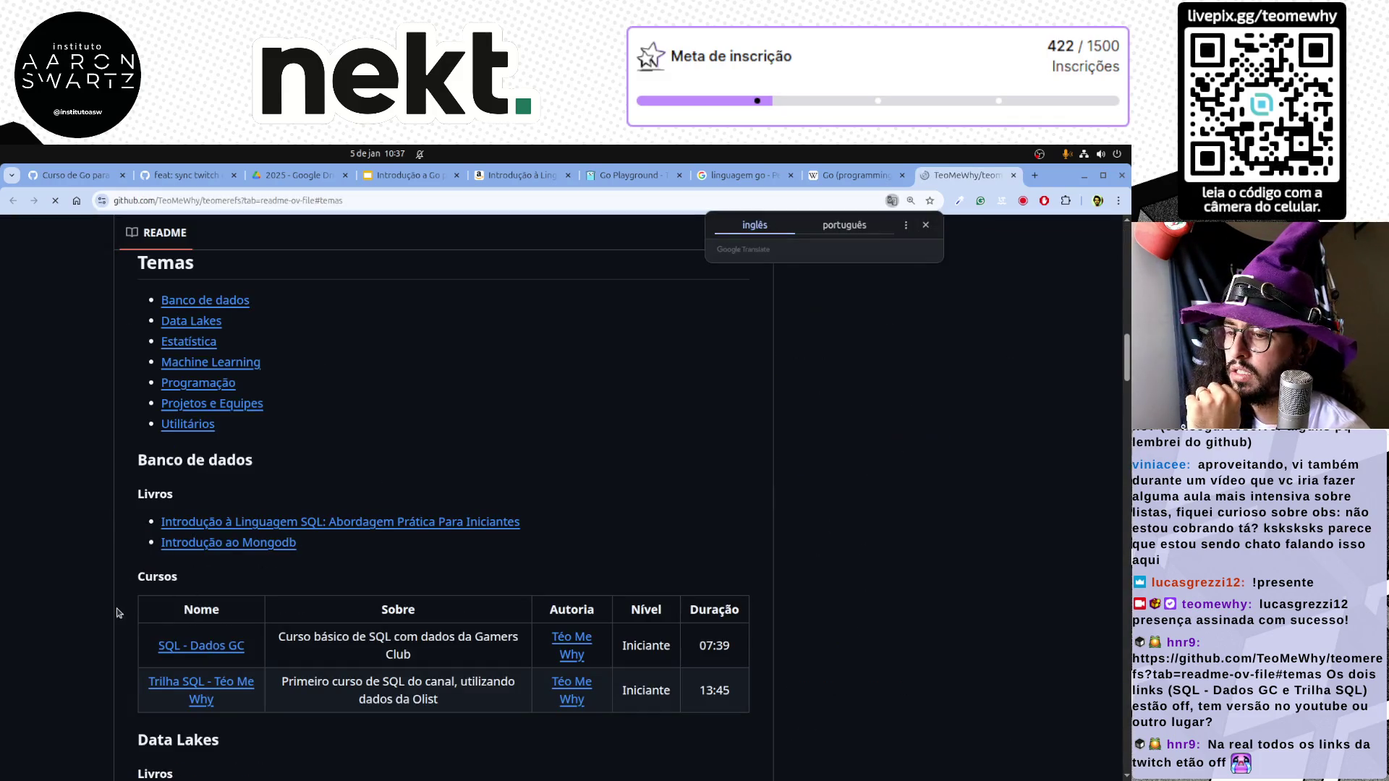
{"action": "scroll", "coordinate": [94, 564], "scroll_direction": "up", "scroll_amount": 2}
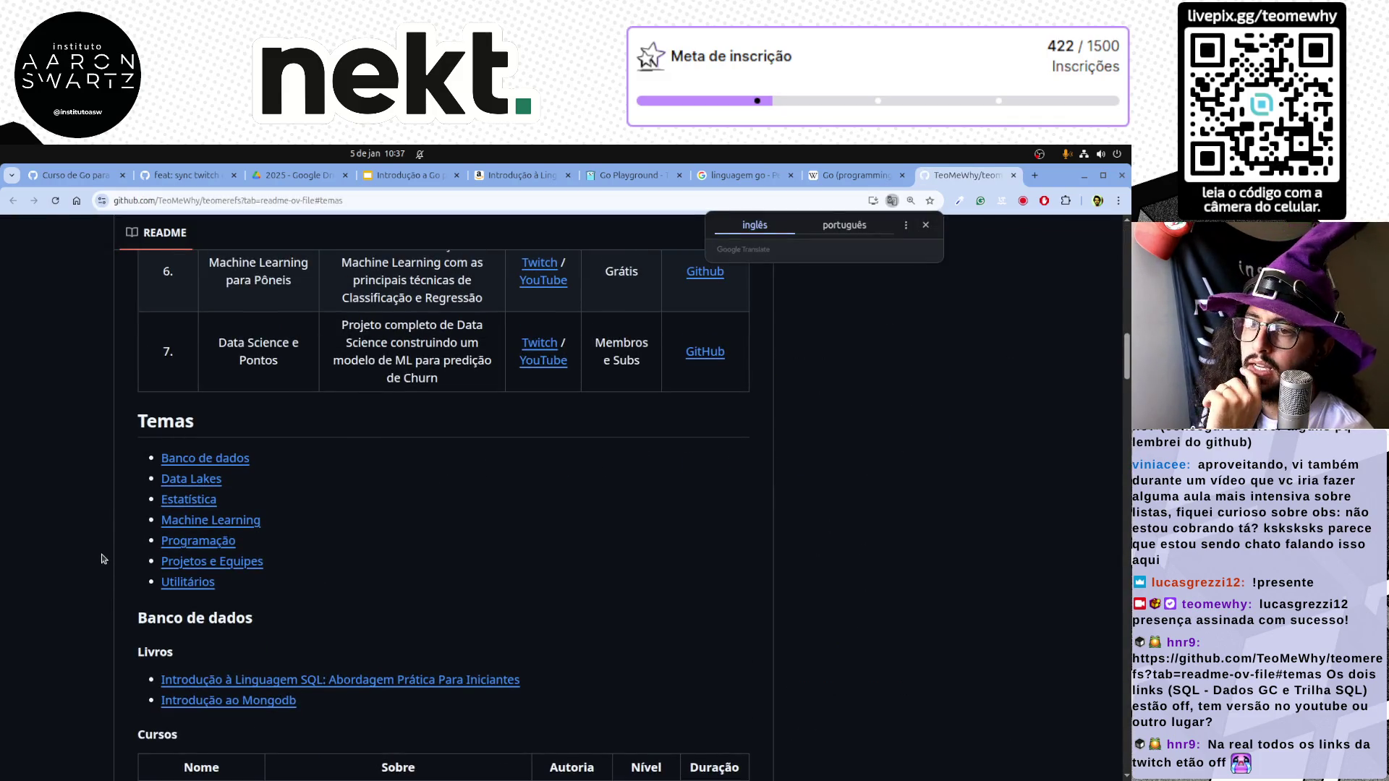
{"action": "scroll", "coordinate": [105, 555], "scroll_direction": "up", "scroll_amount": 2}
{"action": "scroll", "coordinate": [105, 555], "scroll_direction": "down", "scroll_amount": 3}
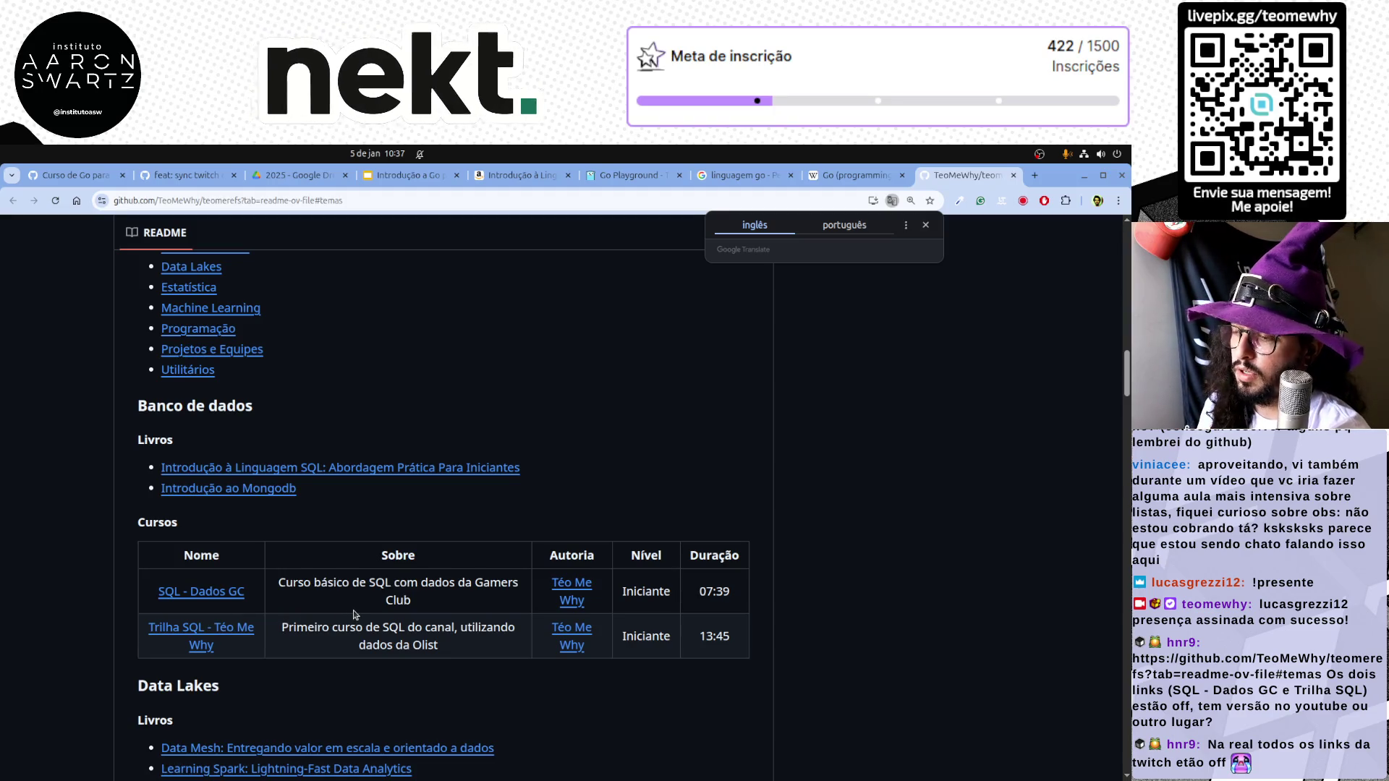
{"action": "scroll", "coordinate": [383, 608], "scroll_direction": "up", "scroll_amount": 3}
{"action": "scroll", "coordinate": [383, 608], "scroll_direction": "up", "scroll_amount": 1}
{"action": "scroll", "coordinate": [383, 605], "scroll_direction": "down", "scroll_amount": 5}
{"action": "scroll", "coordinate": [384, 603], "scroll_direction": "down", "scroll_amount": 2}
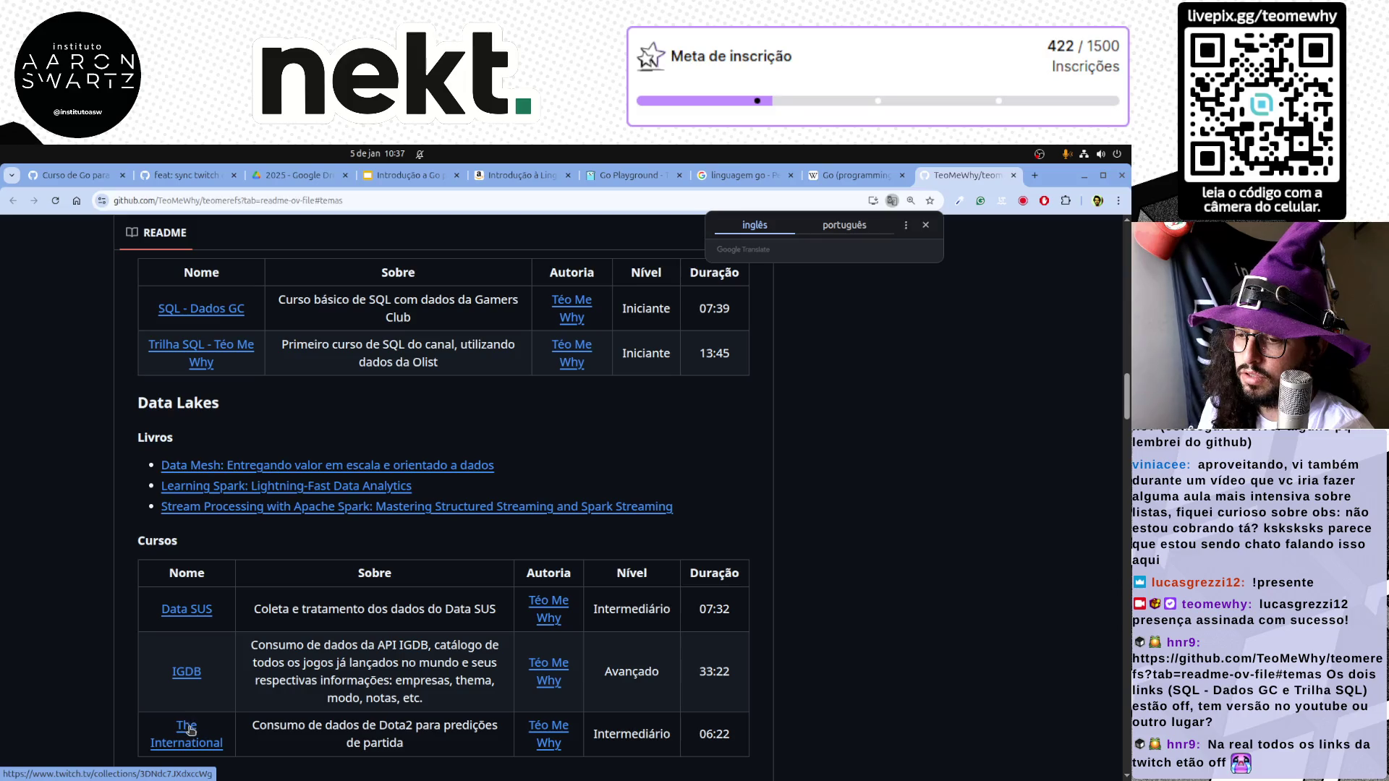
{"action": "scroll", "coordinate": [189, 730], "scroll_direction": "down", "scroll_amount": 3}
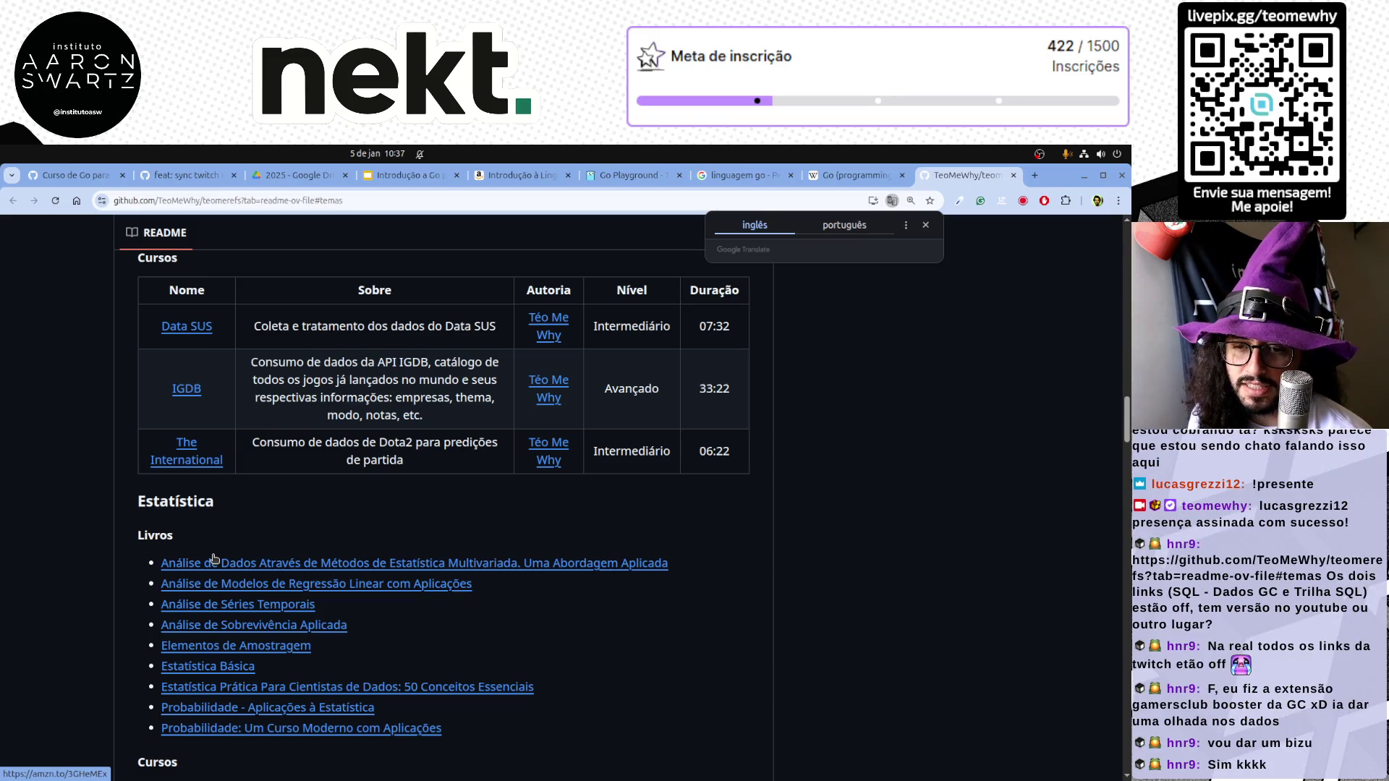
{"action": "scroll", "coordinate": [277, 570], "scroll_direction": "up", "scroll_amount": 3}
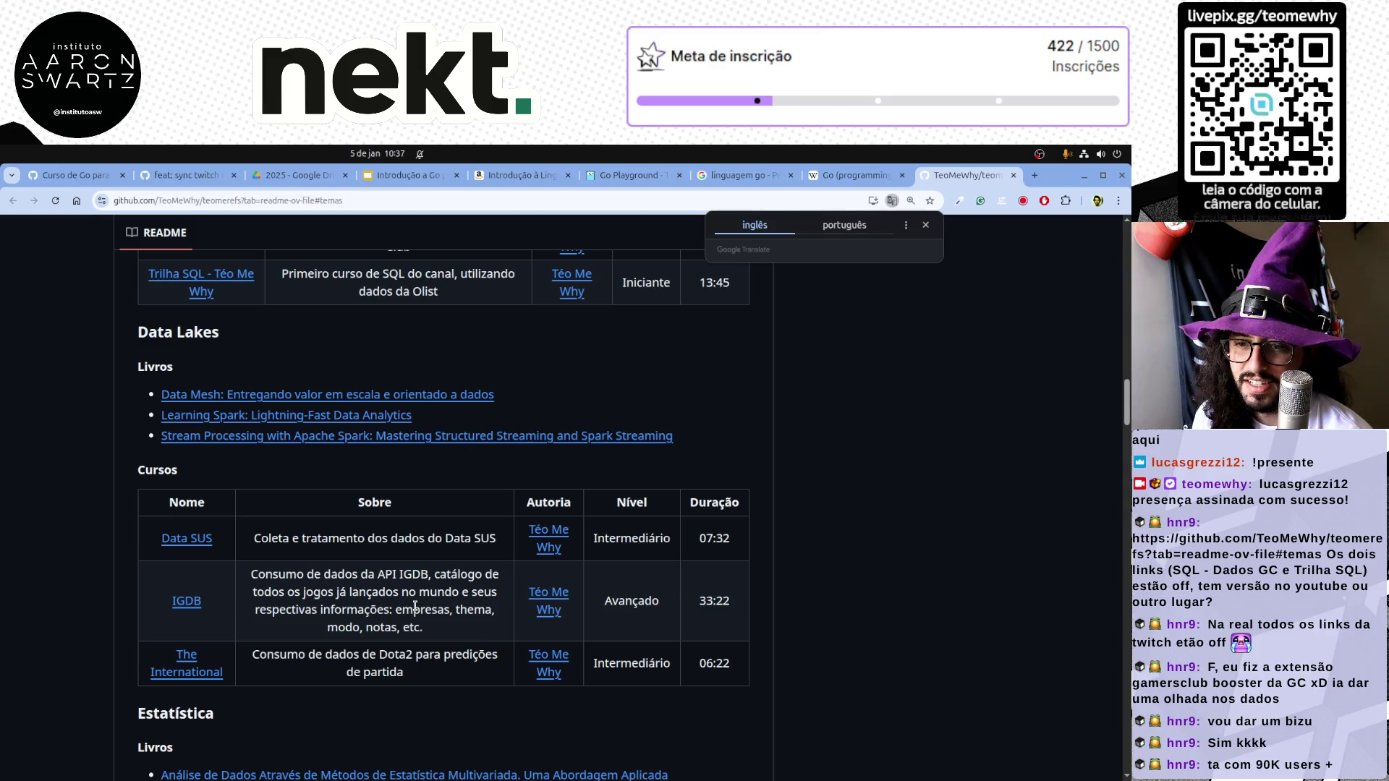
{"action": "scroll", "coordinate": [81, 594], "scroll_direction": "up", "scroll_amount": 4}
{"action": "scroll", "coordinate": [80, 593], "scroll_direction": "up", "scroll_amount": 2}
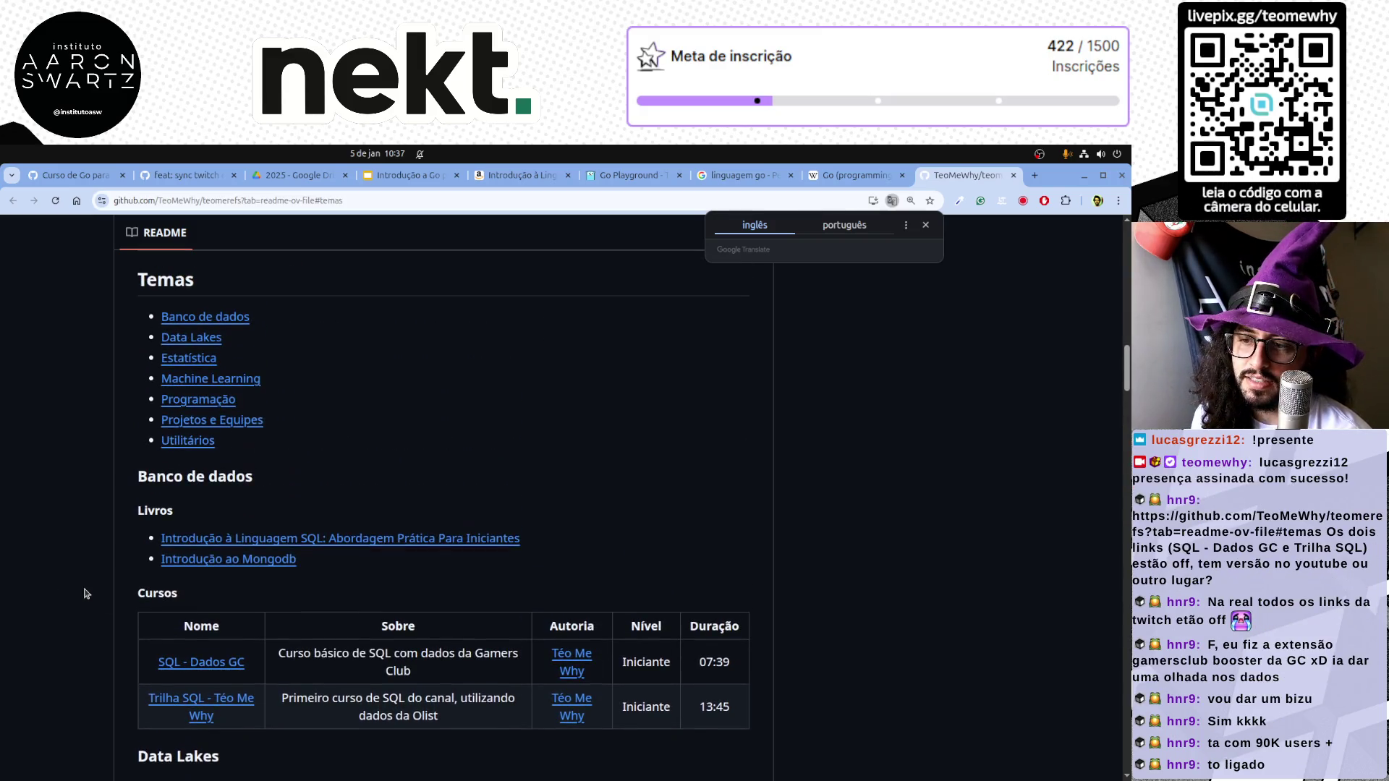
{"action": "scroll", "coordinate": [83, 594], "scroll_direction": "up", "scroll_amount": 2}
{"action": "scroll", "coordinate": [286, 499], "scroll_direction": "up", "scroll_amount": 5}
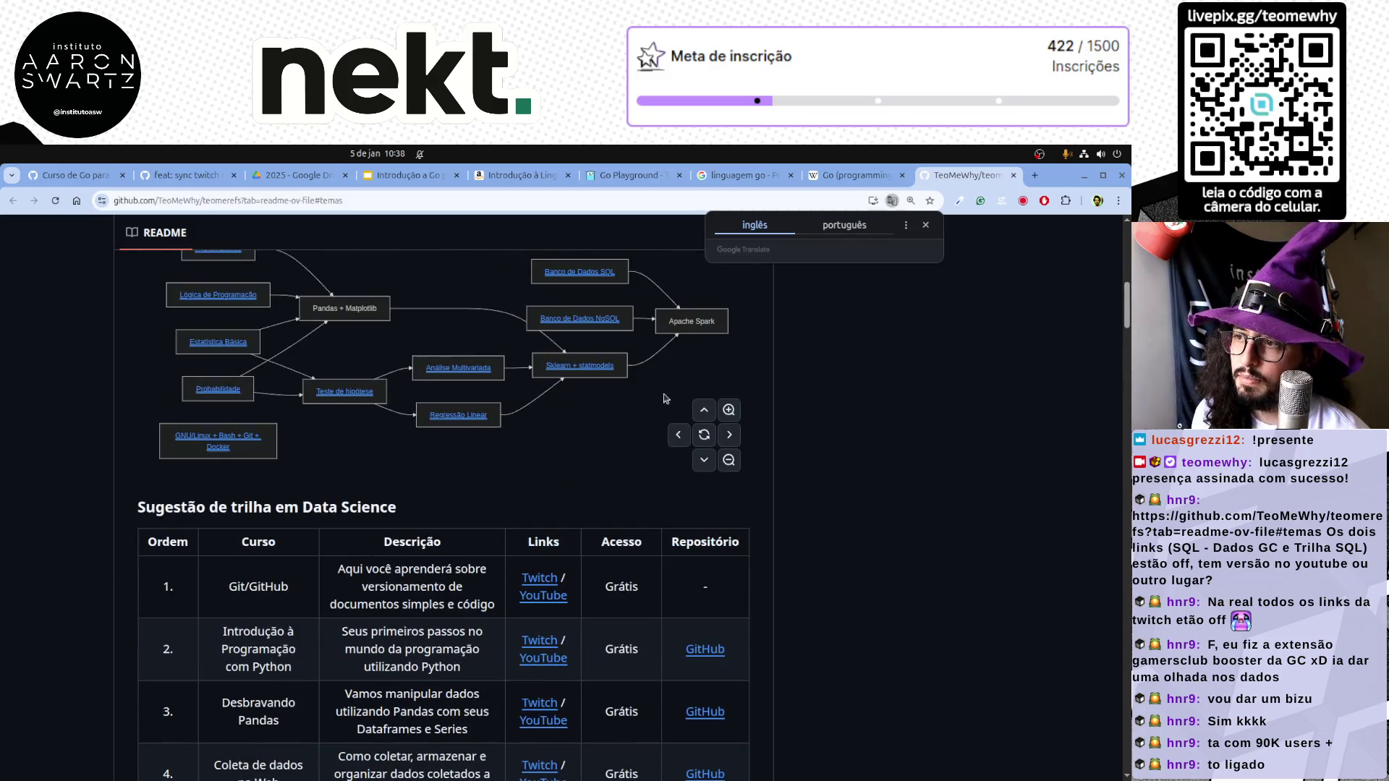
{"action": "key", "text": "ctrl+t"}
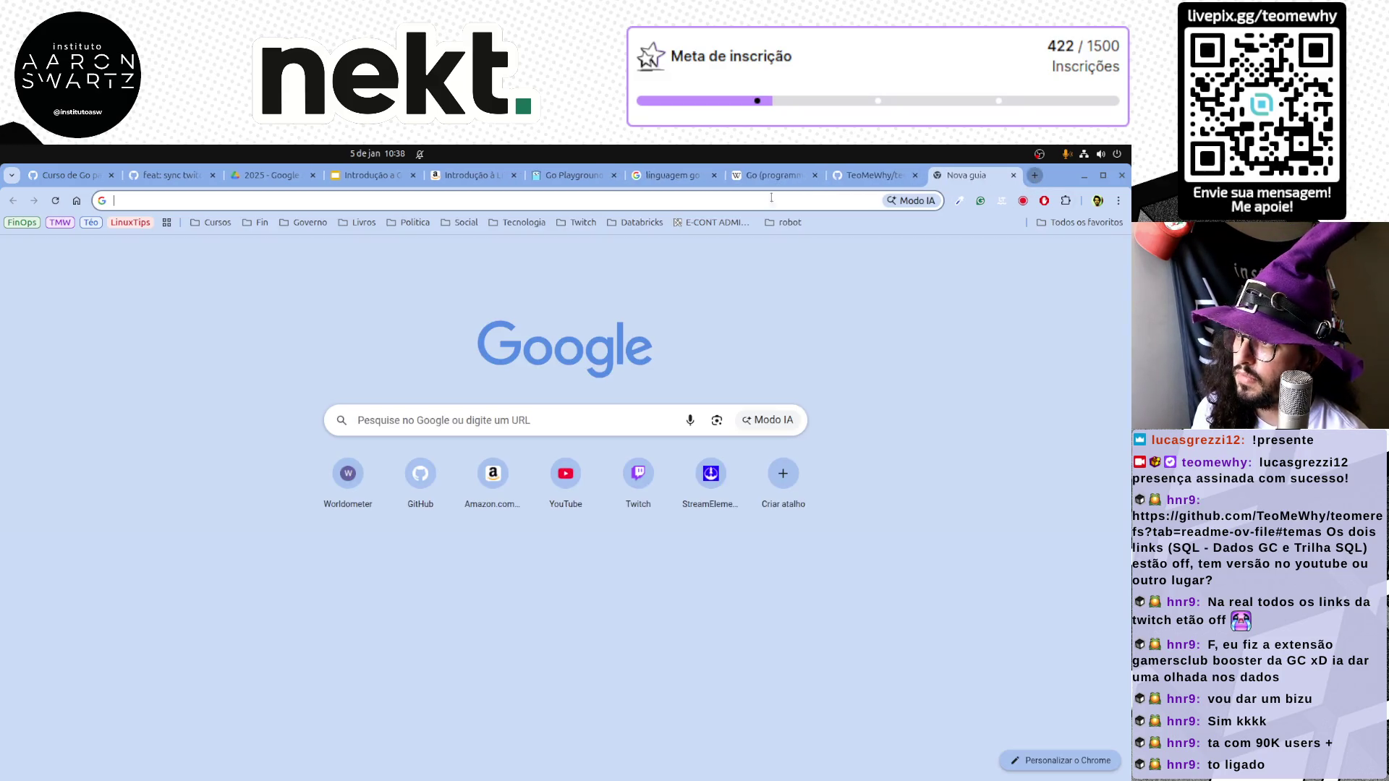
Go to the Kaggle profile's datasets page by trimming the suggested address
{"action": "left_click", "coordinate": [744, 206]}
{"action": "type", "text": "kaggle.com/datasets/teocalvo/teomewhy-loyalty-system"}
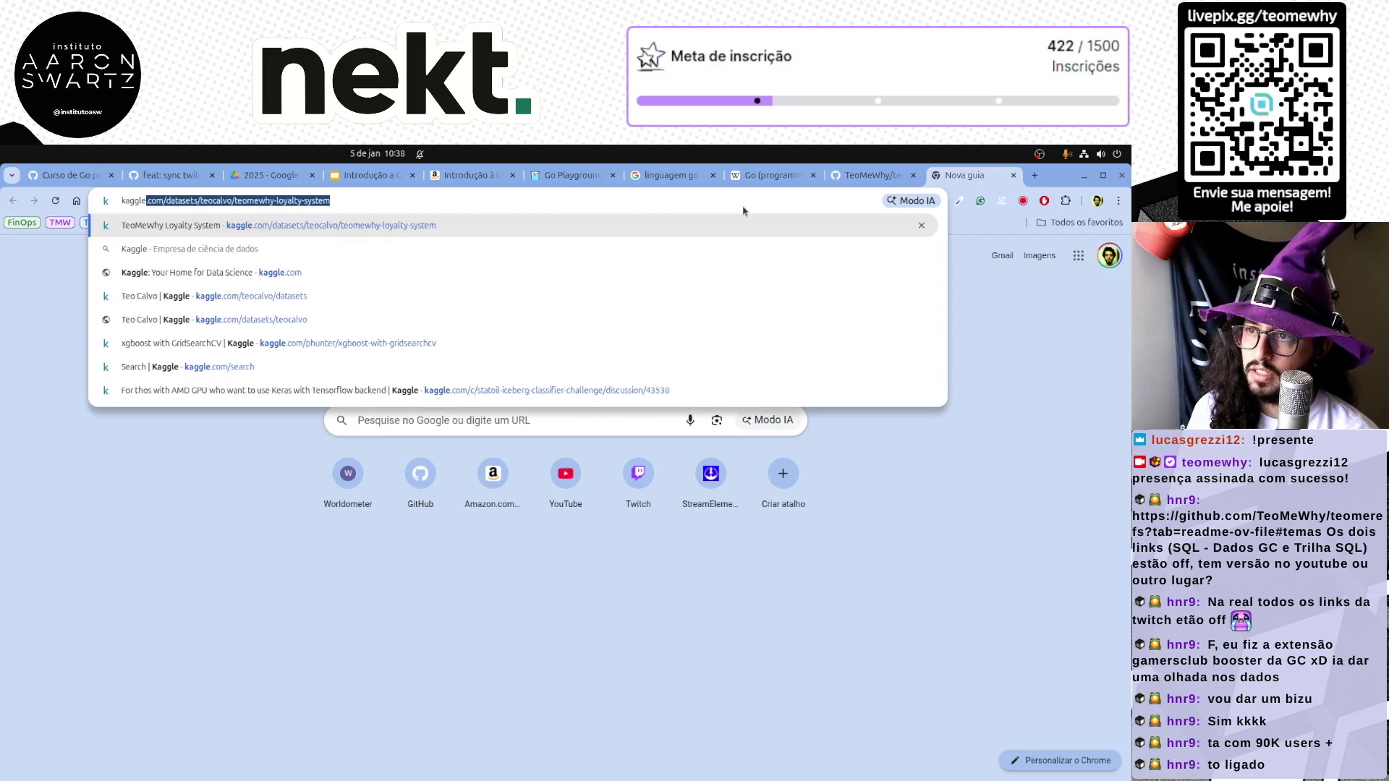
{"action": "key", "text": "End"}
{"action": "key", "text": "ctrl+shift+Left"}
{"action": "key", "text": "ctrl+shift+Left"}
{"action": "key", "text": "ctrl+shift+Left"}
{"action": "key", "text": "ctrl+shift+Left"}
{"action": "key", "text": "ctrl+shift+Right"}
{"action": "key", "text": "BackSpace"}
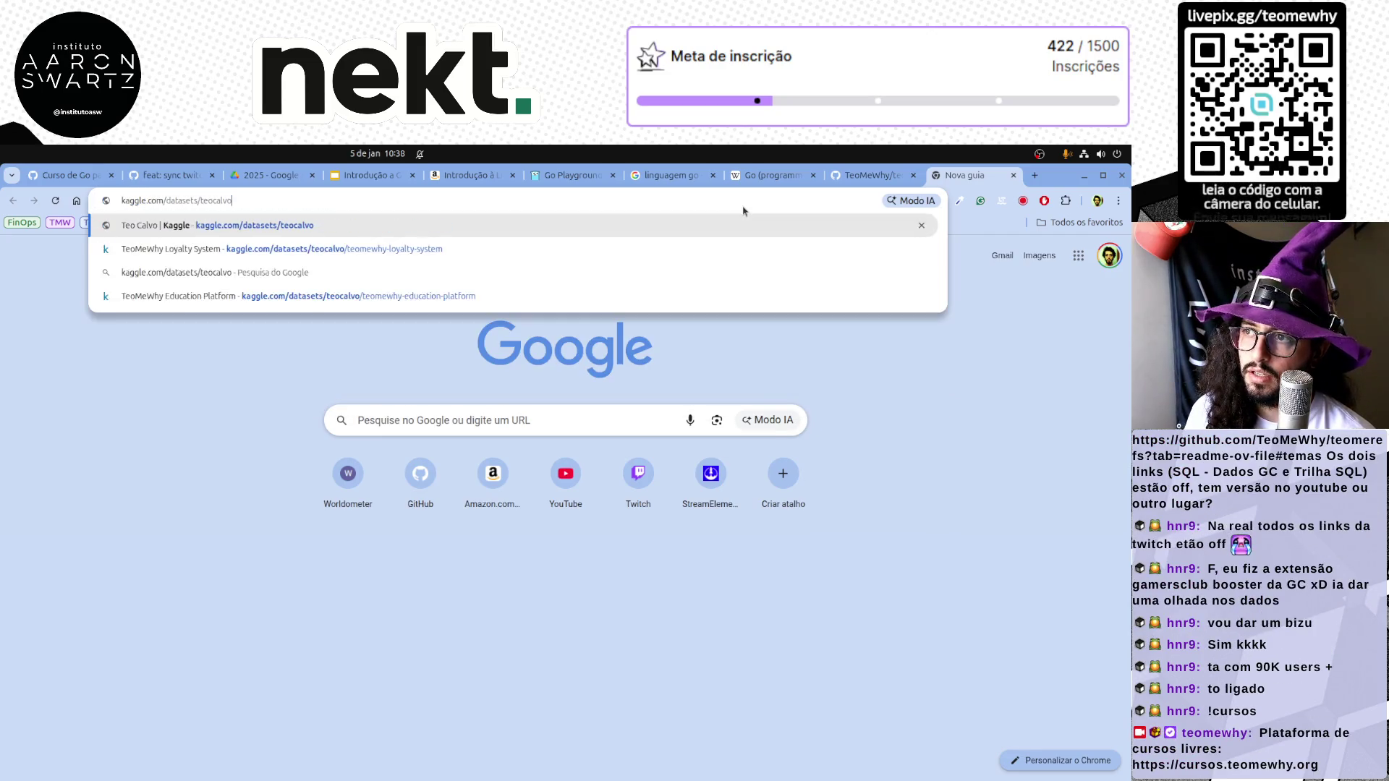
{"action": "key", "text": "Return"}
{"action": "scroll", "coordinate": [325, 573], "scroll_direction": "down", "scroll_amount": 2}
{"action": "scroll", "coordinate": [326, 572], "scroll_direction": "down", "scroll_amount": 2}
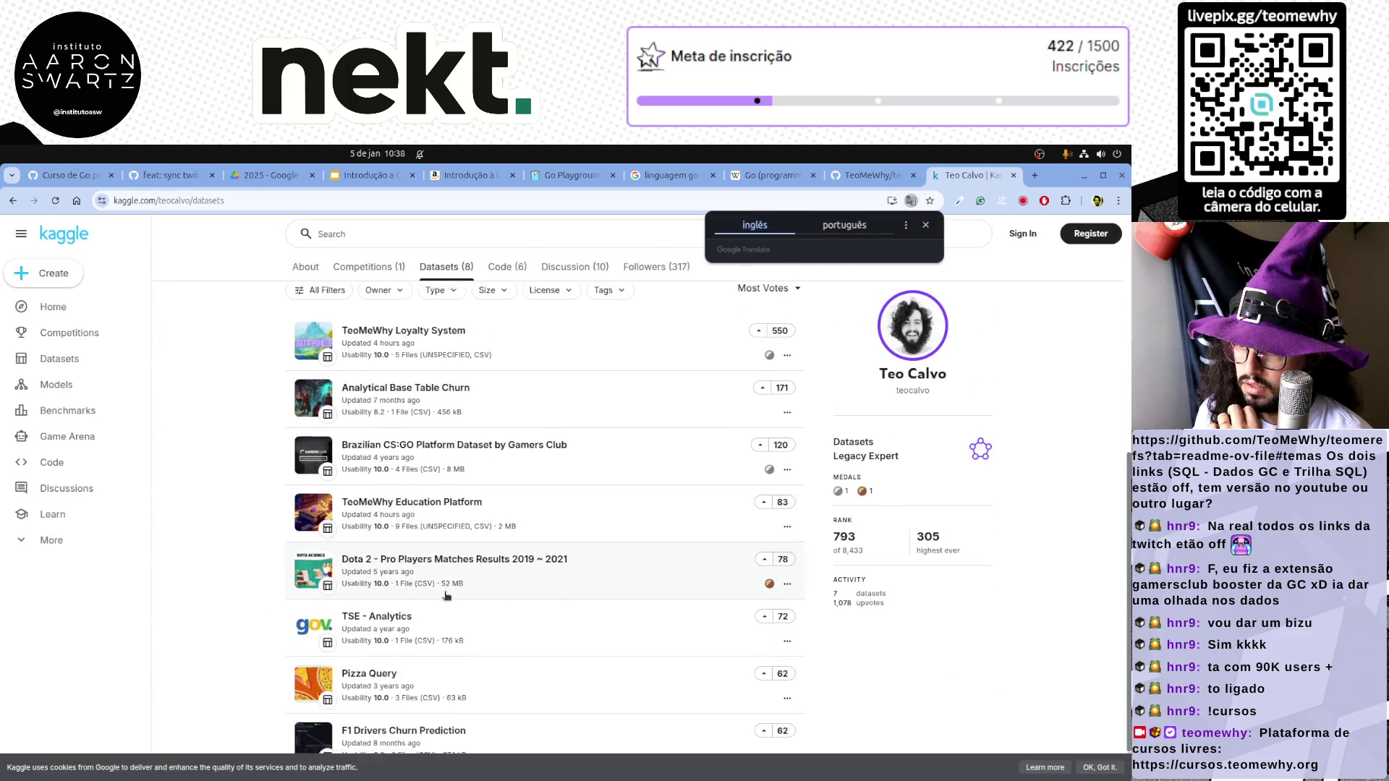
{"action": "scroll", "coordinate": [385, 553], "scroll_direction": "up", "scroll_amount": 2}
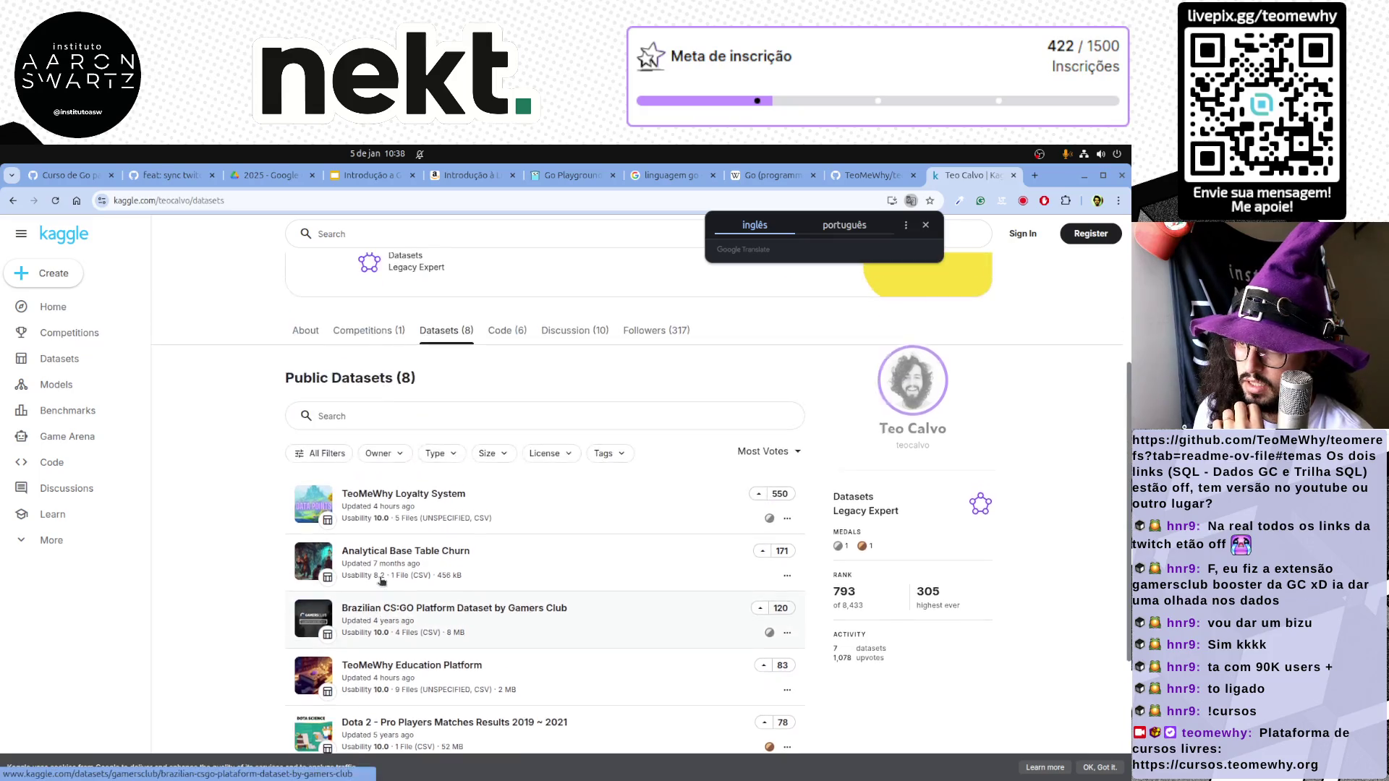
Open the Brazilian CS:GO Platform Dataset by Gamers Club and copy its address
{"action": "left_click", "coordinate": [412, 610]}
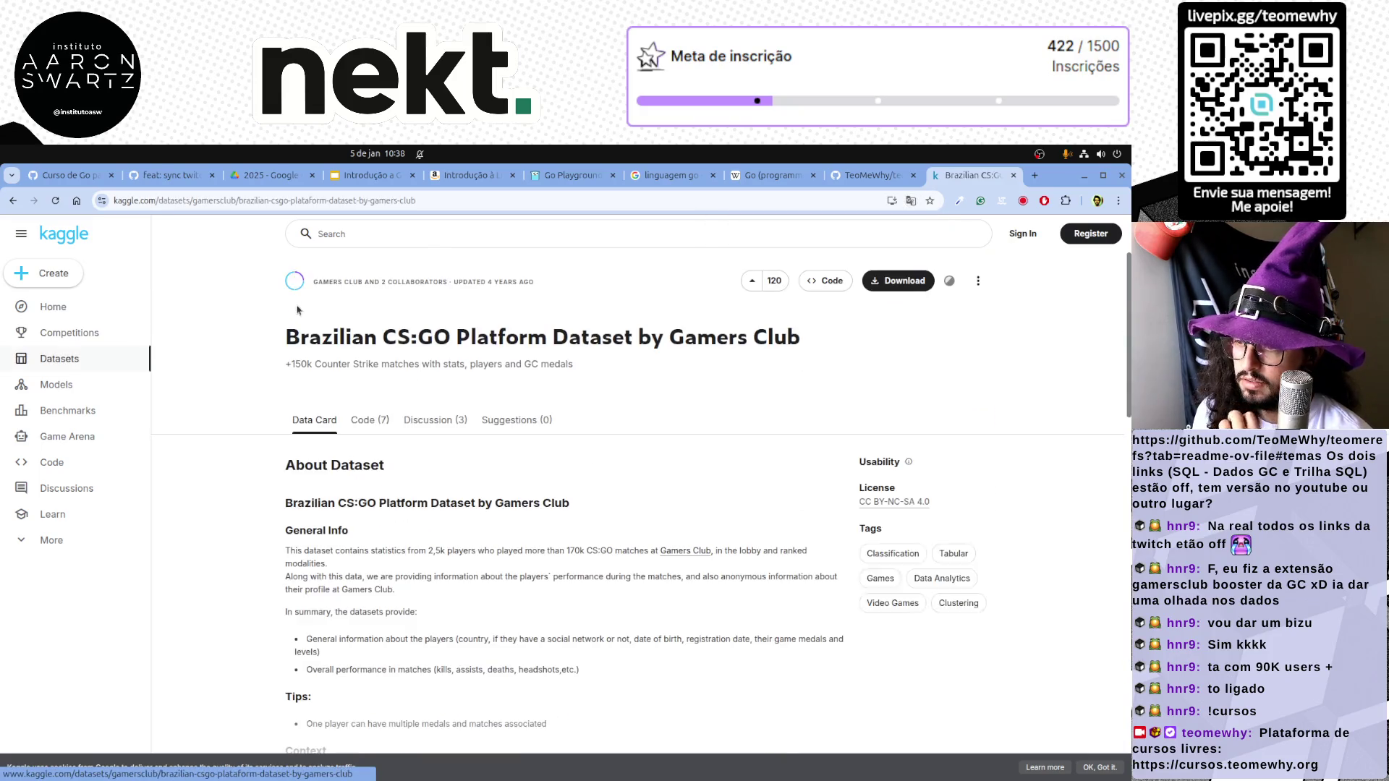
{"action": "left_click", "coordinate": [290, 202]}
{"action": "key", "text": "ctrl+c"}
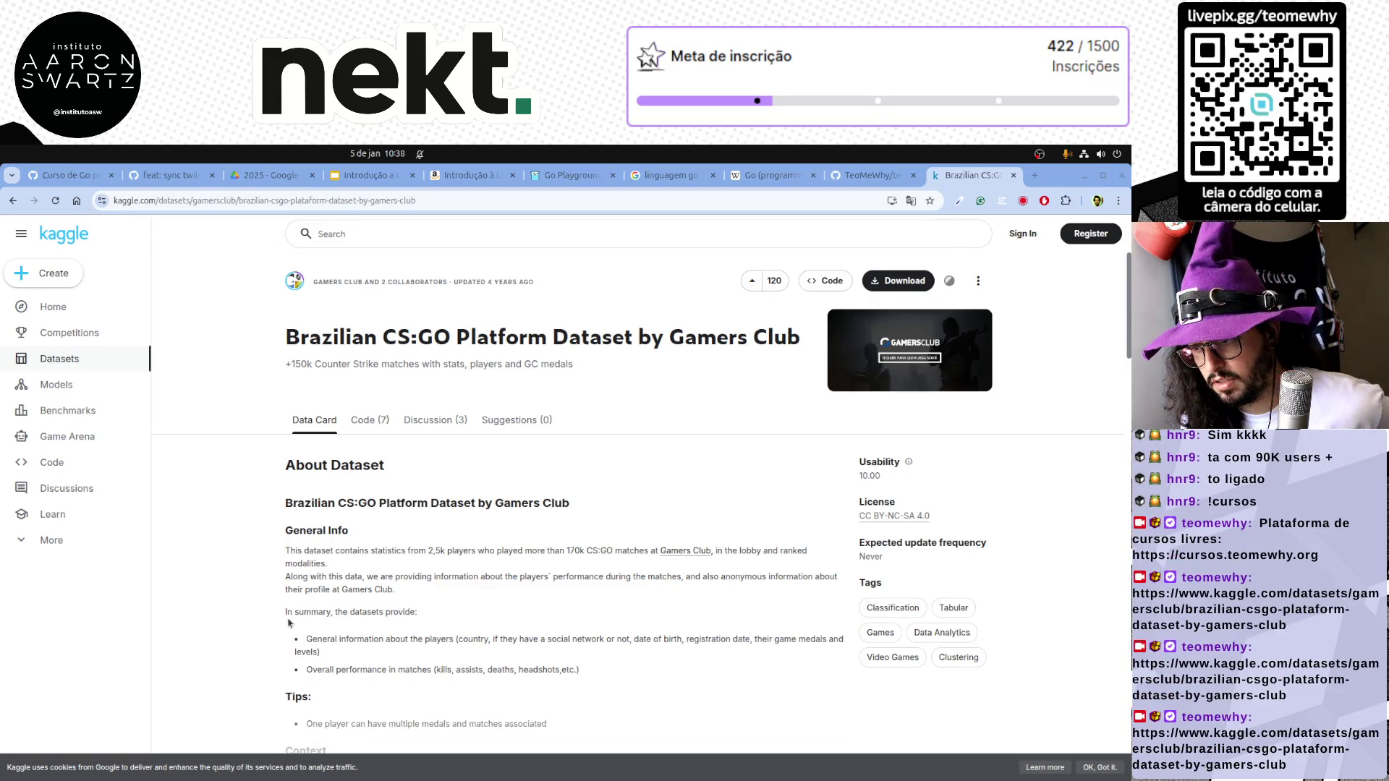
{"action": "left_click", "coordinate": [782, 177]}
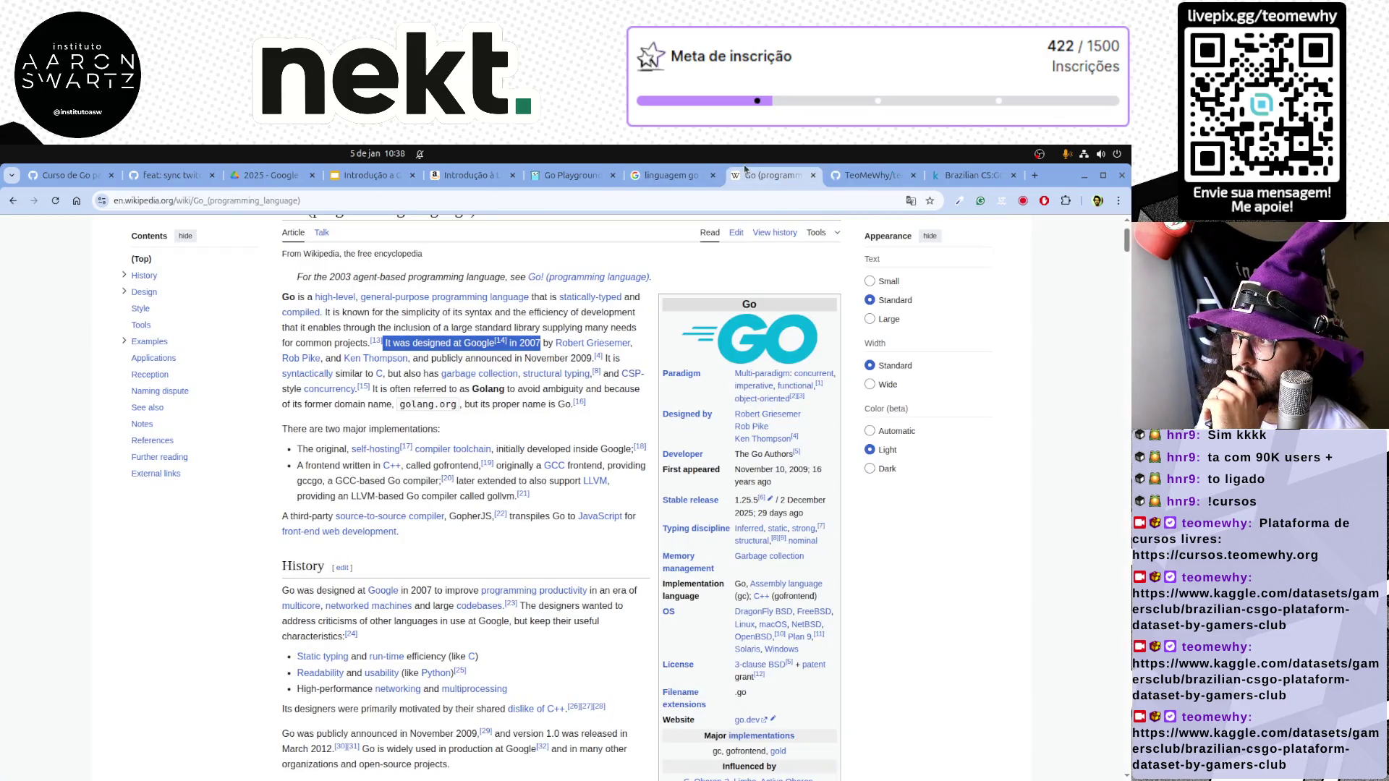
Switch to the GitHub references repository tab on the way back to the slides
{"action": "left_click", "coordinate": [869, 175]}
{"action": "scroll", "coordinate": [460, 514], "scroll_direction": "down", "scroll_amount": 4}
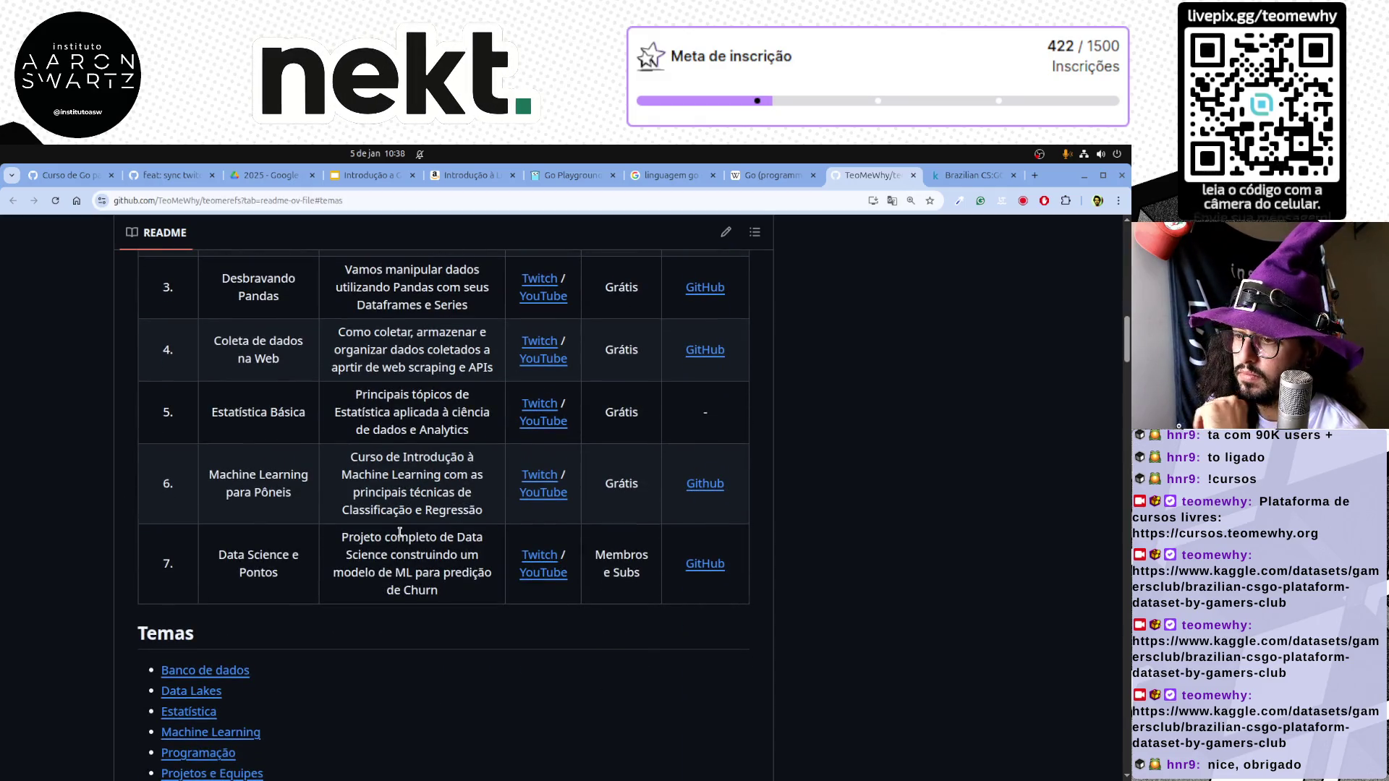
{"action": "scroll", "coordinate": [400, 533], "scroll_direction": "up", "scroll_amount": 5}
{"action": "scroll", "coordinate": [400, 530], "scroll_direction": "up", "scroll_amount": 5}
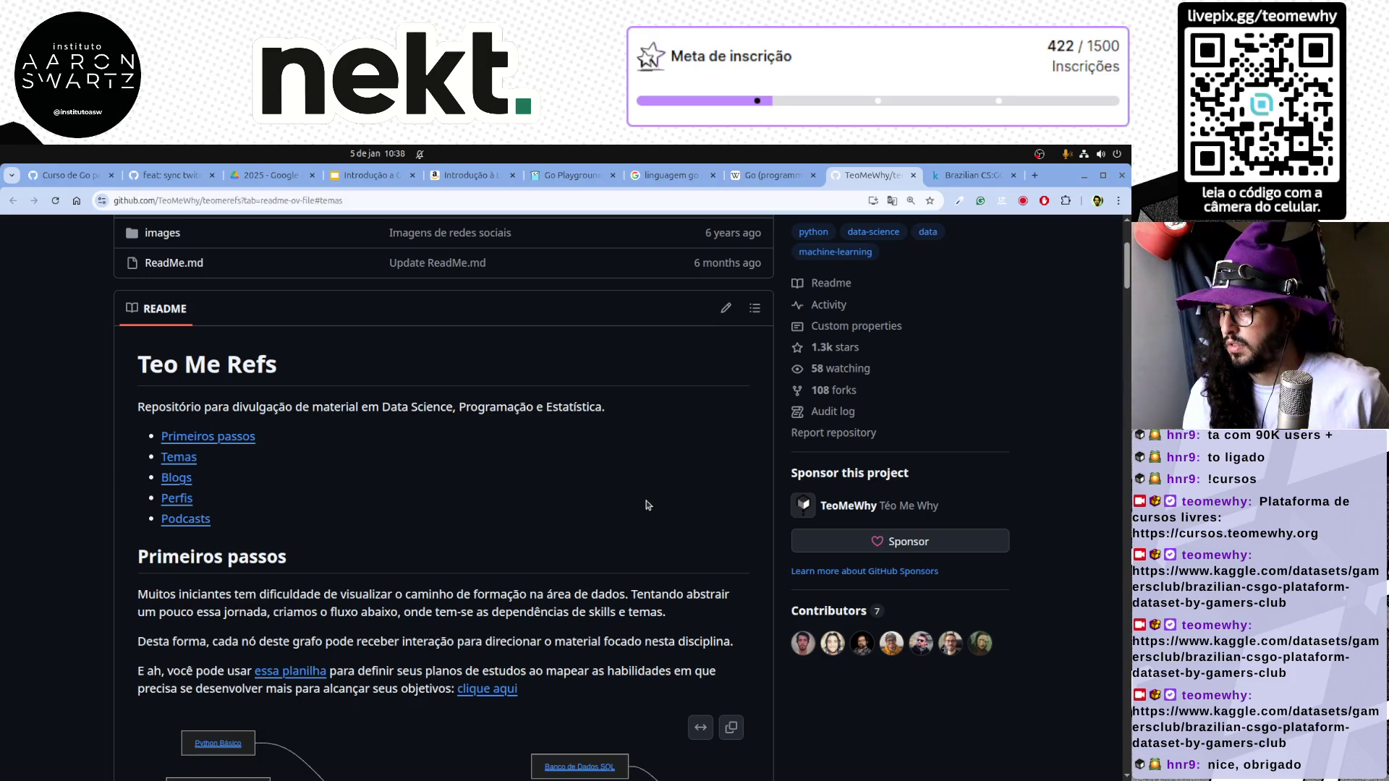
{"action": "scroll", "coordinate": [648, 505], "scroll_direction": "up", "scroll_amount": 2}
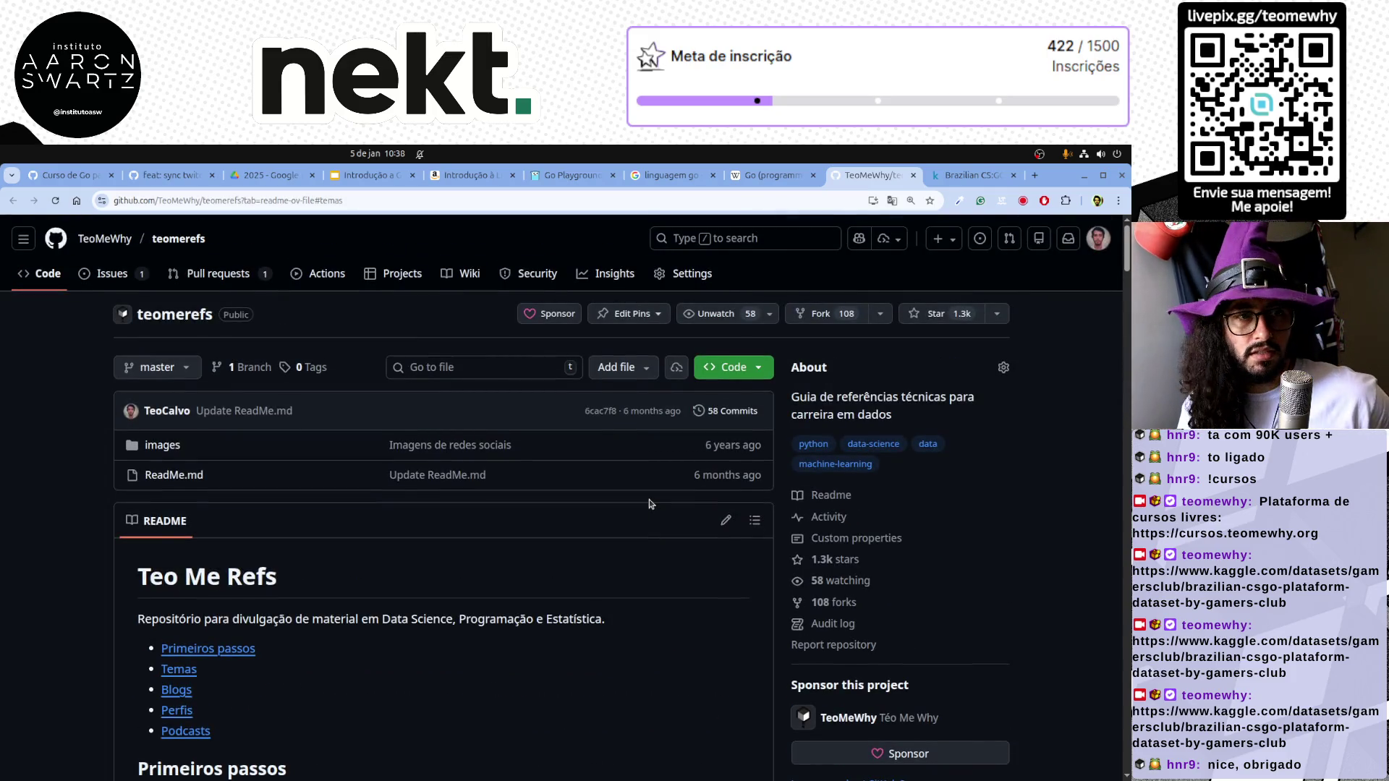
{"action": "scroll", "coordinate": [600, 177], "scroll_direction": "up", "scroll_amount": 3}
{"action": "scroll", "coordinate": [600, 176], "scroll_direction": "up", "scroll_amount": 1}
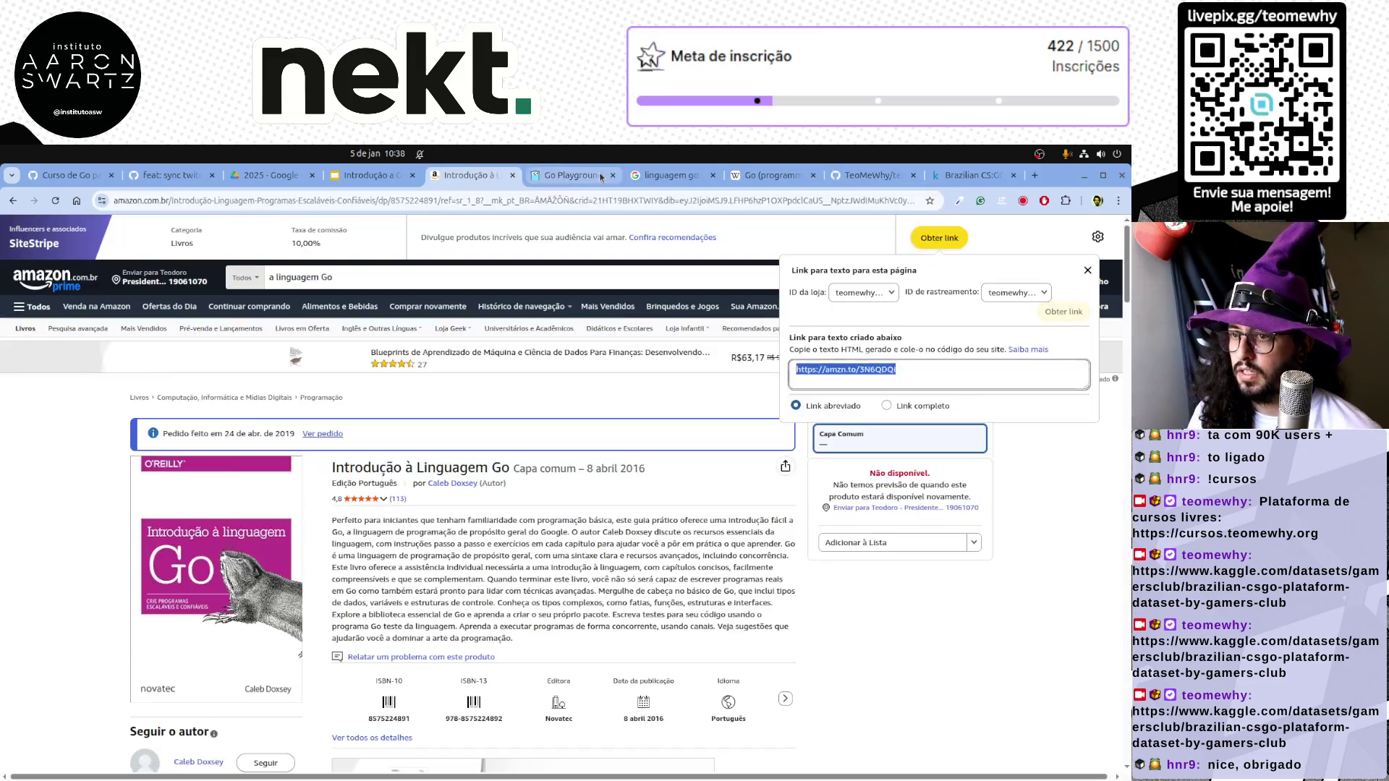
{"action": "scroll", "coordinate": [600, 177], "scroll_direction": "up", "scroll_amount": 1}
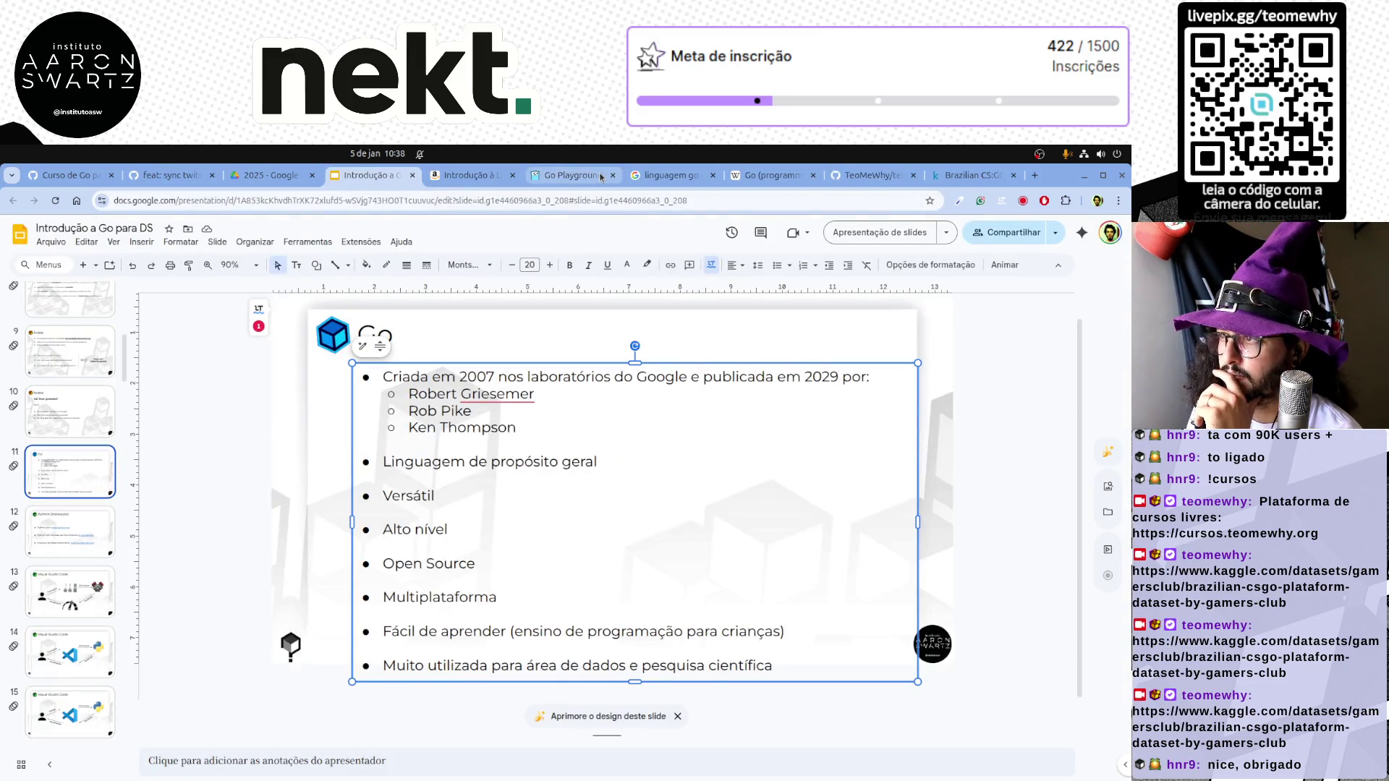
{"action": "scroll", "coordinate": [601, 178], "scroll_direction": "down", "scroll_amount": 2}
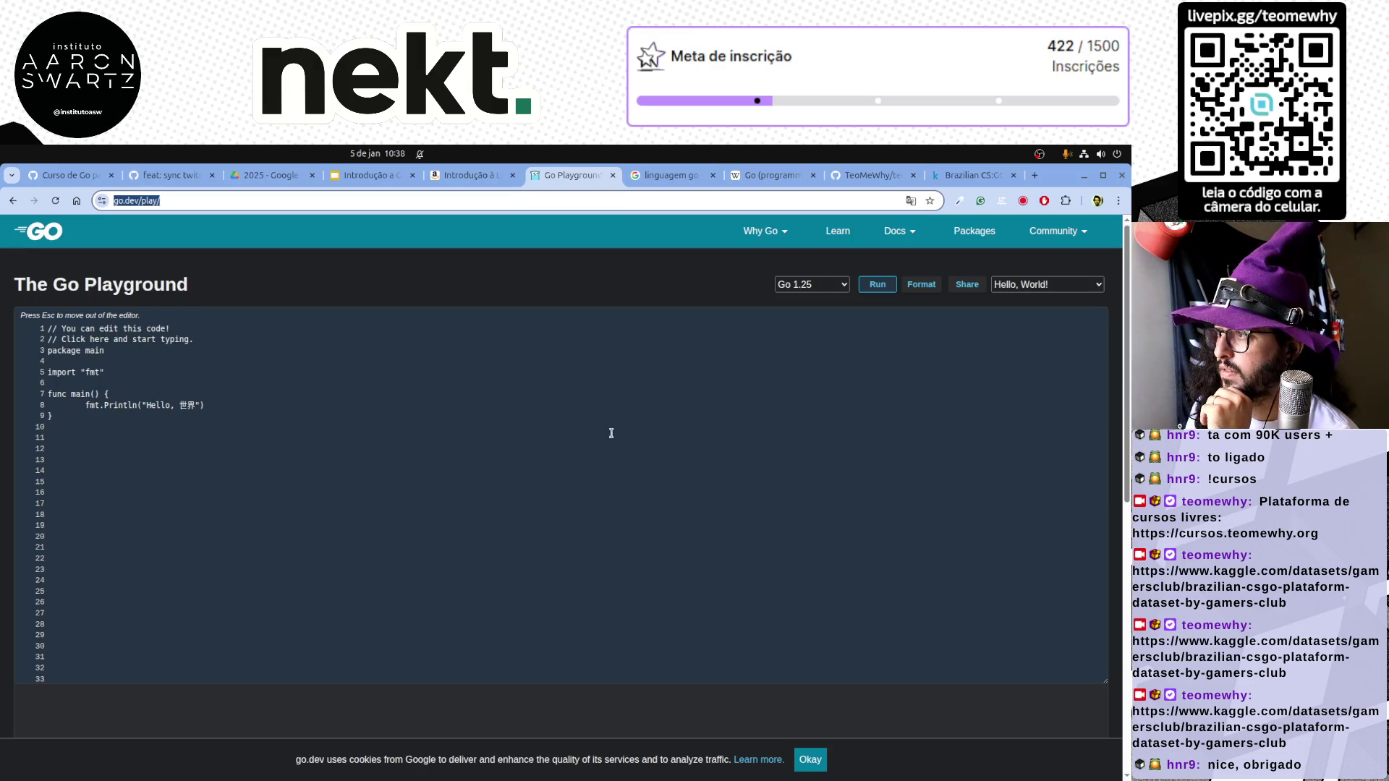
{"action": "scroll", "coordinate": [604, 431], "scroll_direction": "down", "scroll_amount": 2}
{"action": "scroll", "coordinate": [629, 440], "scroll_direction": "down", "scroll_amount": 5}
{"action": "scroll", "coordinate": [630, 439], "scroll_direction": "up", "scroll_amount": 6}
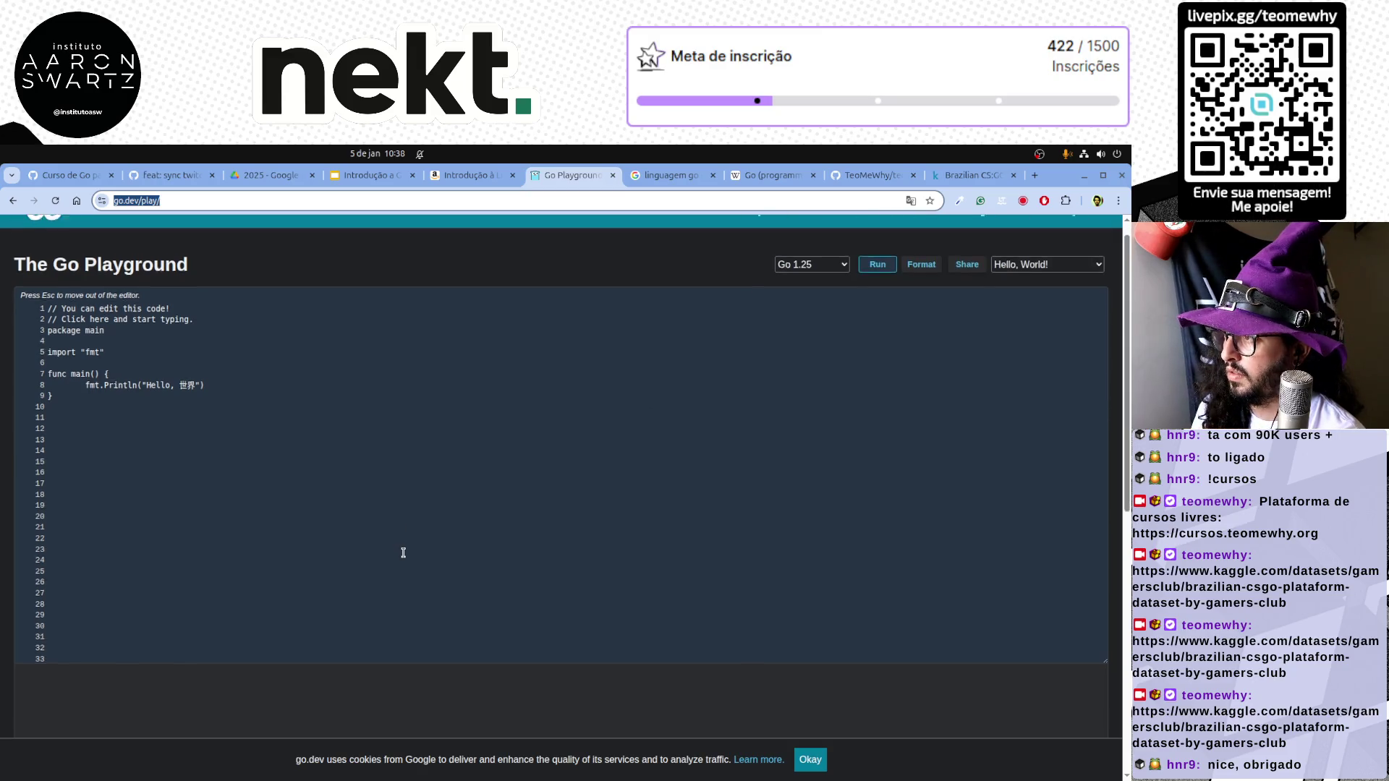
{"action": "scroll", "coordinate": [404, 554], "scroll_direction": "down", "scroll_amount": 5}
{"action": "scroll", "coordinate": [407, 557], "scroll_direction": "down", "scroll_amount": 1}
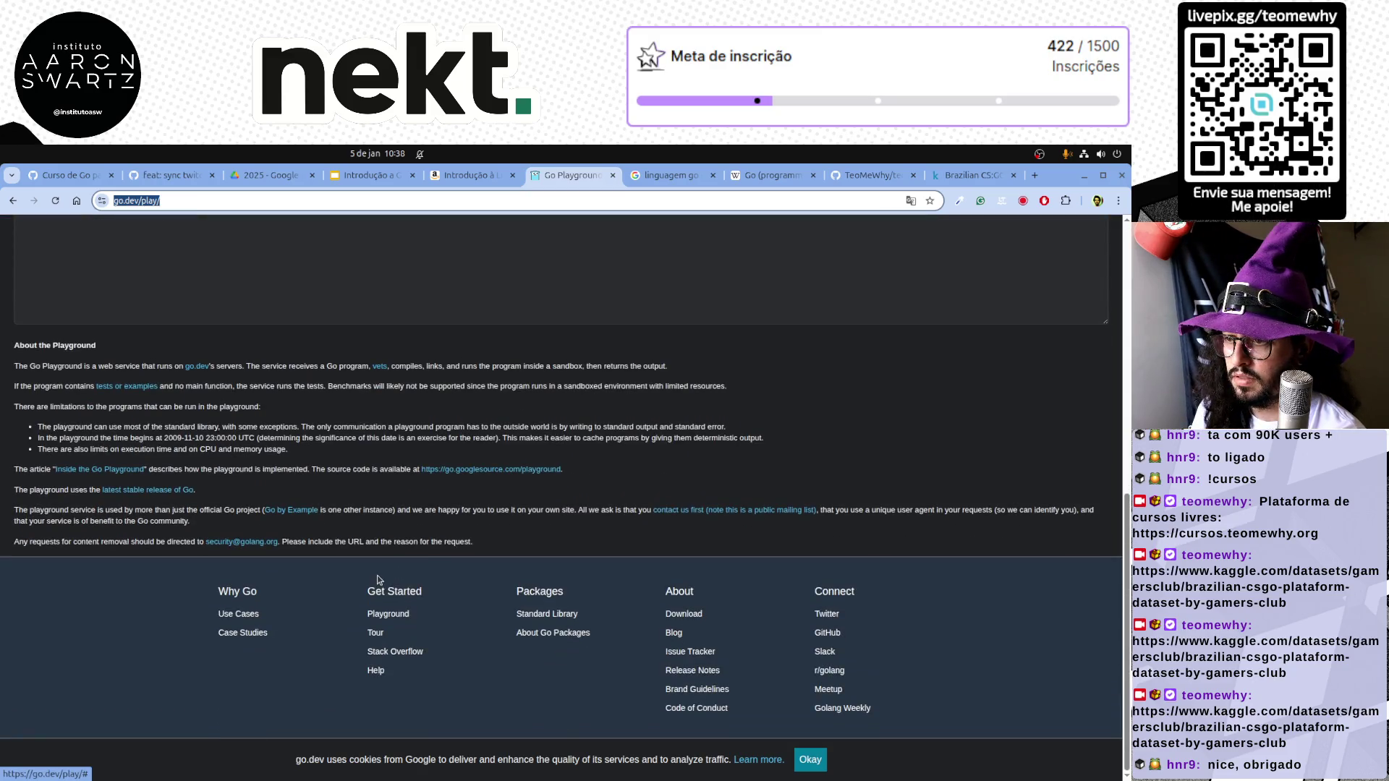
Open the Go by Example site from Go Playground, select its address and return to the slides
{"action": "left_click", "coordinate": [294, 510]}
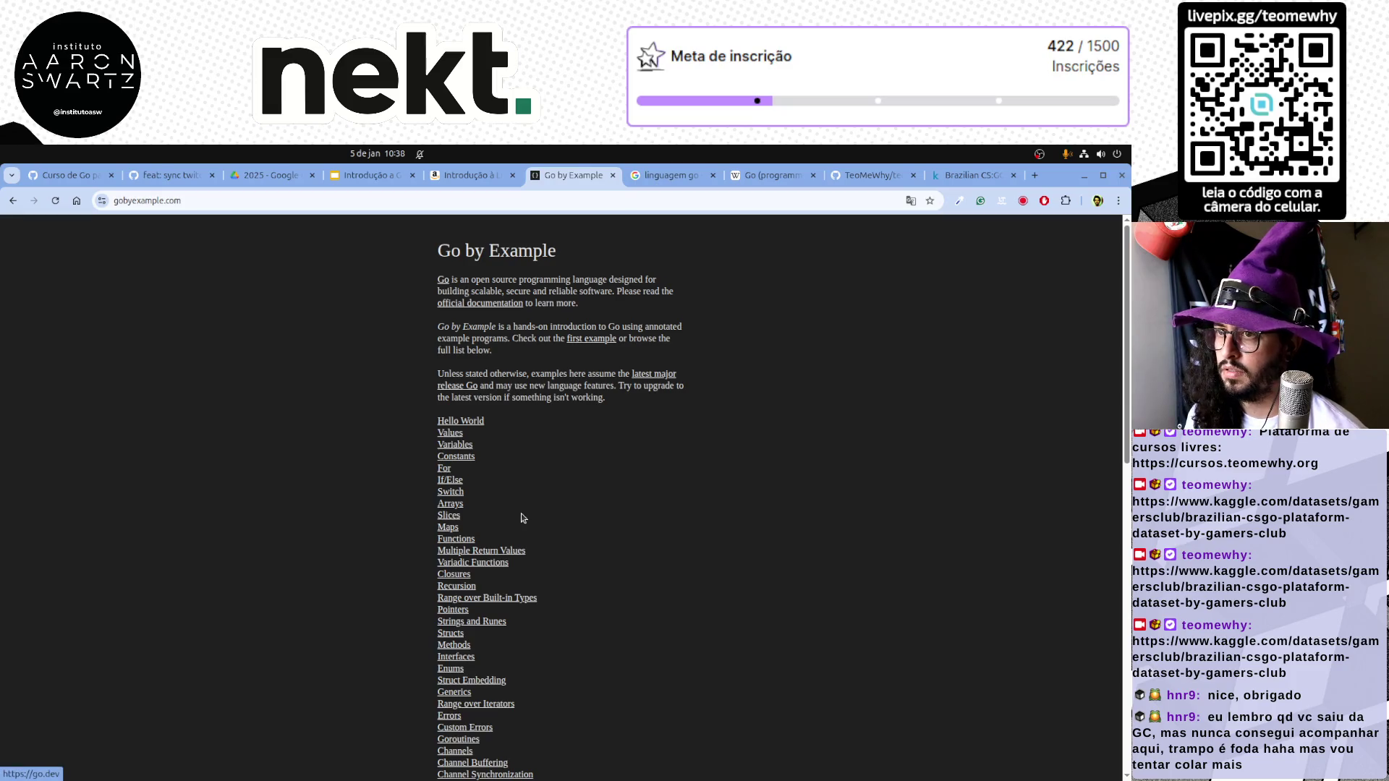
{"action": "scroll", "coordinate": [521, 518], "scroll_direction": "down", "scroll_amount": 5}
{"action": "scroll", "coordinate": [521, 518], "scroll_direction": "down", "scroll_amount": 5}
{"action": "scroll", "coordinate": [521, 520], "scroll_direction": "up", "scroll_amount": 8}
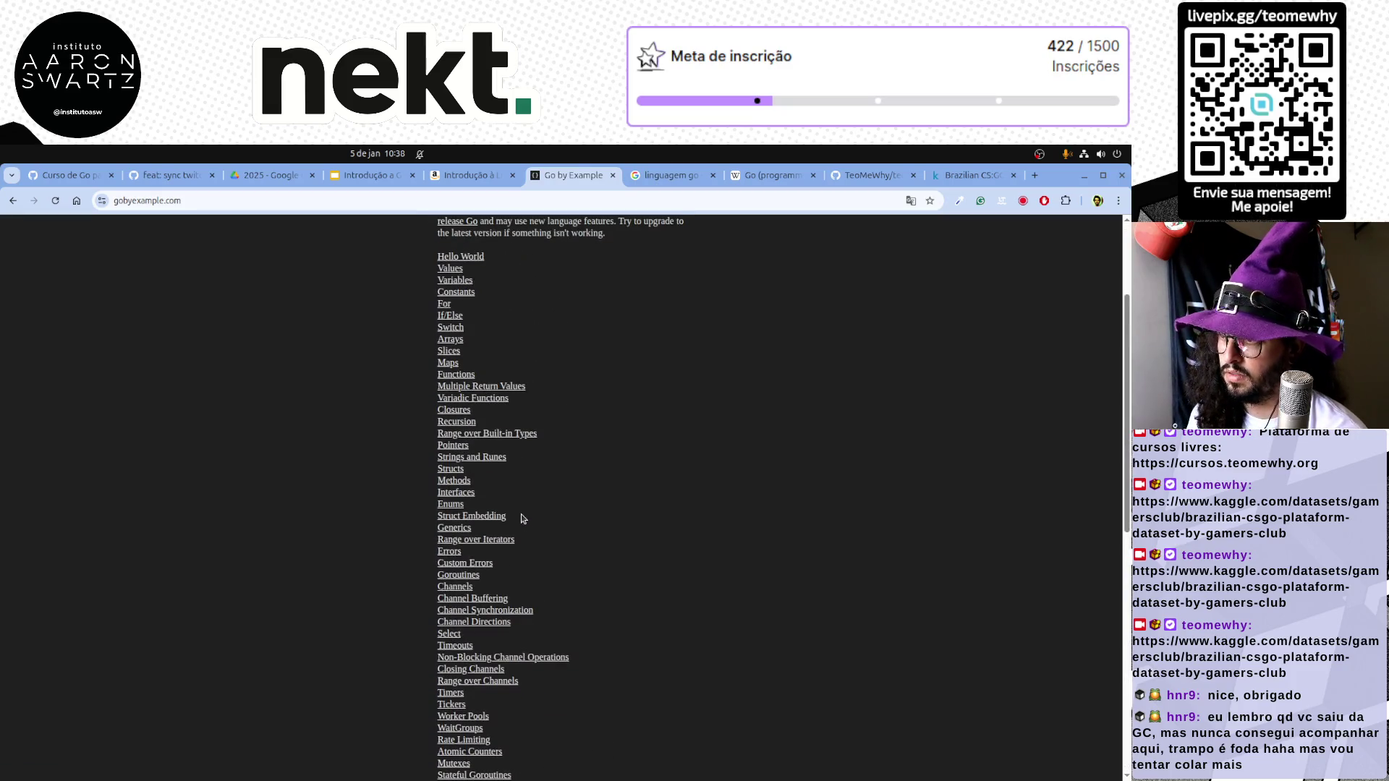
{"action": "left_click", "coordinate": [172, 202]}
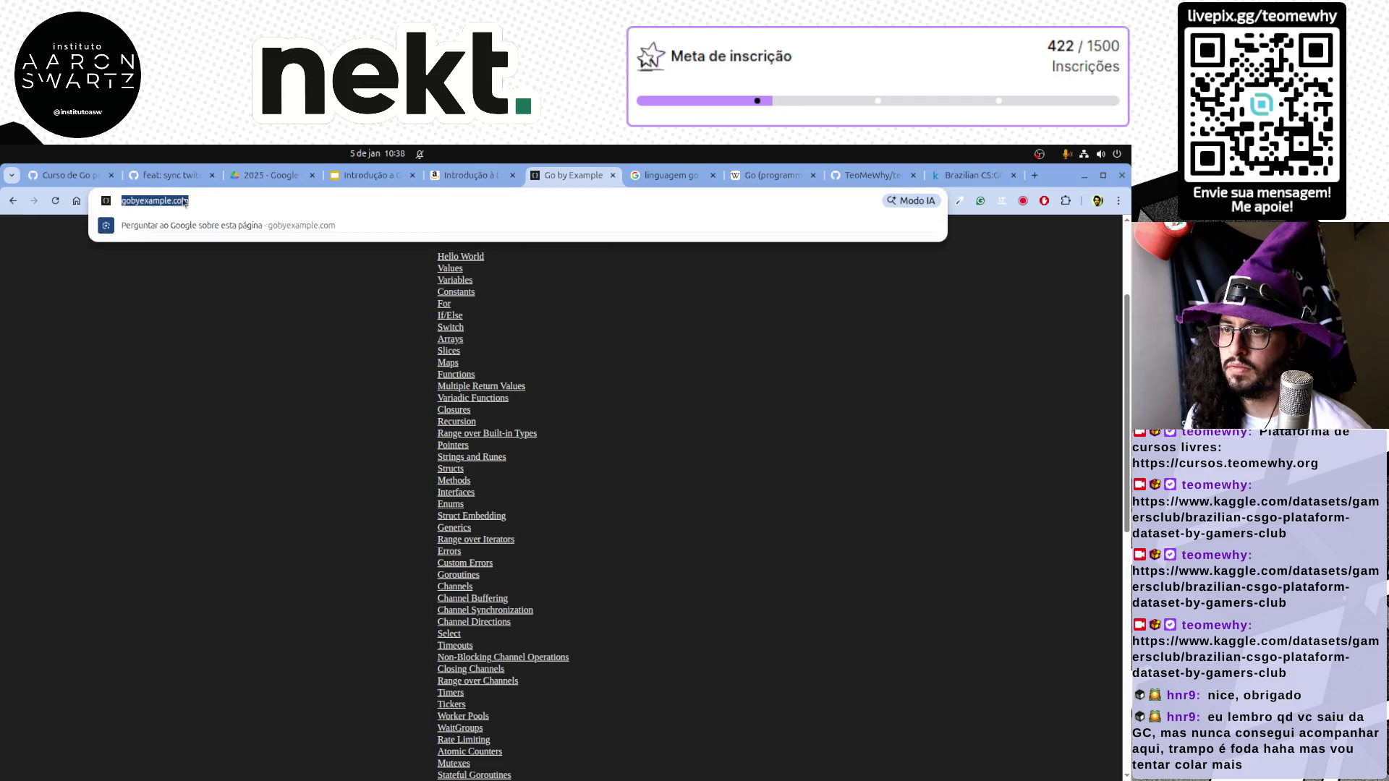
{"action": "left_click", "coordinate": [175, 175]}
{"action": "left_click", "coordinate": [365, 175]}
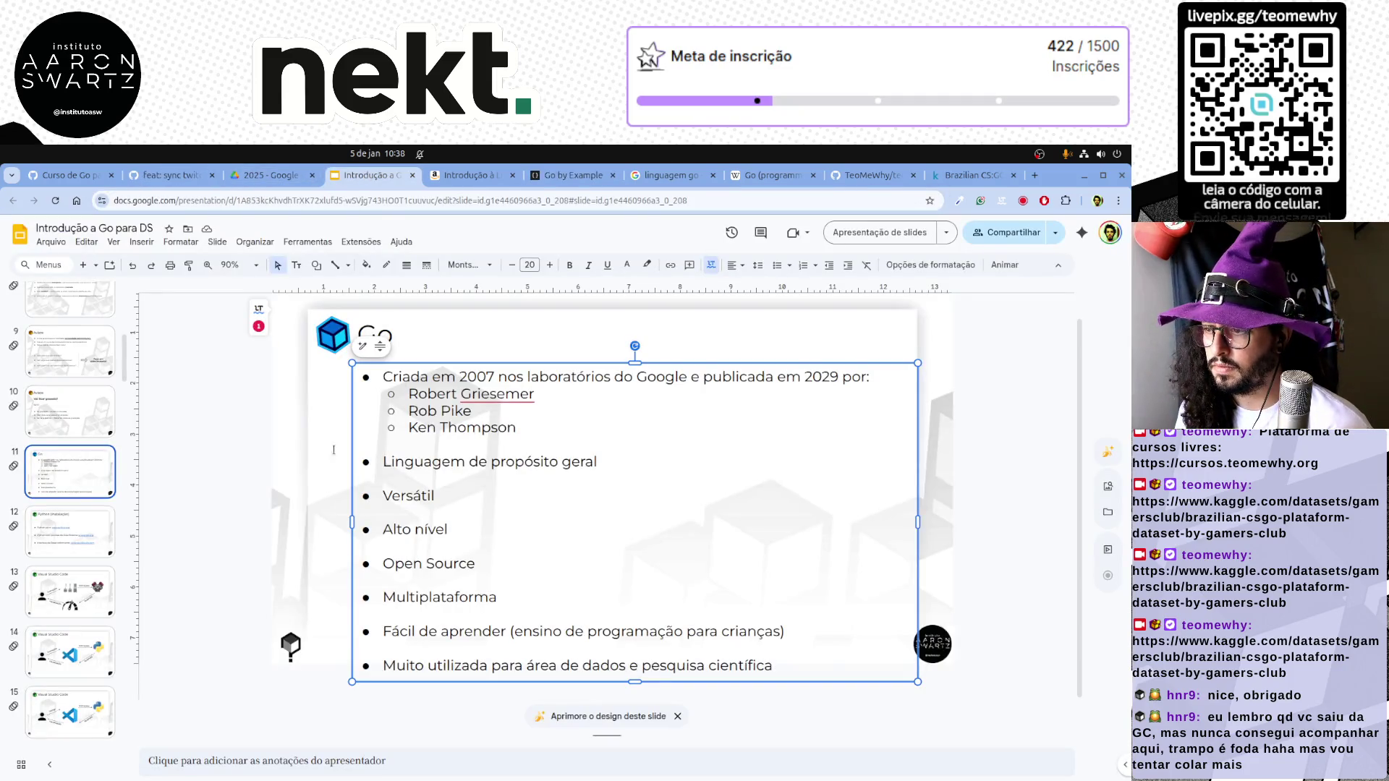
On the Principais Referências slide, add a new line below Go Playground with the pasted gobyexample.com address
{"action": "left_click", "coordinate": [68, 410]}
{"action": "scroll", "coordinate": [60, 521], "scroll_direction": "up", "scroll_amount": 2}
{"action": "left_click", "coordinate": [69, 372]}
{"action": "left_click", "coordinate": [560, 554]}
{"action": "key", "text": "Return"}
{"action": "type", "text": "https://gobyexample.com/"}
{"action": "key", "text": "Home"}
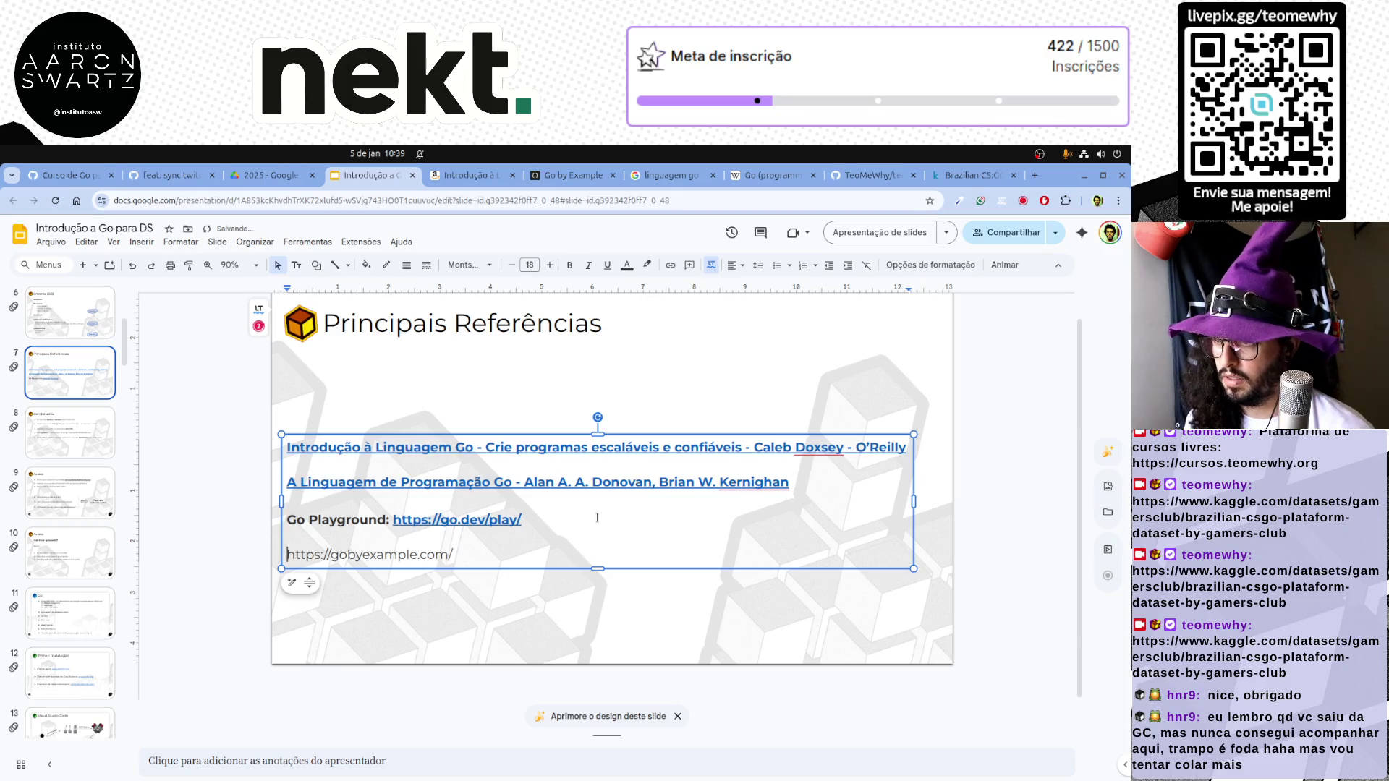
{"action": "type", "text": "Go by Example:"}
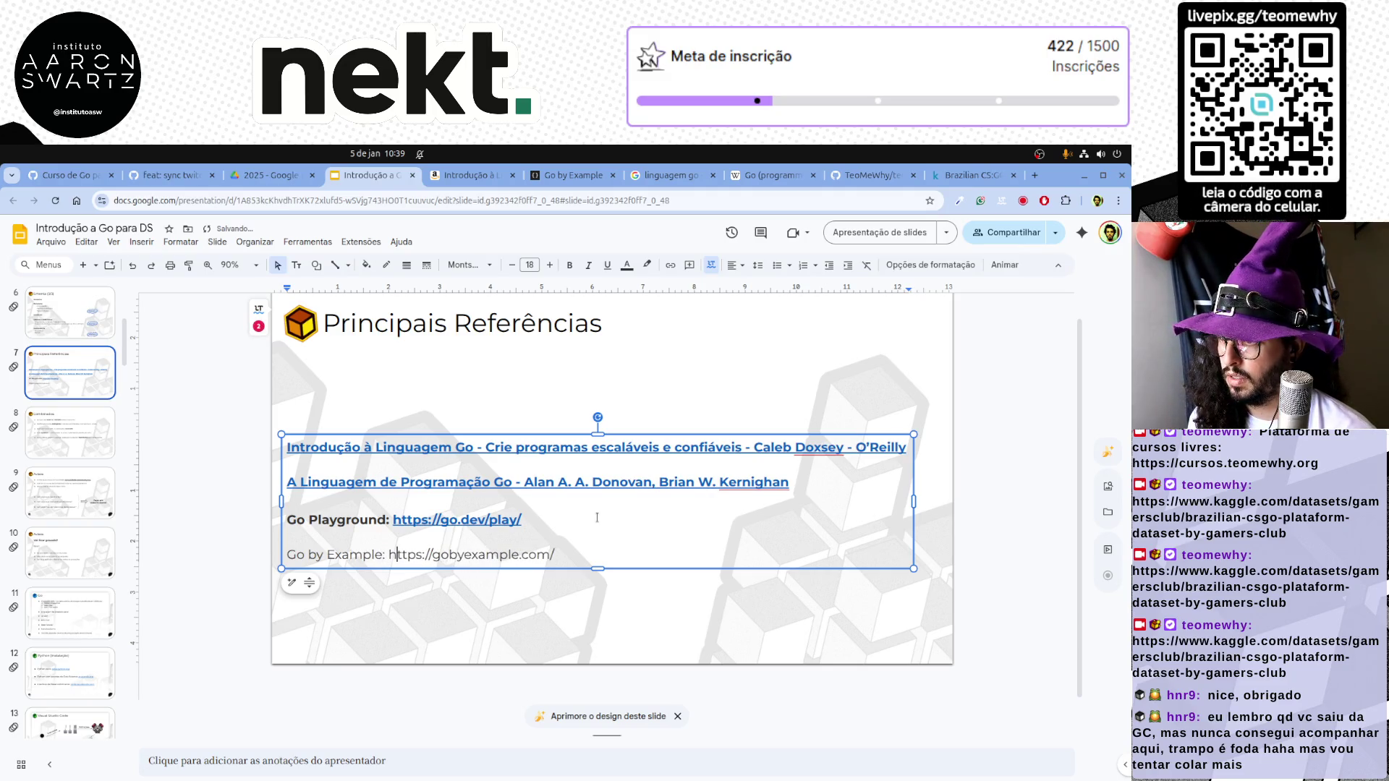
Copy the Go Playground entry's formatting onto the Go by Example line with Paint format
{"action": "double_click", "coordinate": [347, 520]}
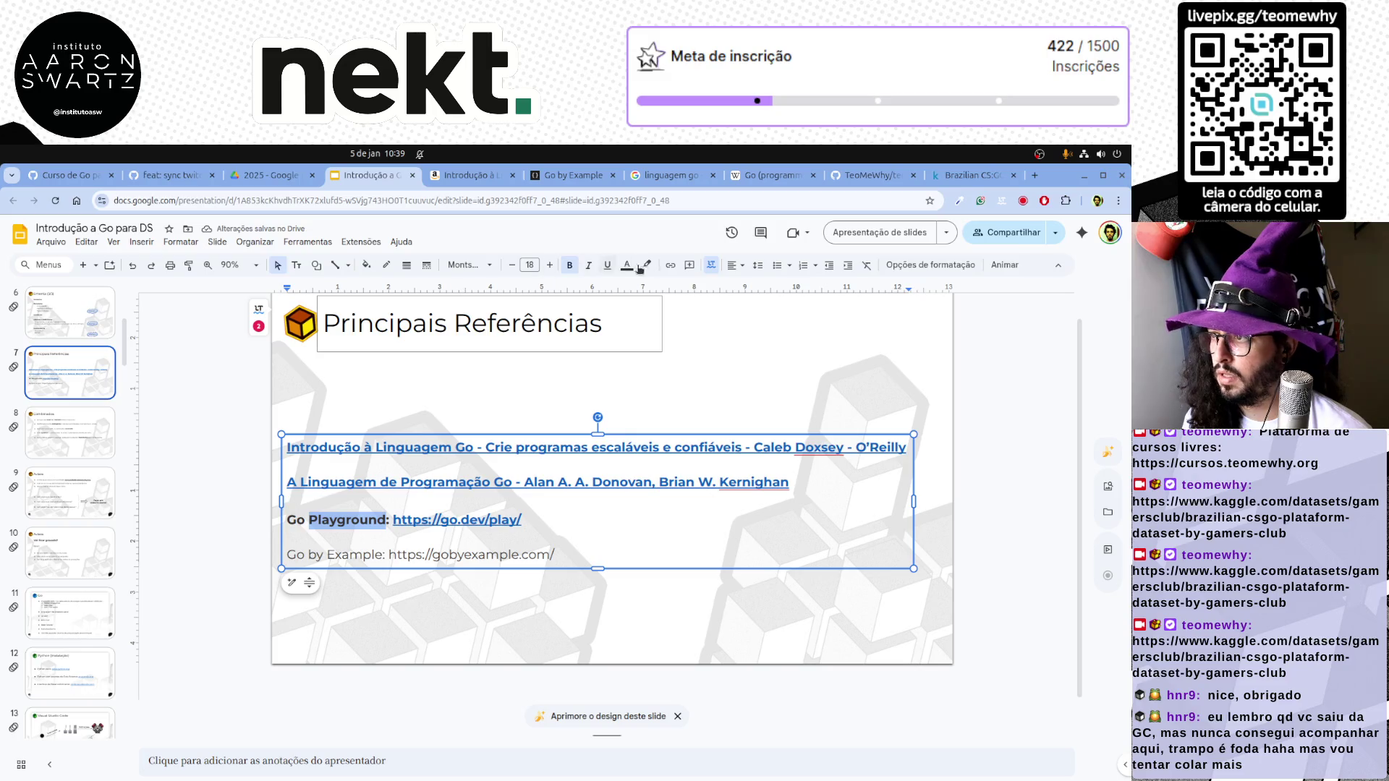
{"action": "left_click", "coordinate": [188, 265]}
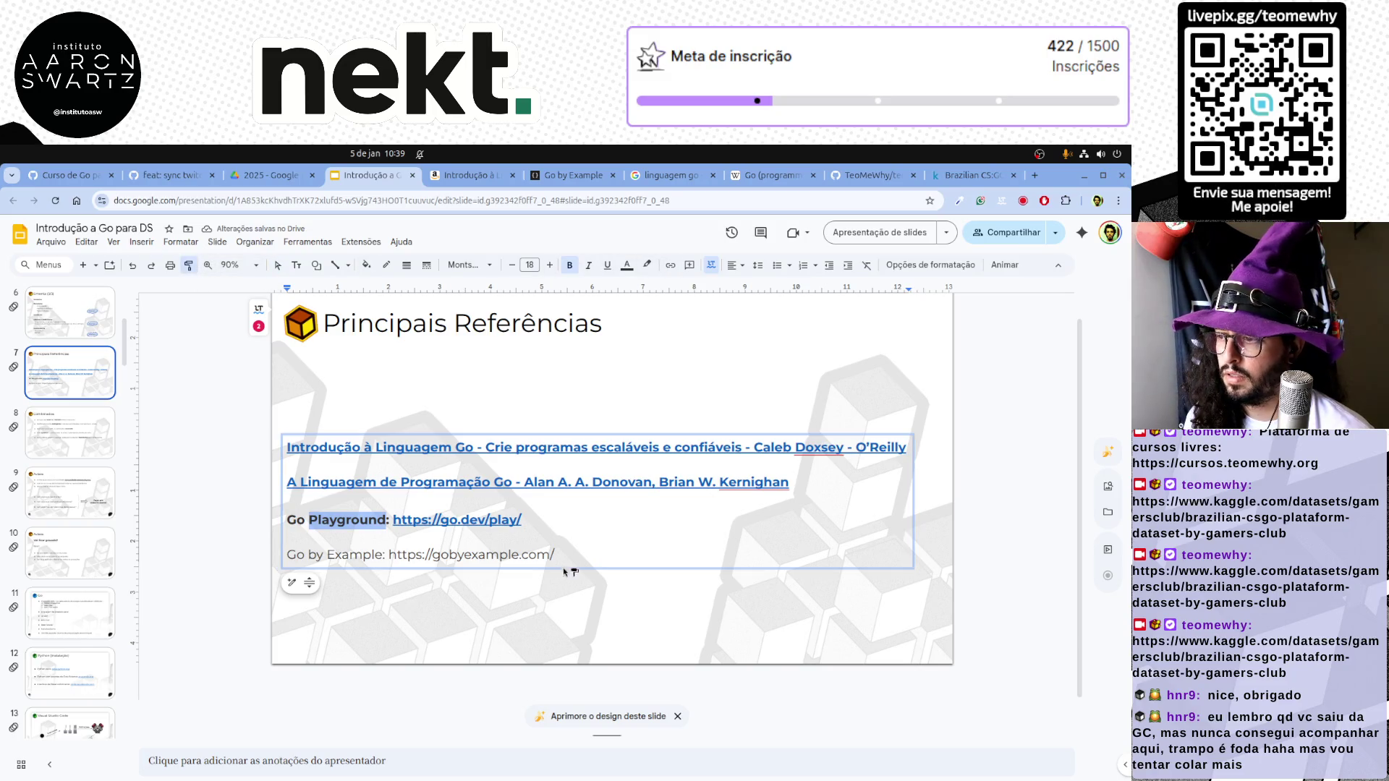
{"action": "left_click_drag", "start_coordinate": [556, 555], "coordinate": [285, 554]}
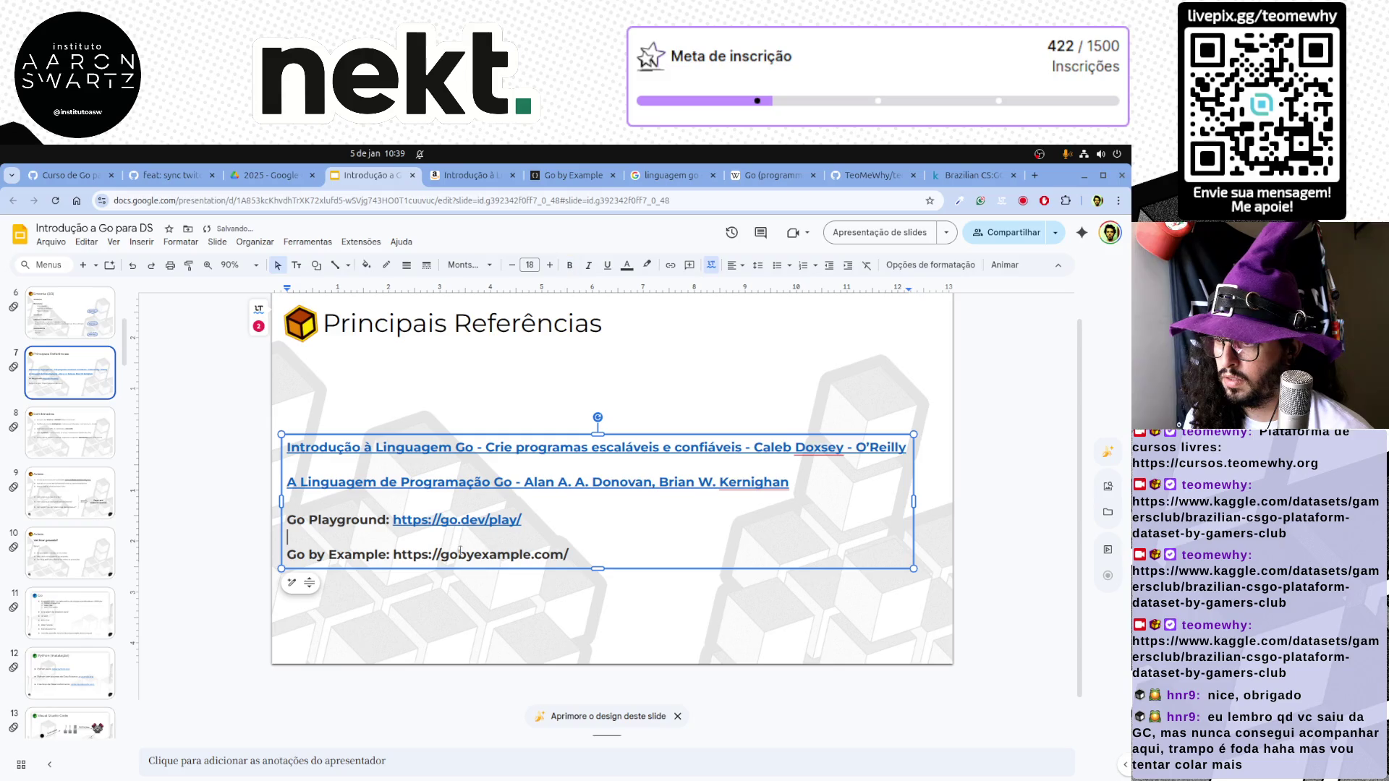
{"action": "mouse_move", "coordinate": [393, 555]}
{"action": "left_mouse_down"}
{"action": "mouse_move", "coordinate": [569, 554]}
{"action": "mouse_move", "coordinate": [394, 519]}
{"action": "left_mouse_up"}
{"action": "key", "text": "ctrl+k"}
{"action": "key", "text": "Return"}
{"action": "key", "text": "ctrl+b"}
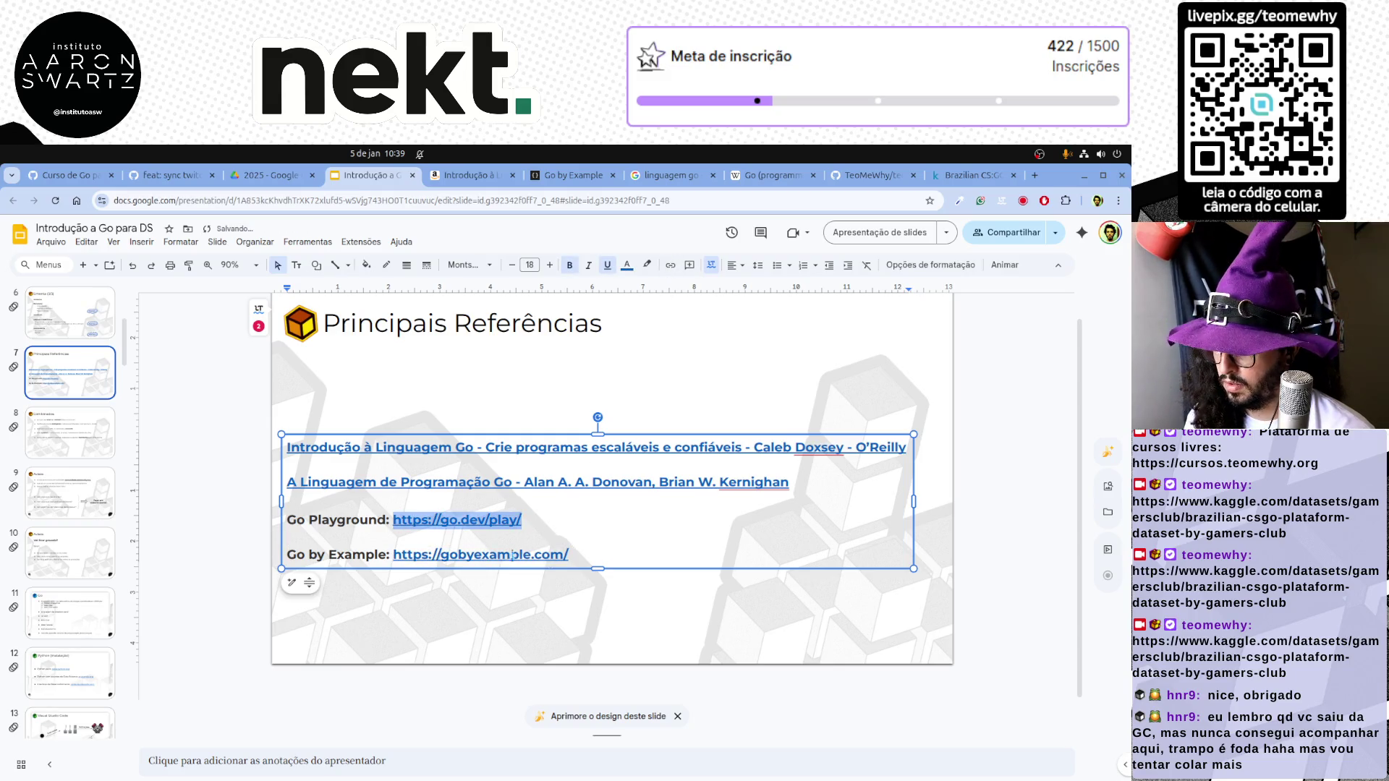
{"action": "left_click_drag", "start_coordinate": [581, 554], "coordinate": [392, 555]}
{"action": "key", "text": "ctrl+b"}
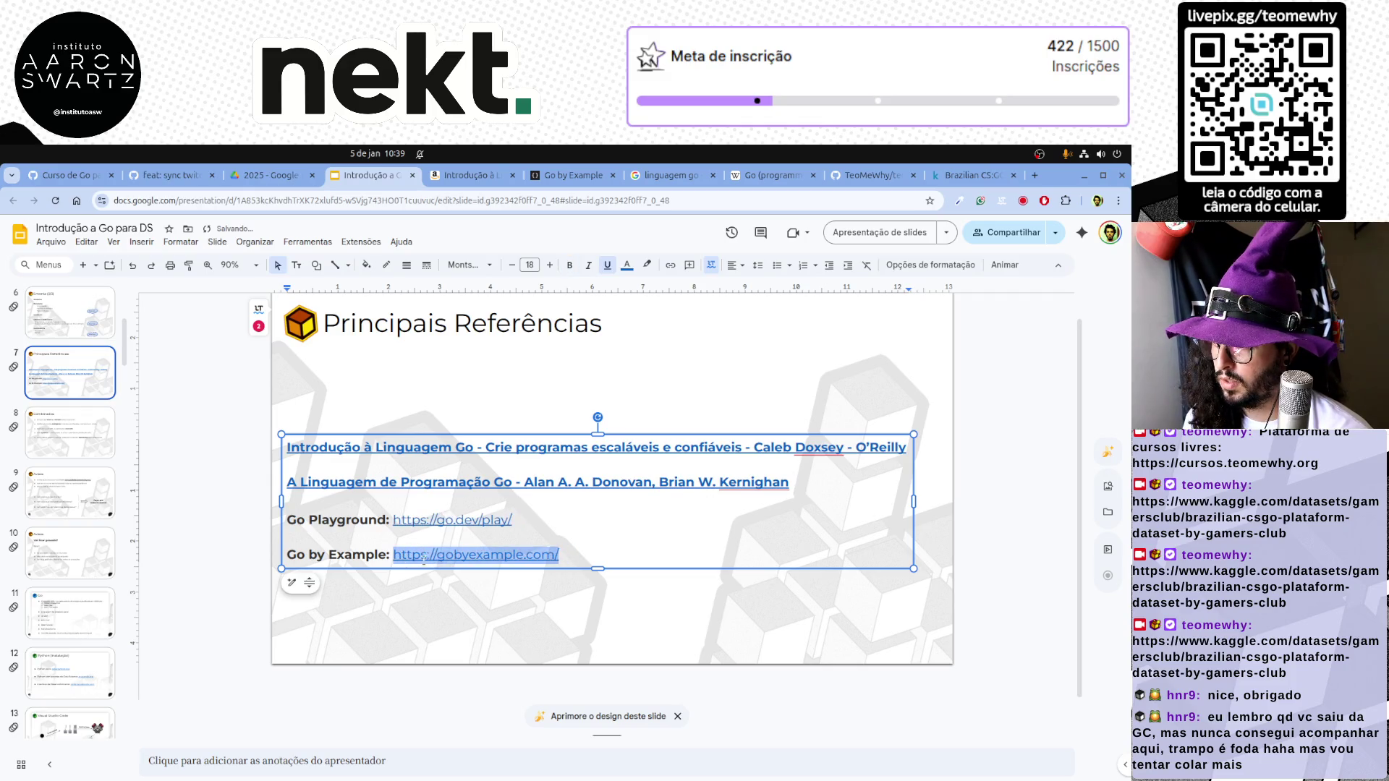
{"action": "left_click", "coordinate": [431, 620]}
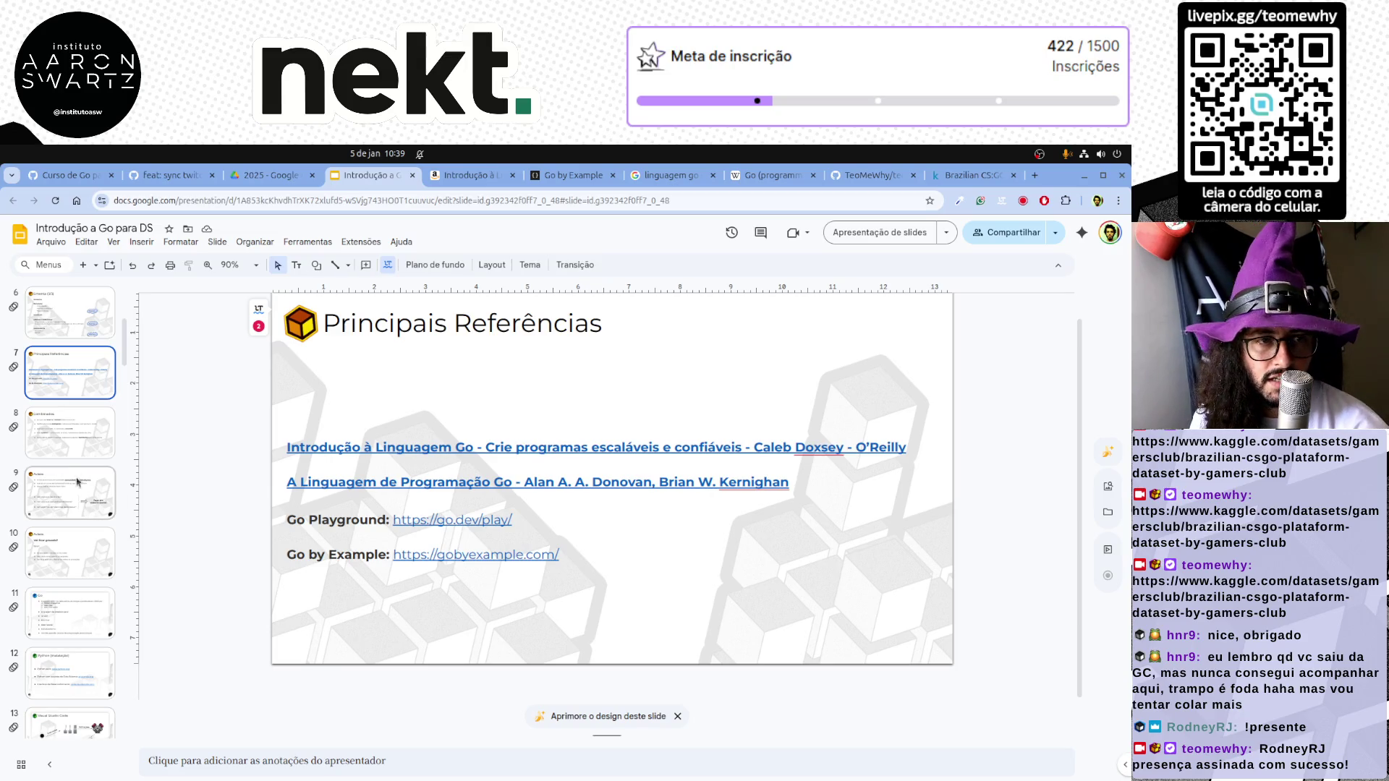
Close the Amazon book, Go by Example, Google search and Wikipedia tabs and bring the slides forward
{"action": "left_click", "coordinate": [264, 177]}
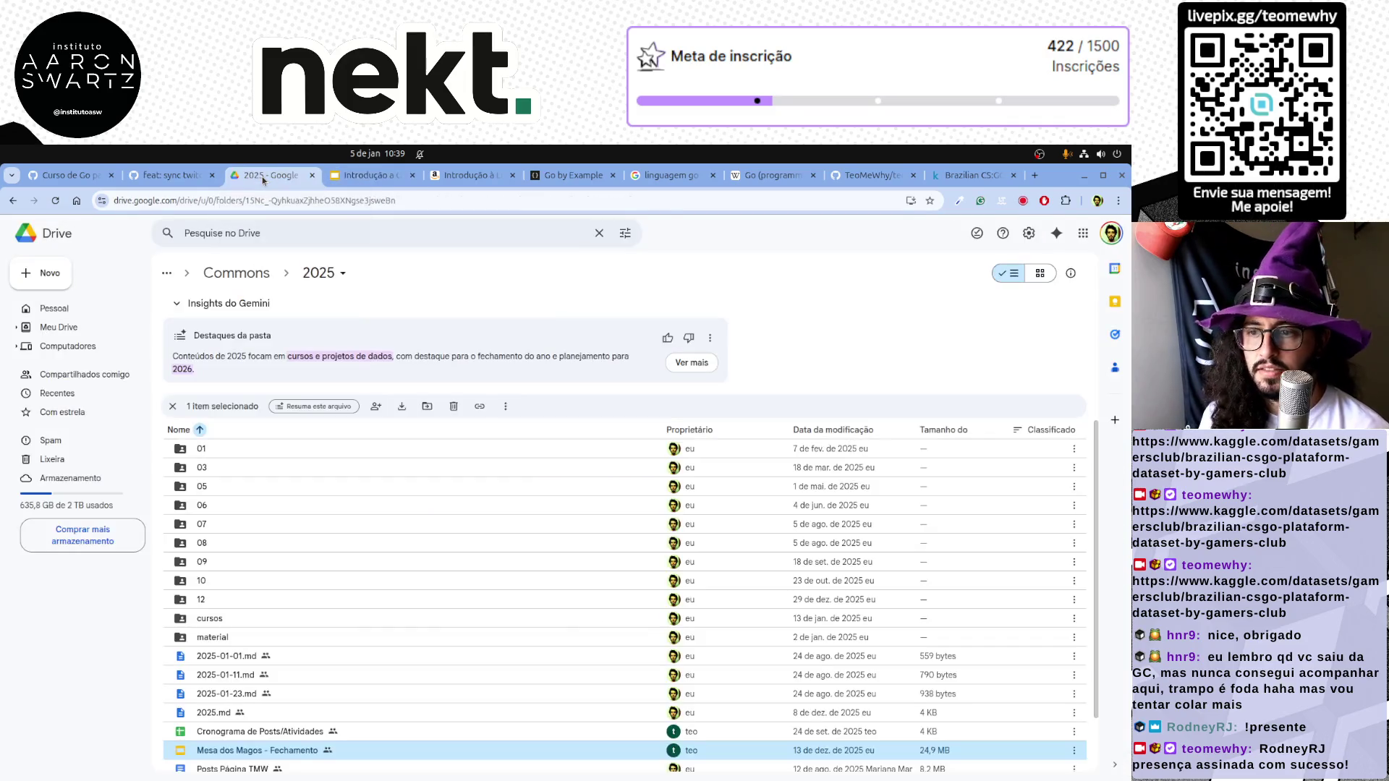
{"action": "key", "text": "ctrl+Tab"}
{"action": "key", "text": "ctrl+Tab"}
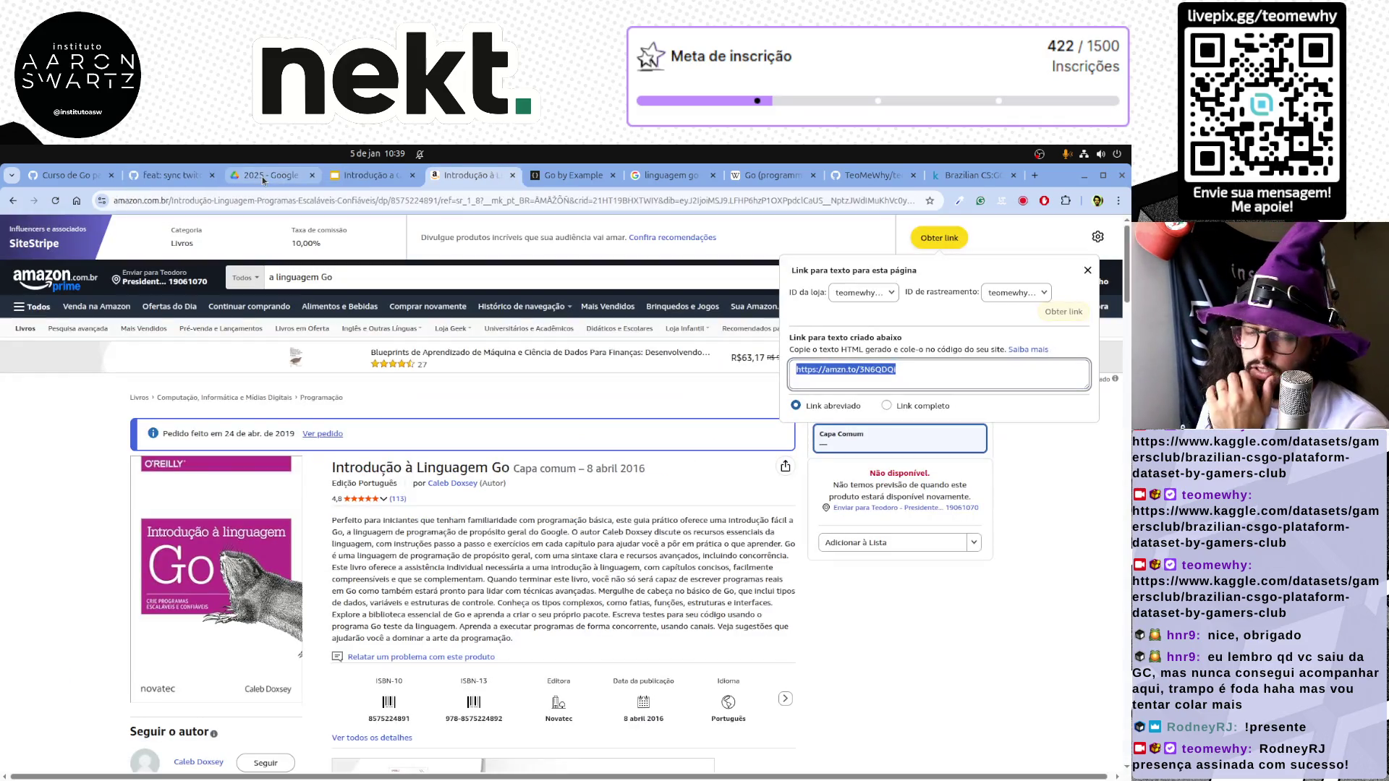
{"action": "key", "text": "ctrl+w"}
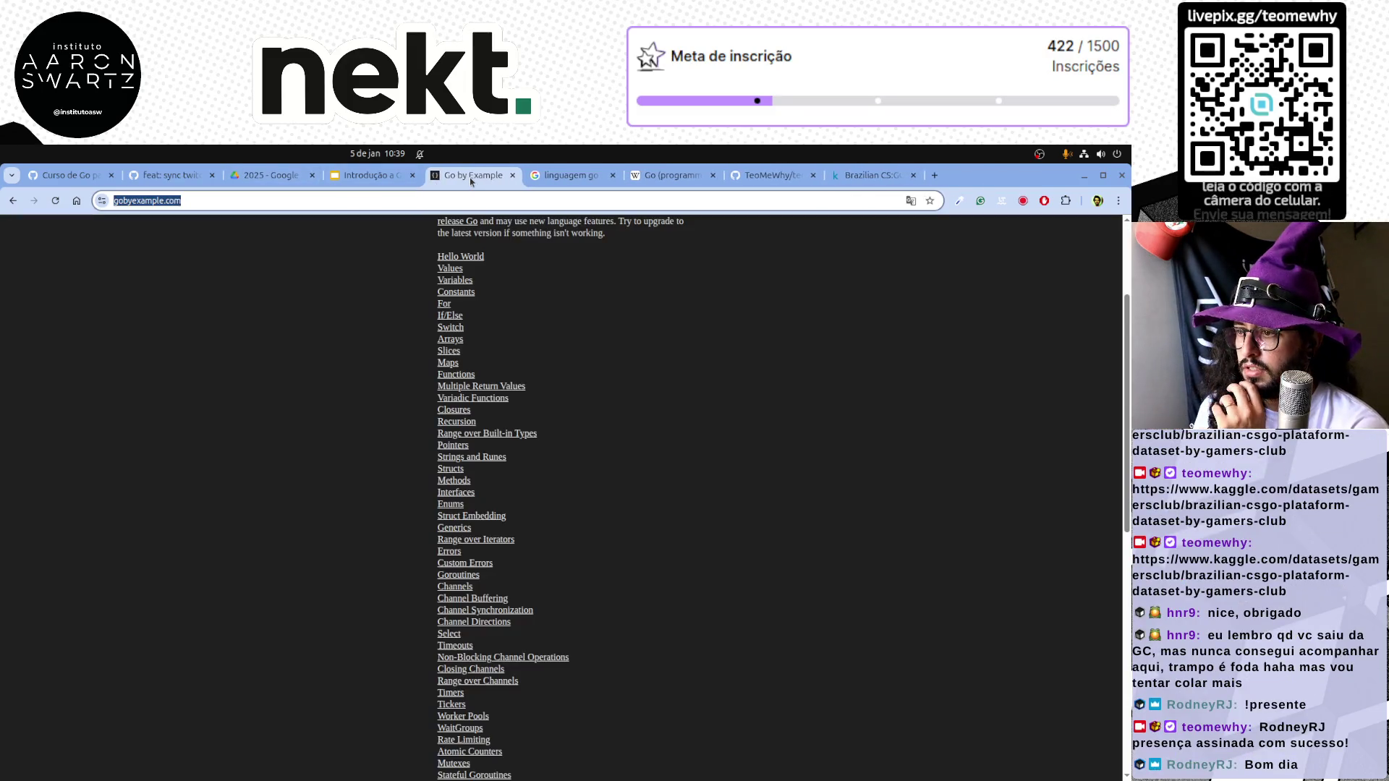
{"action": "middle_click", "coordinate": [469, 177]}
{"action": "middle_click", "coordinate": [470, 177]}
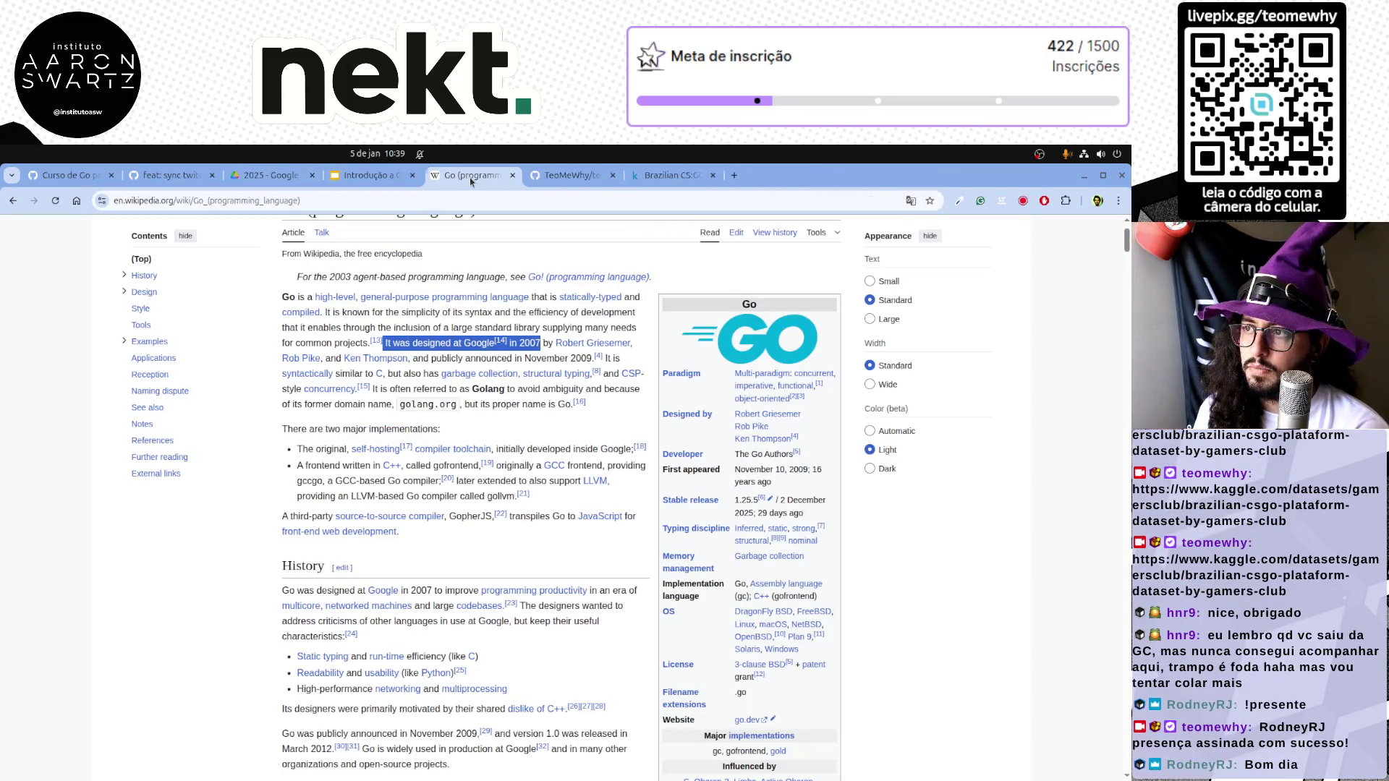
{"action": "middle_click", "coordinate": [469, 177]}
{"action": "key", "text": "ctrl+shift+Tab"}
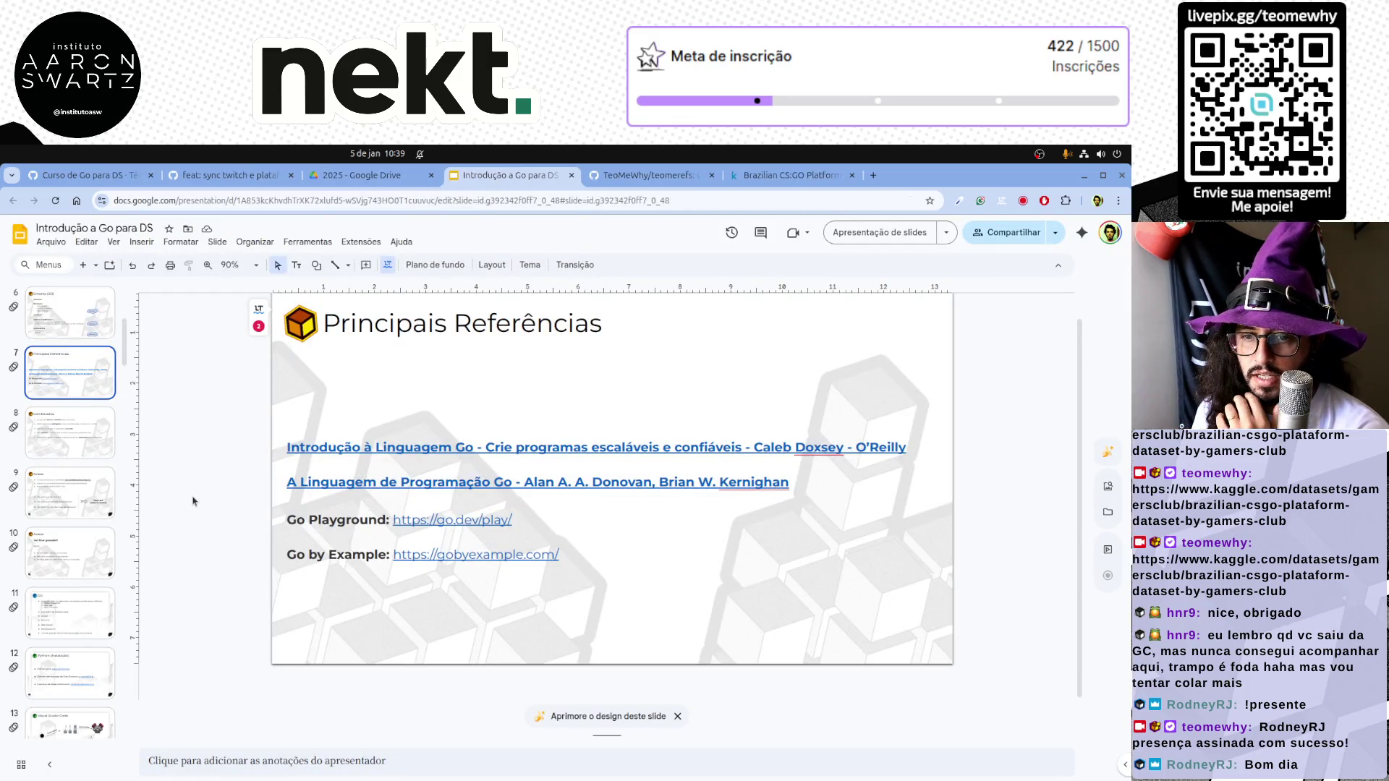
{"action": "key", "text": "Down"}
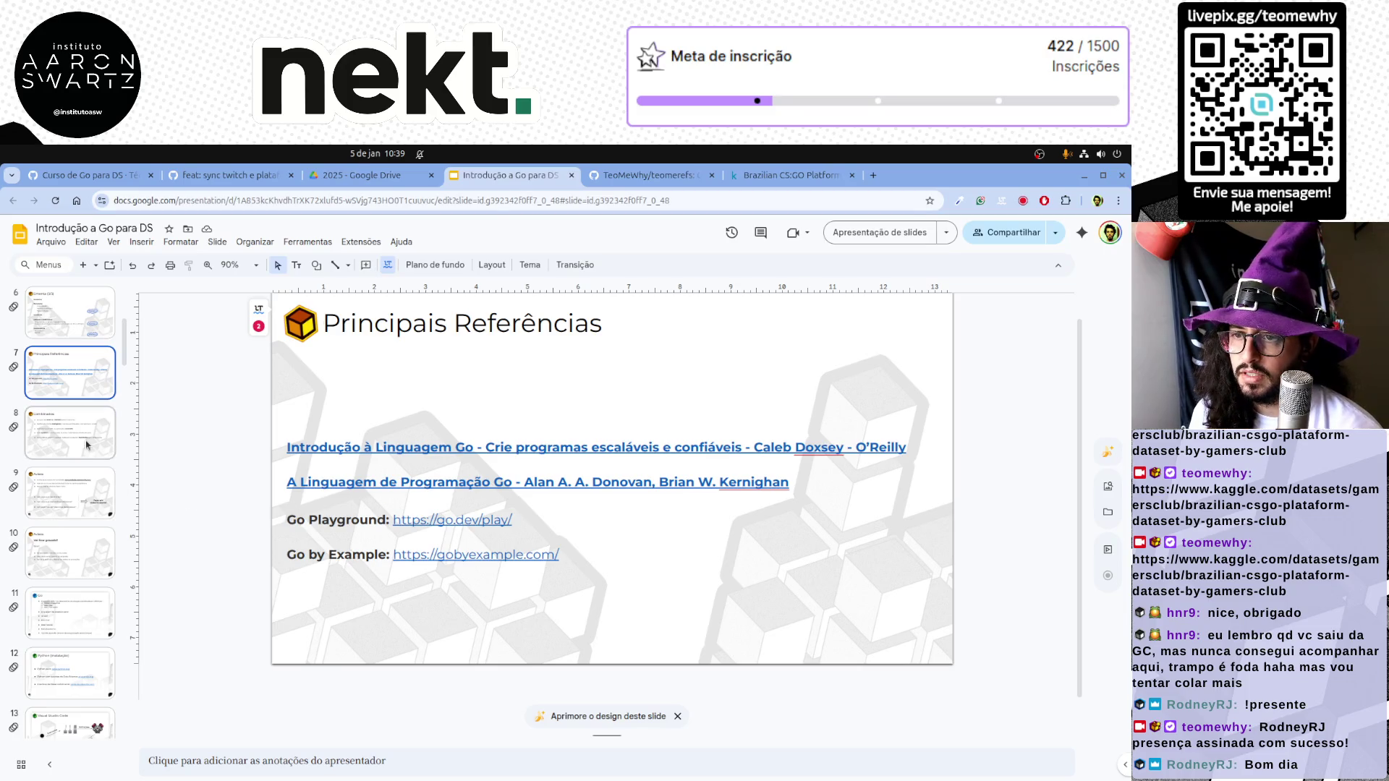
Open slide 11, the Go slide, and select all text in its bullet list
{"action": "key", "text": "Down"}
{"action": "key", "text": "Down"}
{"action": "left_click", "coordinate": [95, 610]}
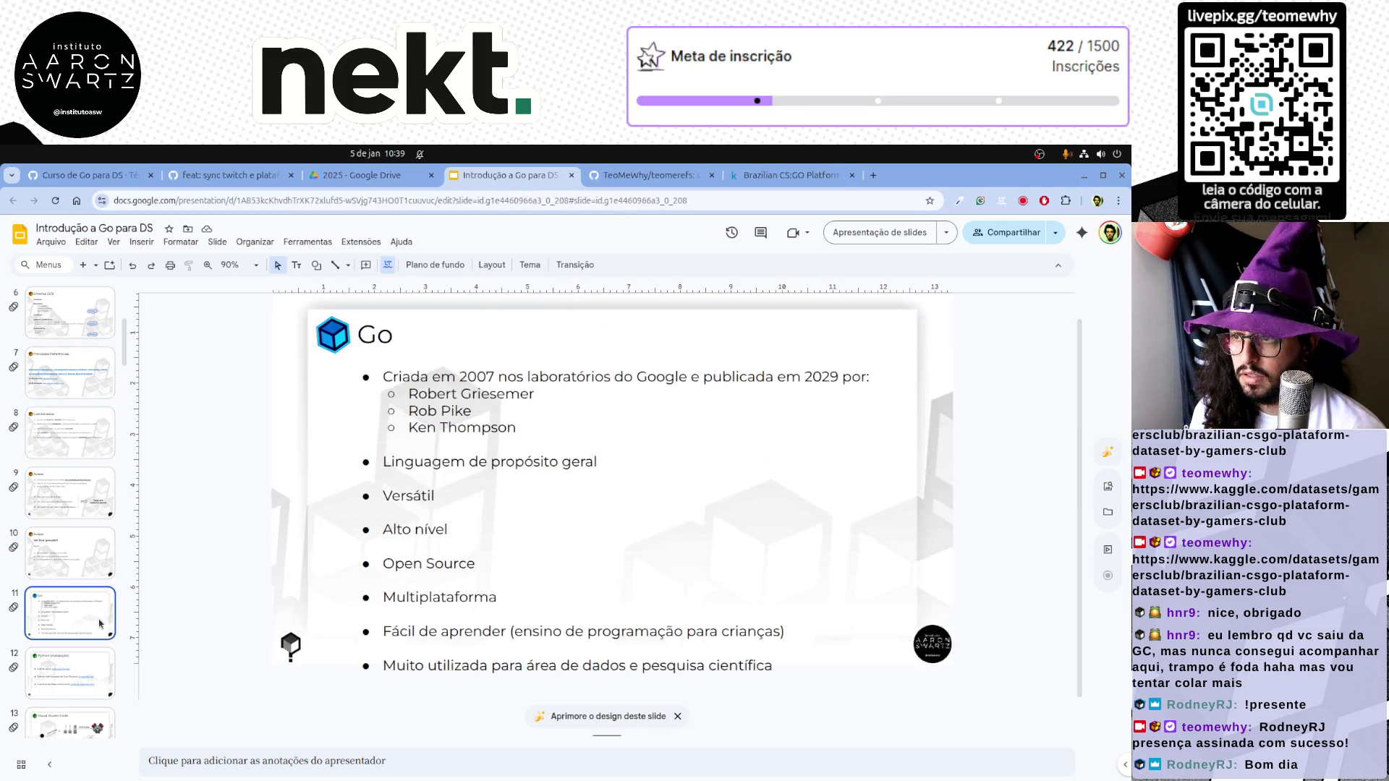
{"action": "left_click", "coordinate": [540, 377]}
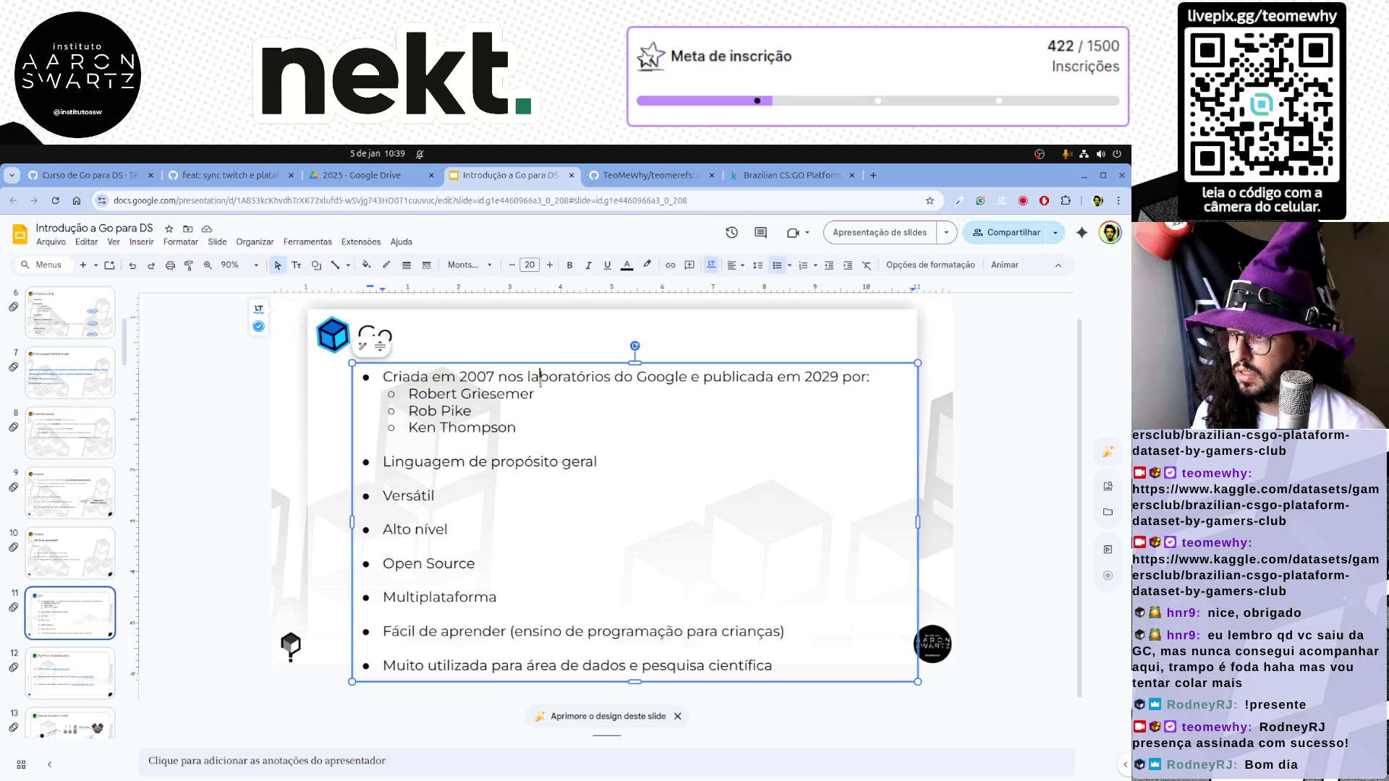
{"action": "key", "text": "ctrl+a"}
Check the list's text colour and font menus, then select the word Versátil to replace it
{"action": "left_click", "coordinate": [626, 266]}
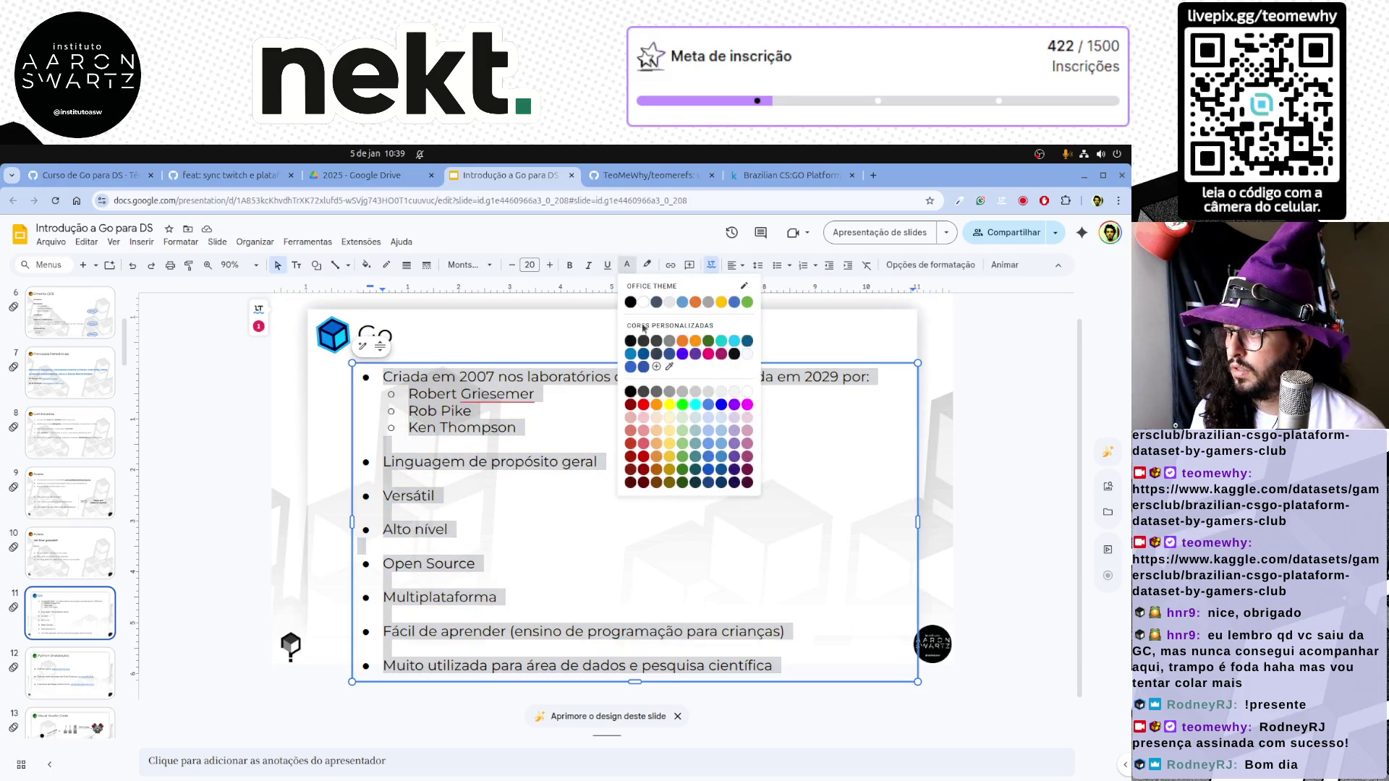
{"action": "left_click", "coordinate": [646, 341]}
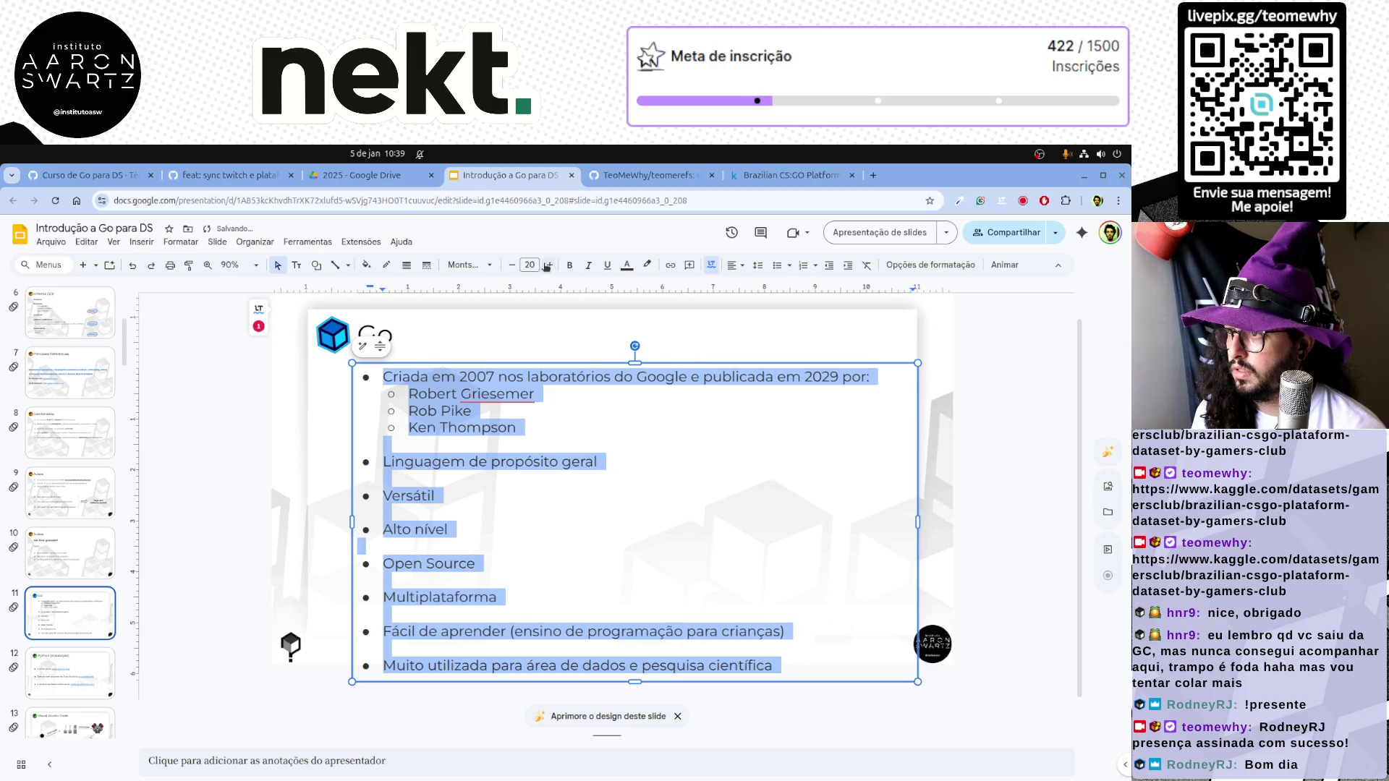
{"action": "left_click", "coordinate": [494, 265]}
{"action": "mouse_move", "coordinate": [510, 401]}
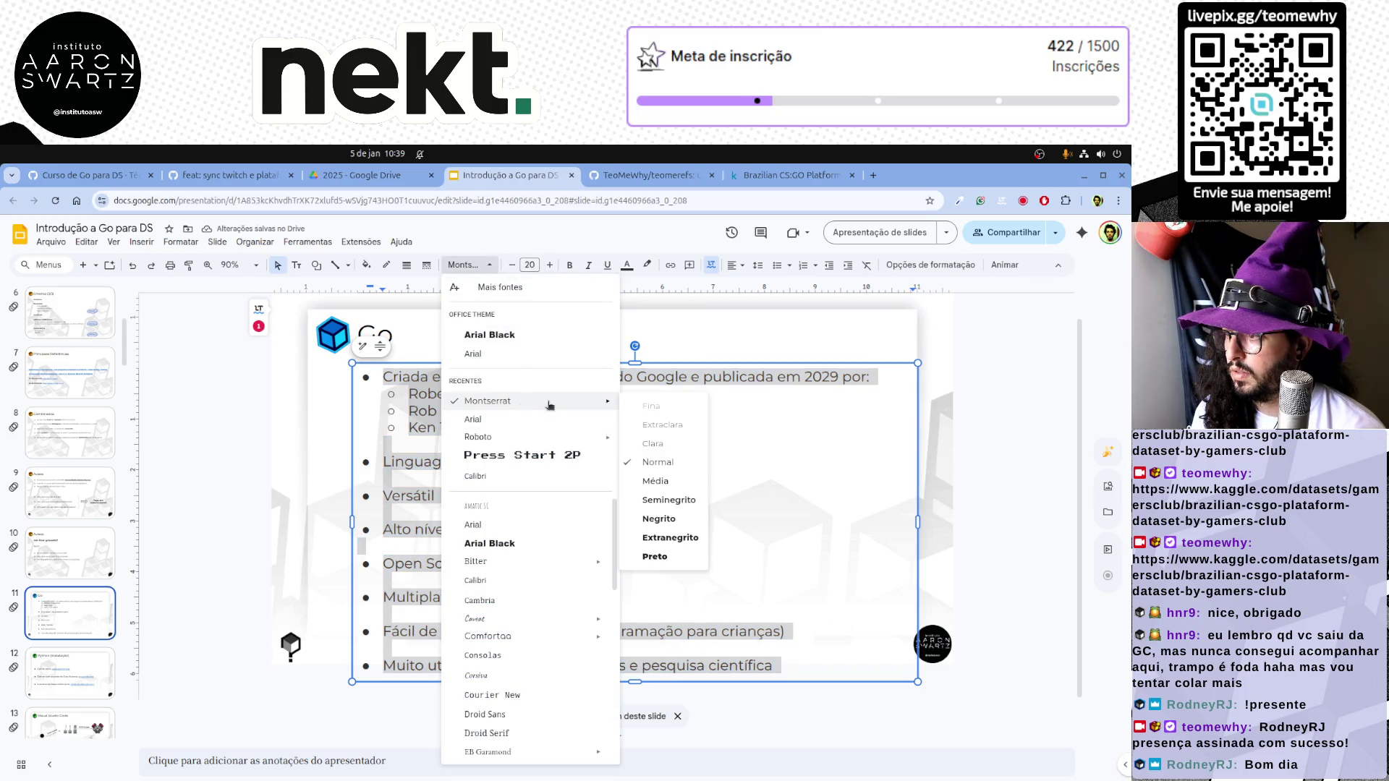
{"action": "left_click", "coordinate": [470, 463]}
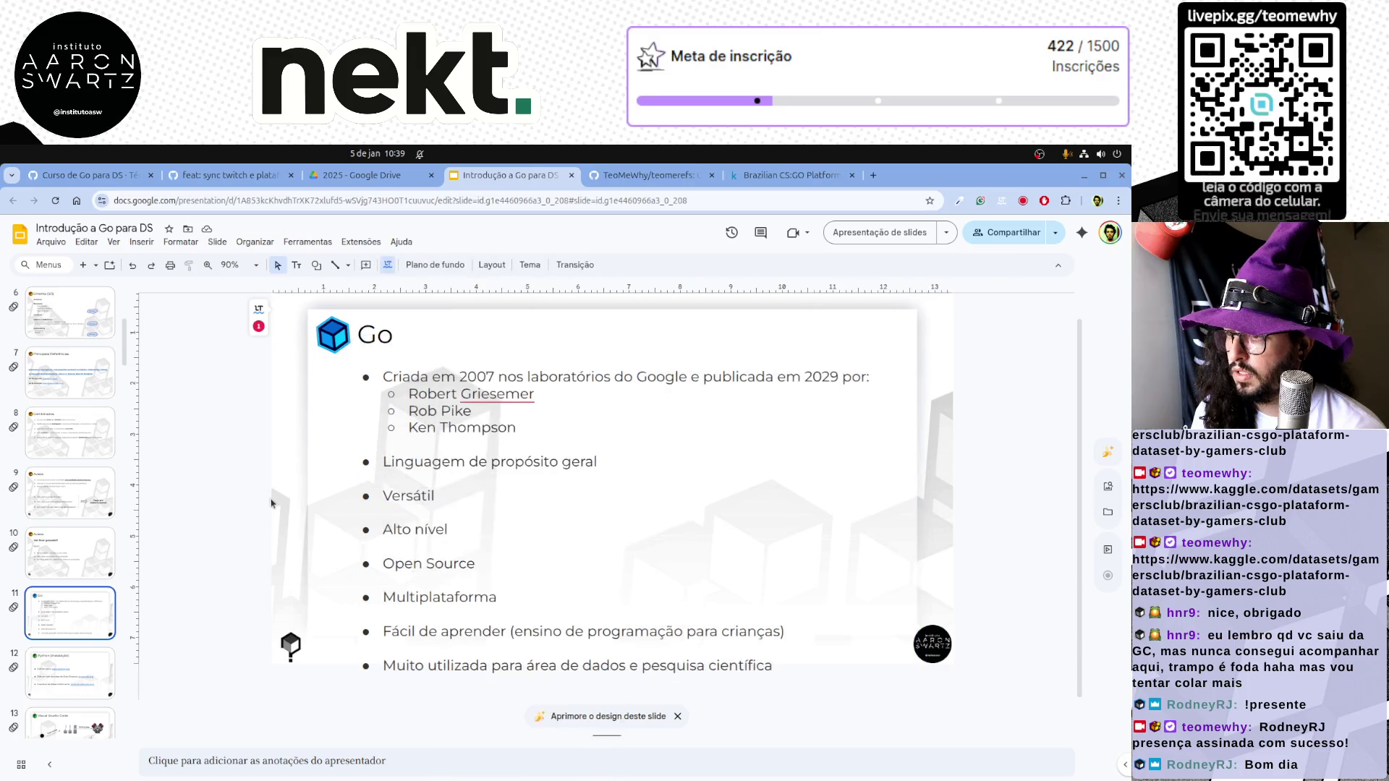
{"action": "double_click", "coordinate": [414, 493]}
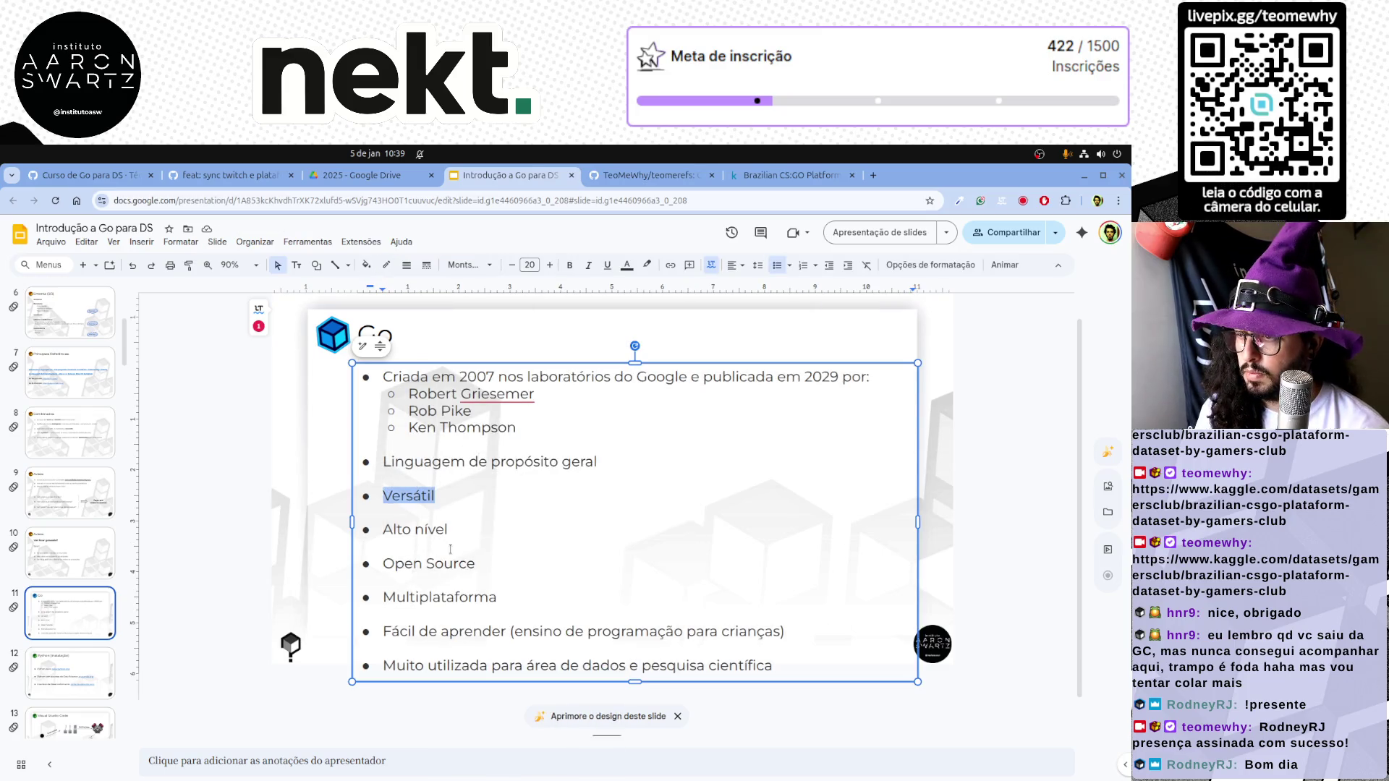
{"action": "type", "text": "Tipagem est"}
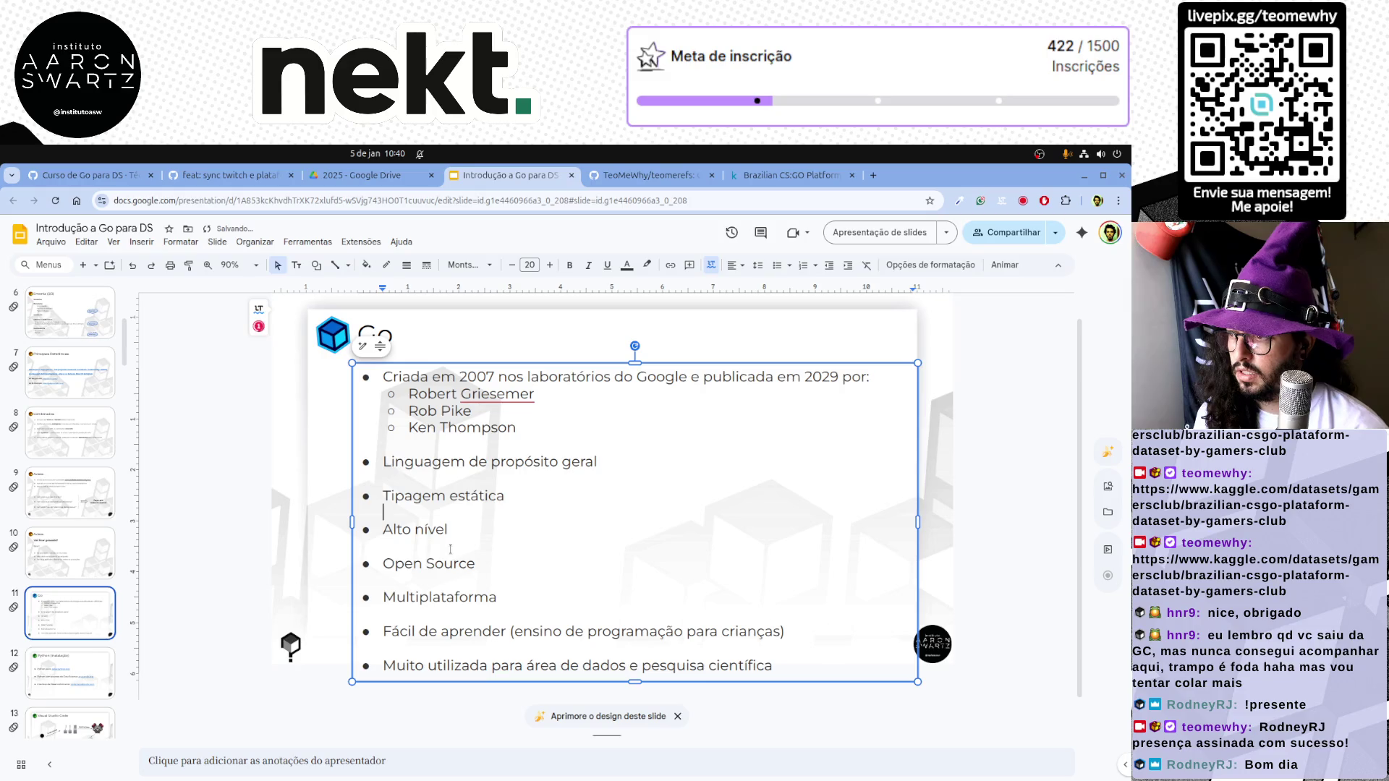
Move the Alto nível line above Tipagem estática by cutting and re-pasting it
{"action": "key", "text": "shift+Home"}
{"action": "key", "text": "BackSpace"}
{"action": "key", "text": "Return"}
{"action": "key", "text": "BackSpace"}
{"action": "key", "text": "Up"}
{"action": "key", "text": "Home"}
{"action": "key", "text": "Return"}
{"action": "key", "text": "Up"}
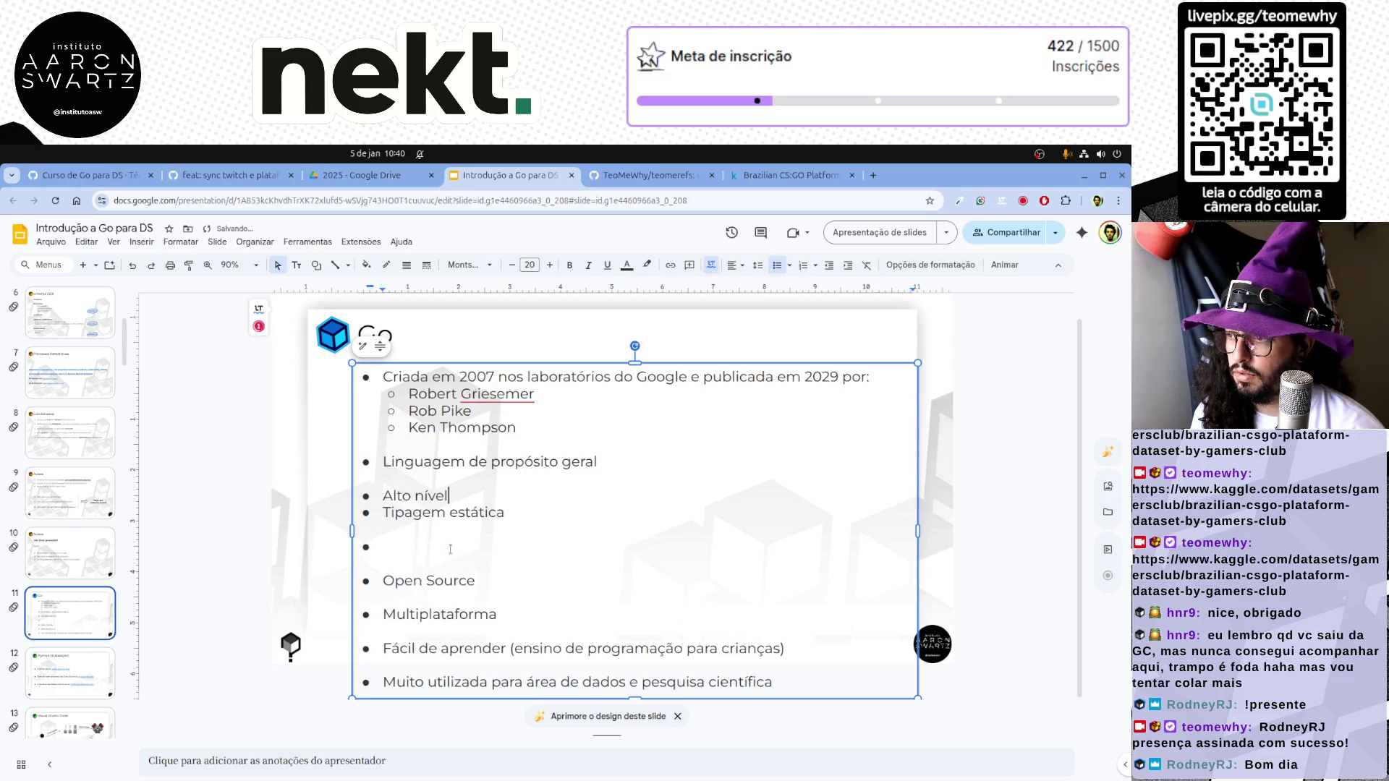
Add a new bulleted line after Tipagem estática for Compilada
{"action": "key", "text": "Return"}
{"action": "key", "text": "BackSpace"}
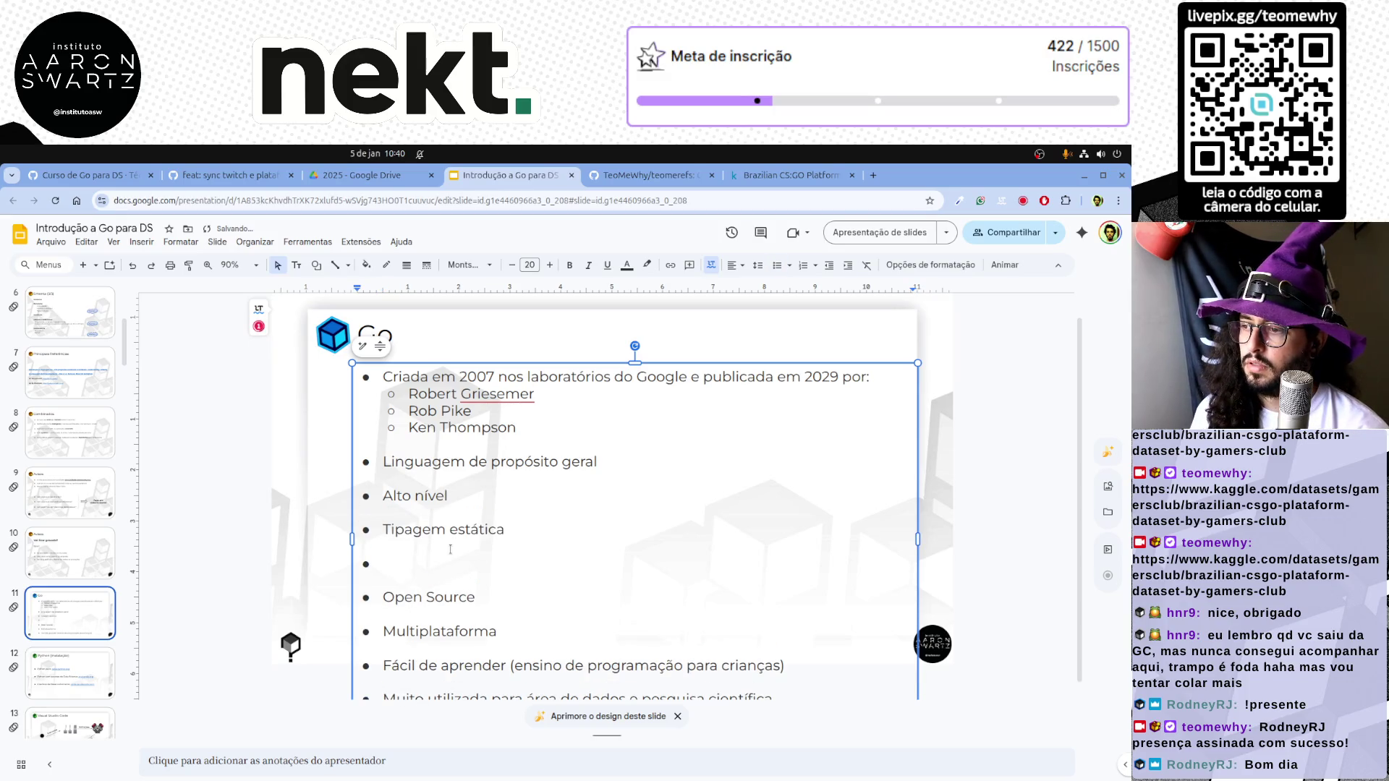
{"action": "key", "text": "ctrl+z"}
{"action": "type", "text": "Compilada"}
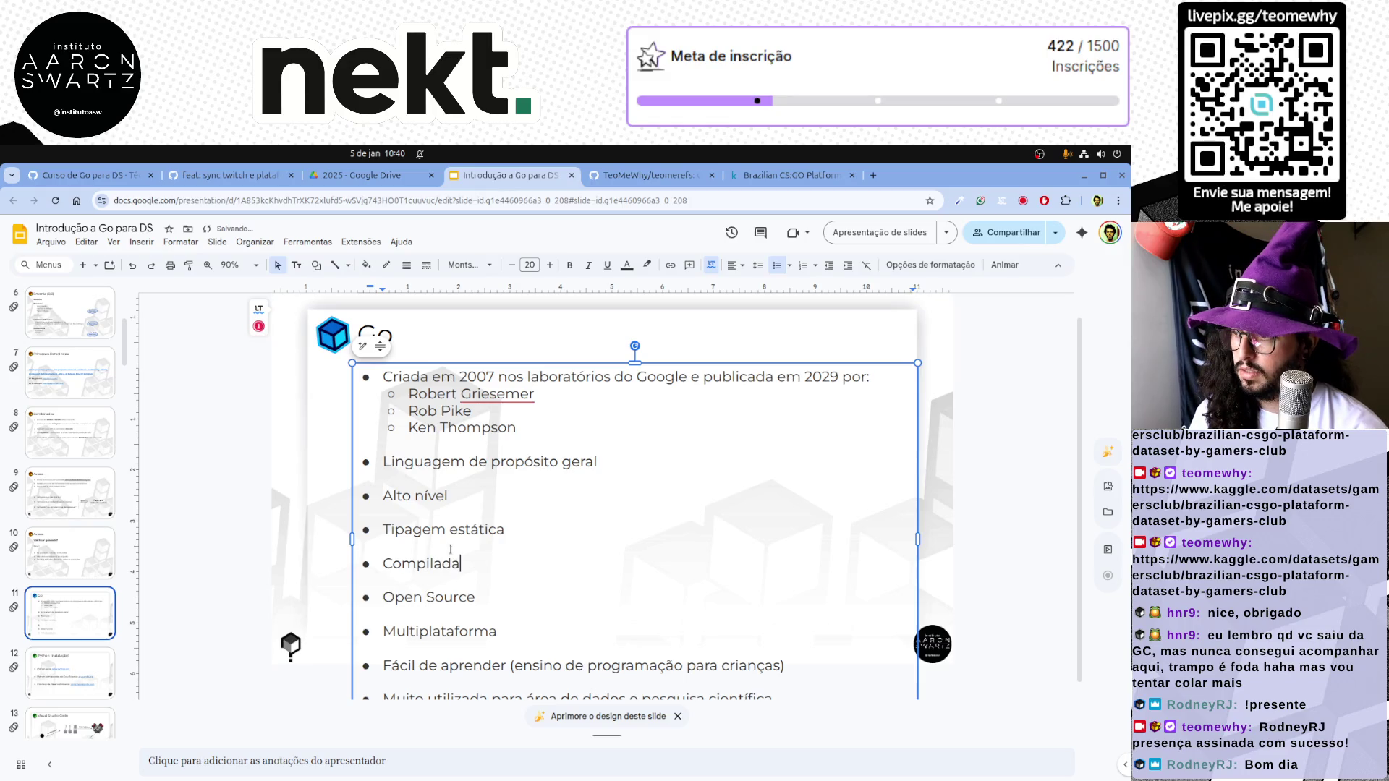
{"action": "key", "text": "Down"}
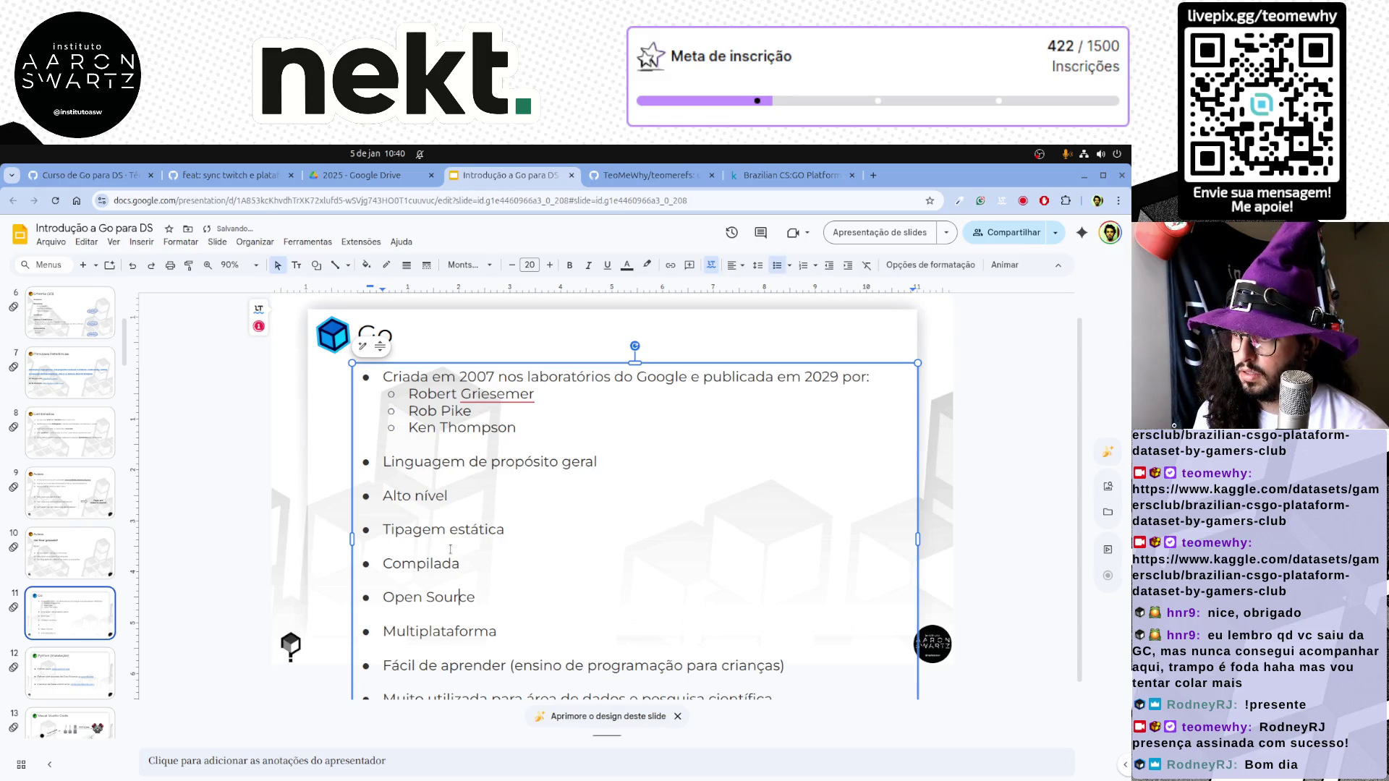
{"action": "key", "text": "Down"}
{"action": "key", "text": "Down"}
{"action": "key", "text": "Down"}
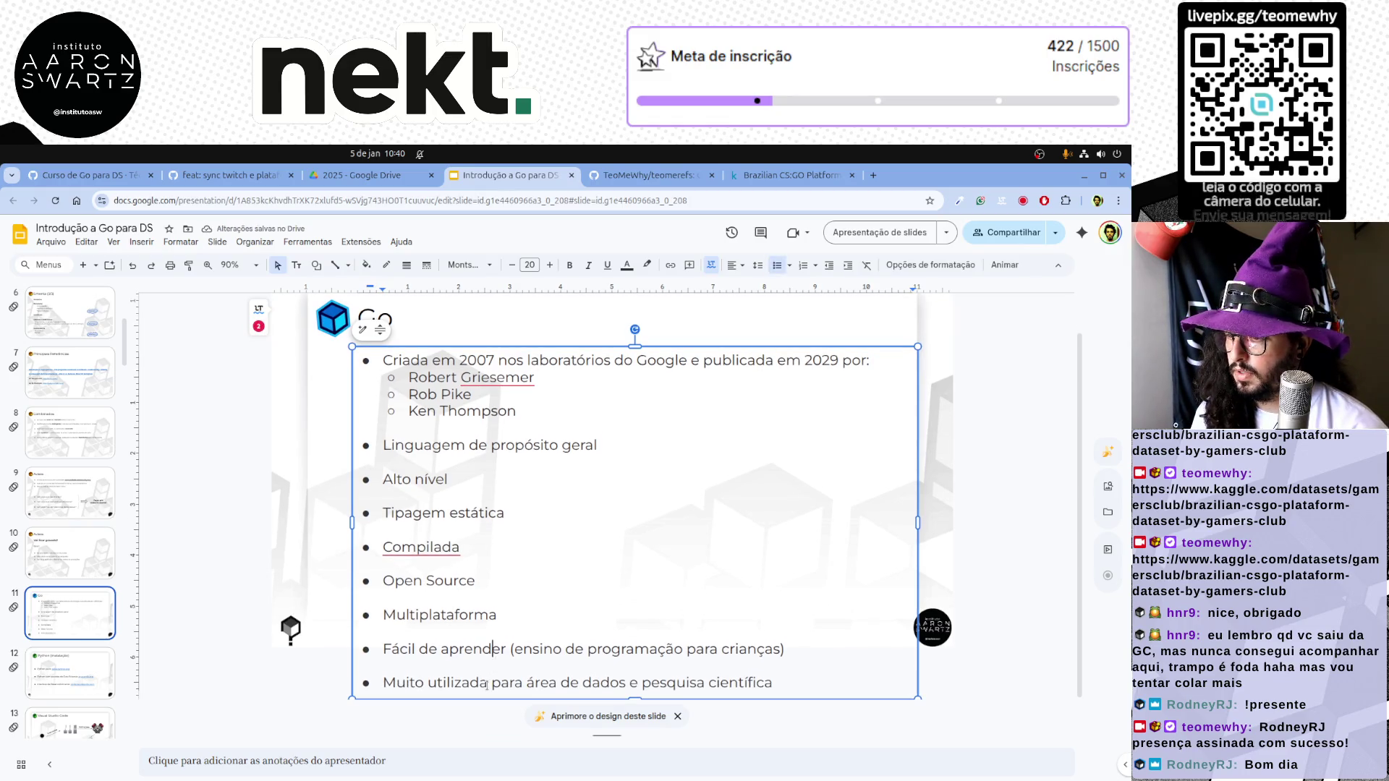
Delete the last bullet about data and research, including its leftover empty line
{"action": "triple_click", "coordinate": [488, 684]}
{"action": "key", "text": "BackSpace"}
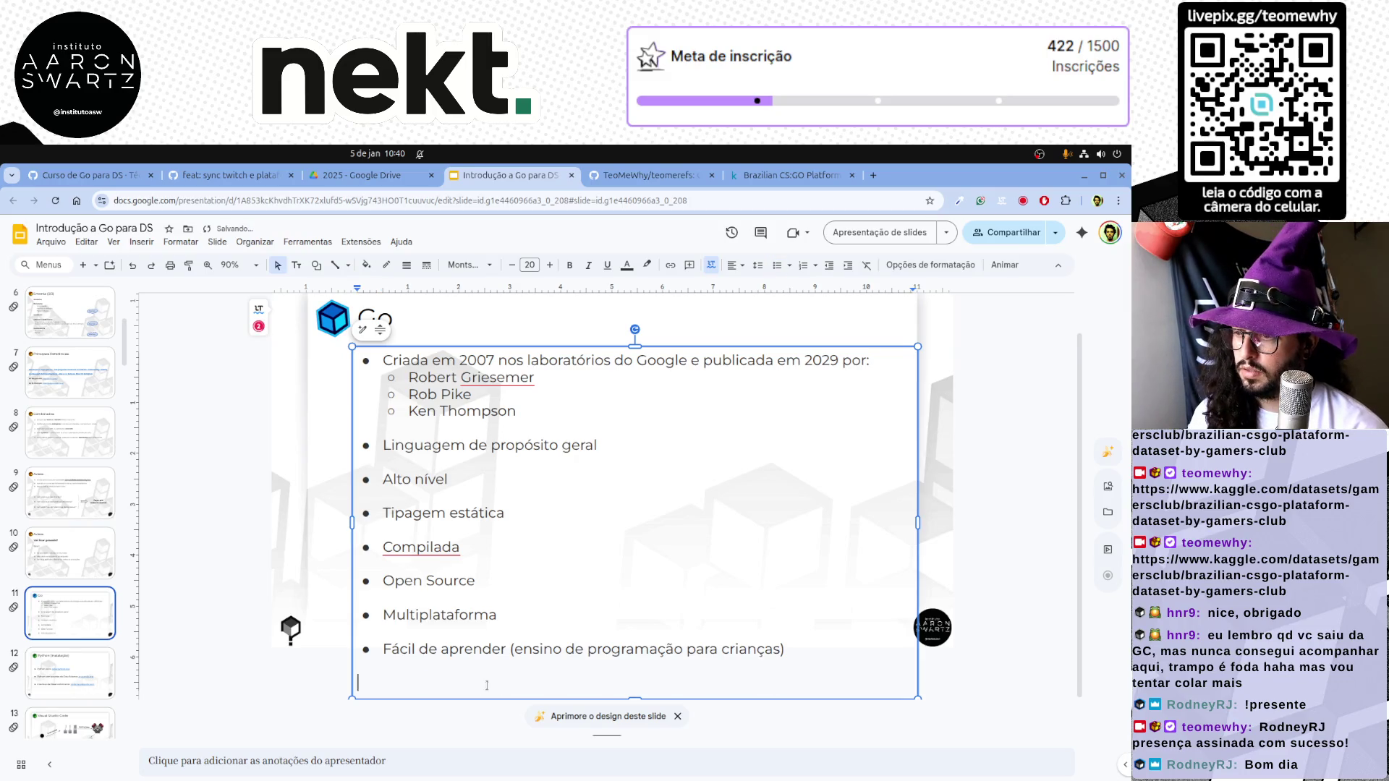
{"action": "key", "text": "BackSpace"}
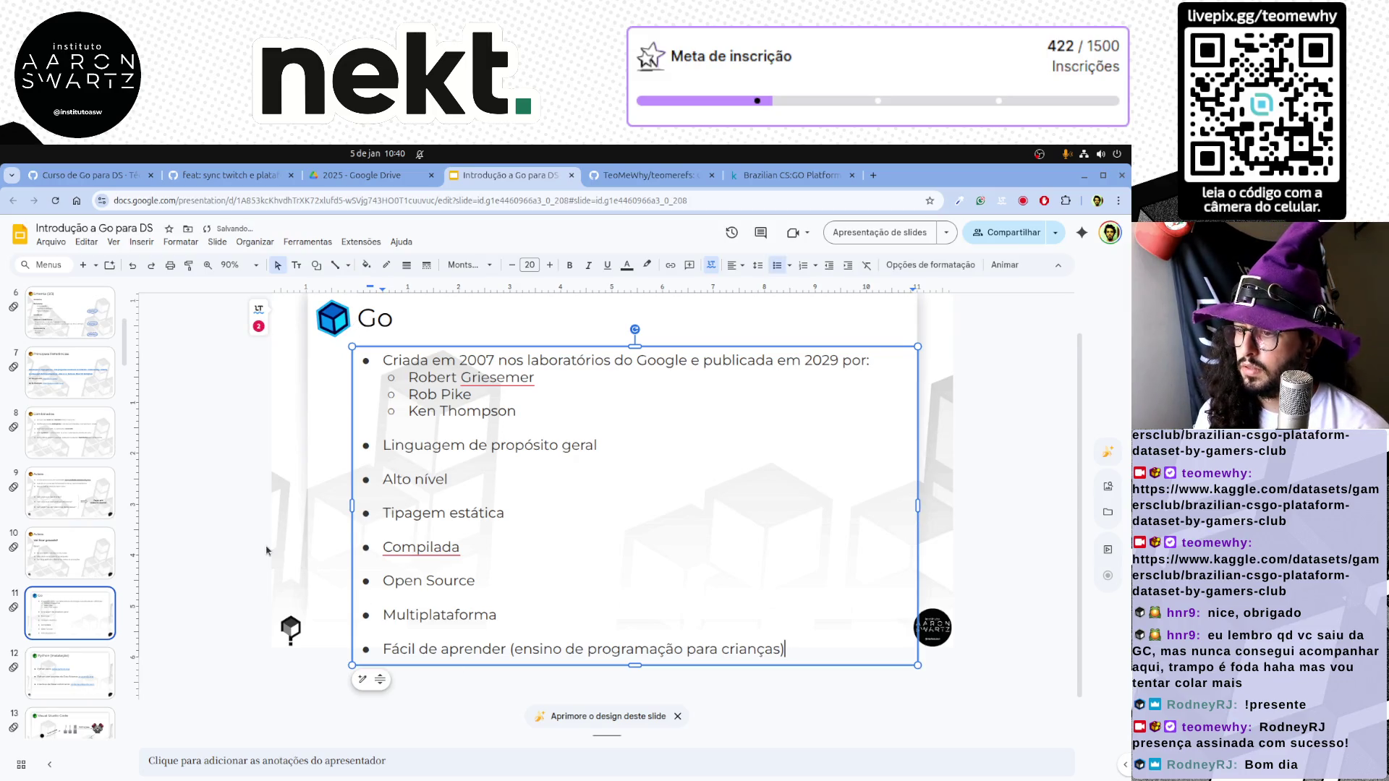
{"action": "left_click", "coordinate": [268, 550]}
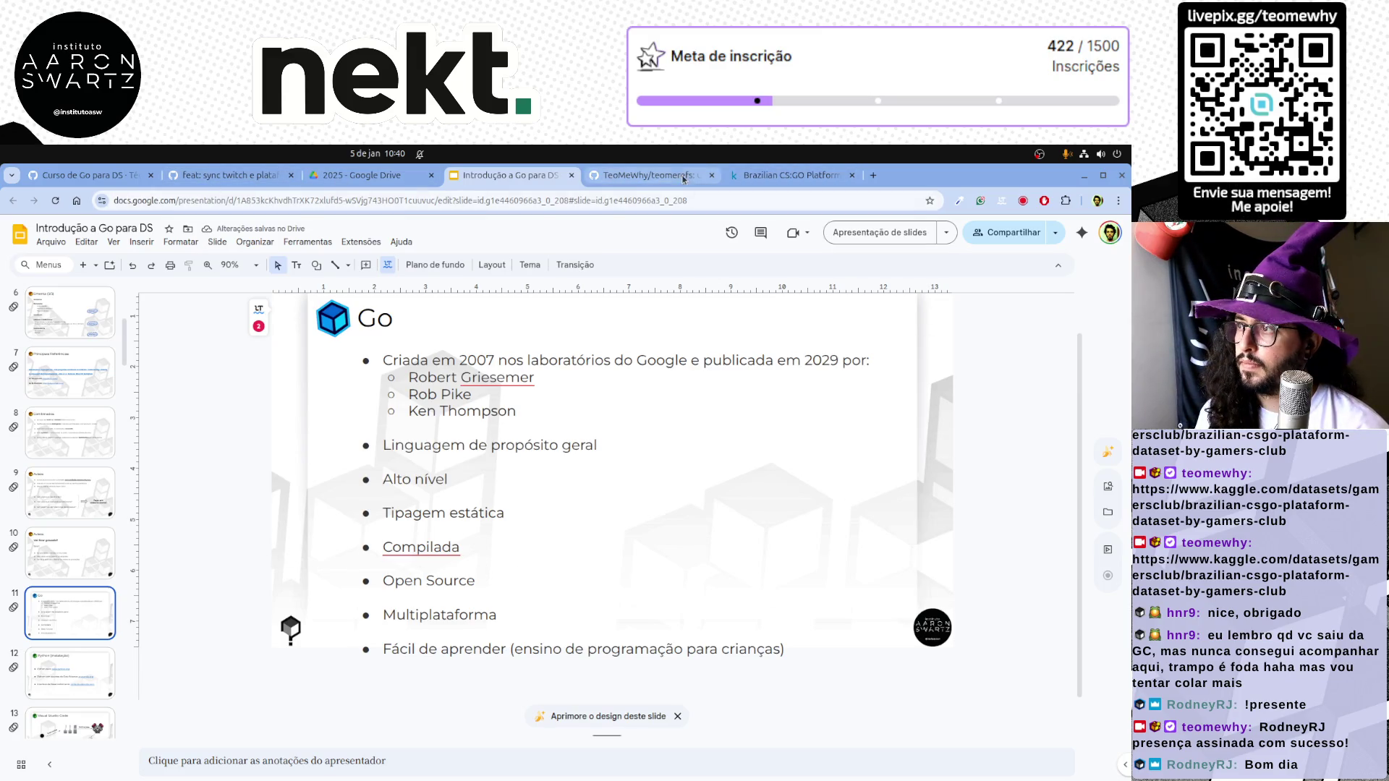
{"action": "left_click", "coordinate": [790, 175]}
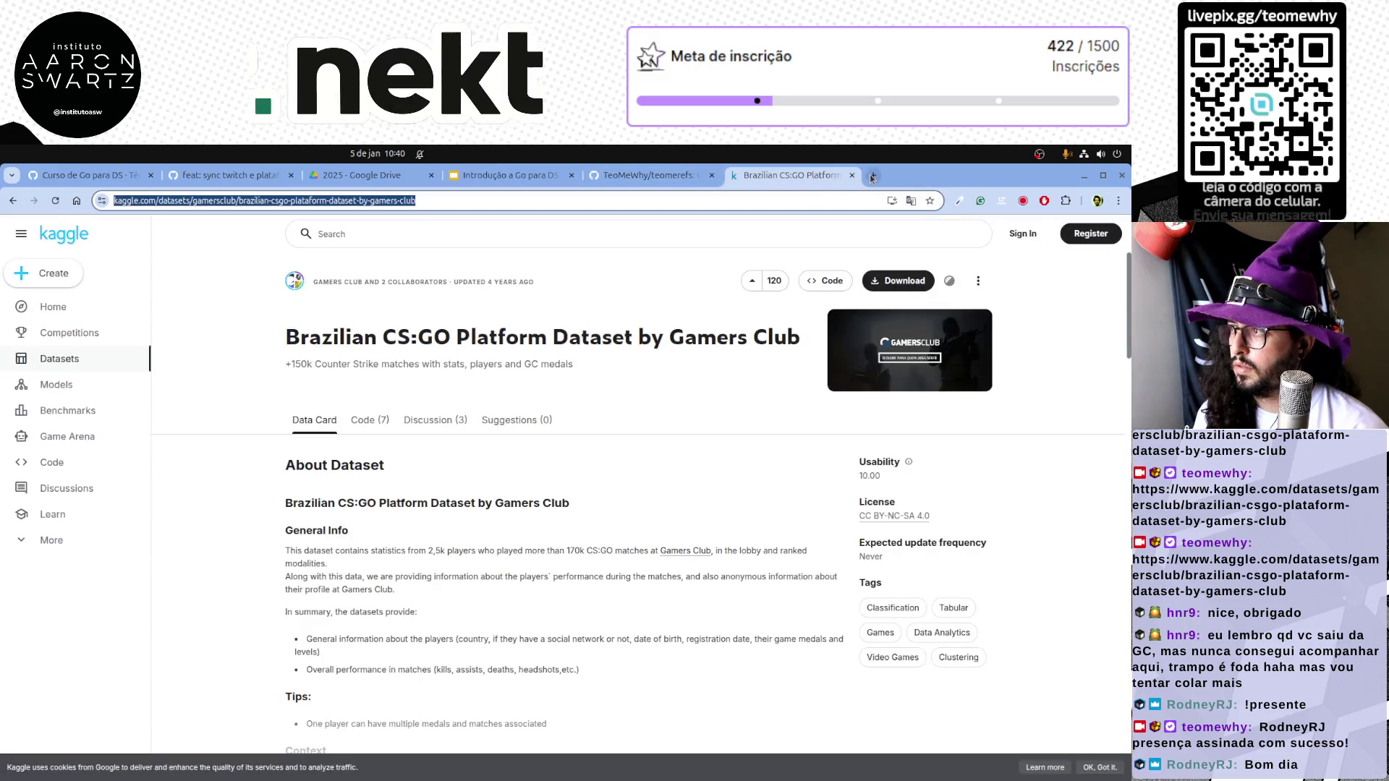
Search 'wiki golang' in a new tab, view the Wikipedia Go article, then return to the slides
{"action": "left_click", "coordinate": [871, 176]}
{"action": "type", "text": "wiki go"}
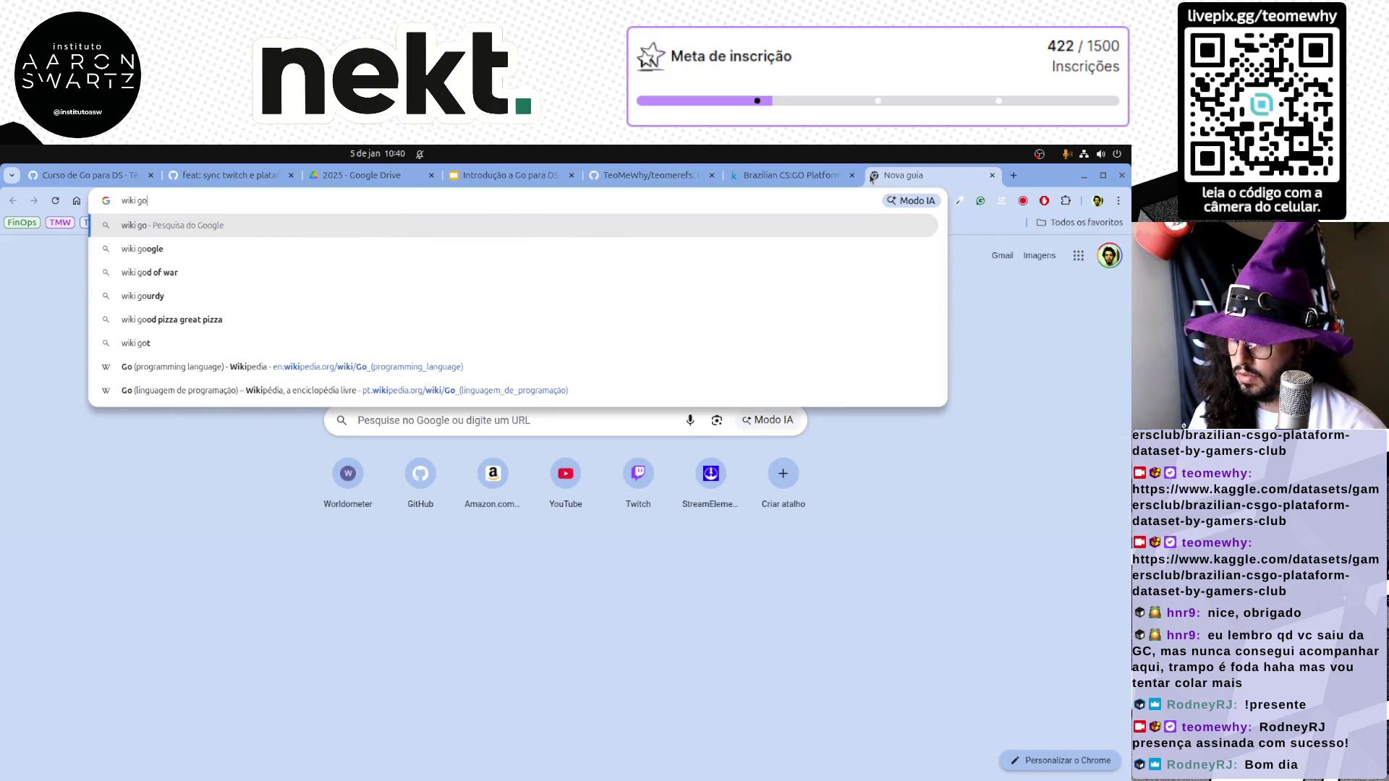
{"action": "type", "text": "lang"}
{"action": "key", "text": "Return"}
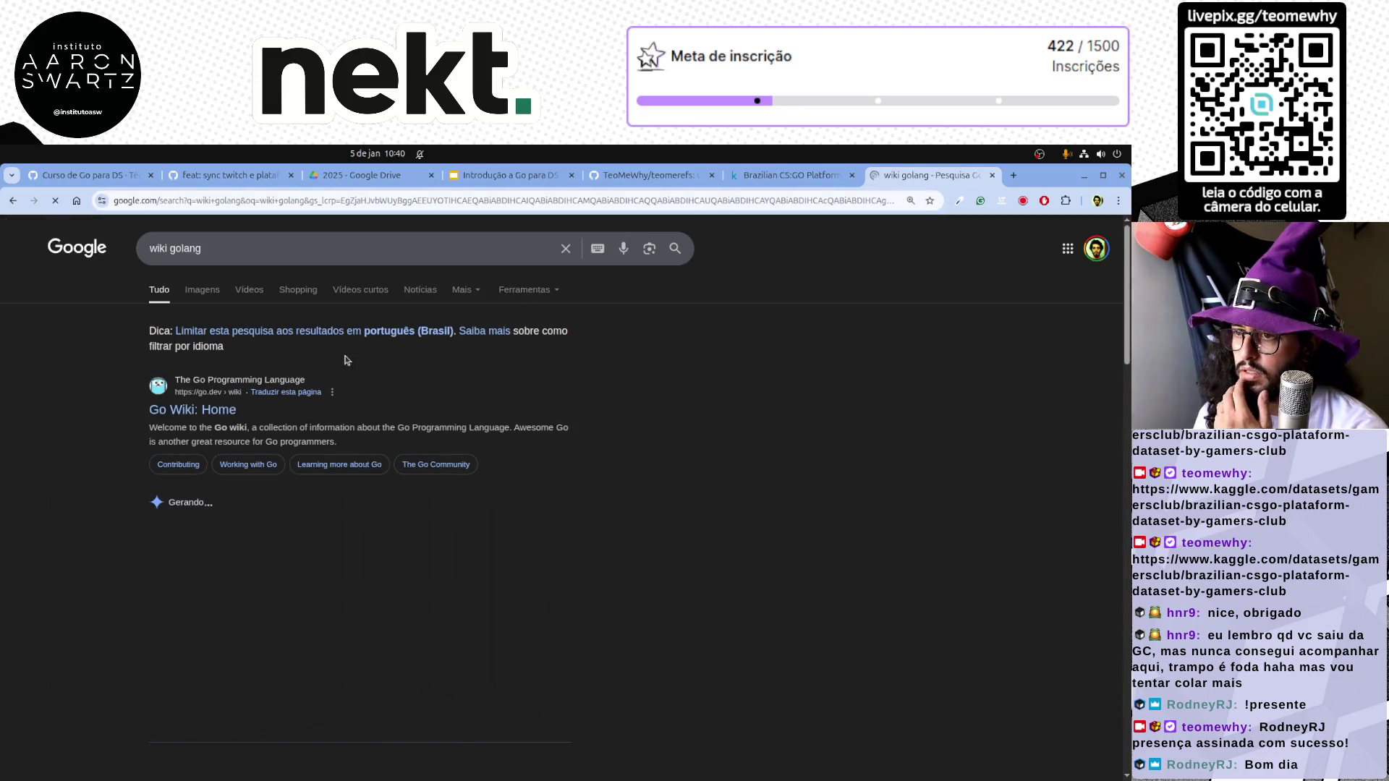
{"action": "scroll", "coordinate": [366, 562], "scroll_direction": "down", "scroll_amount": 3}
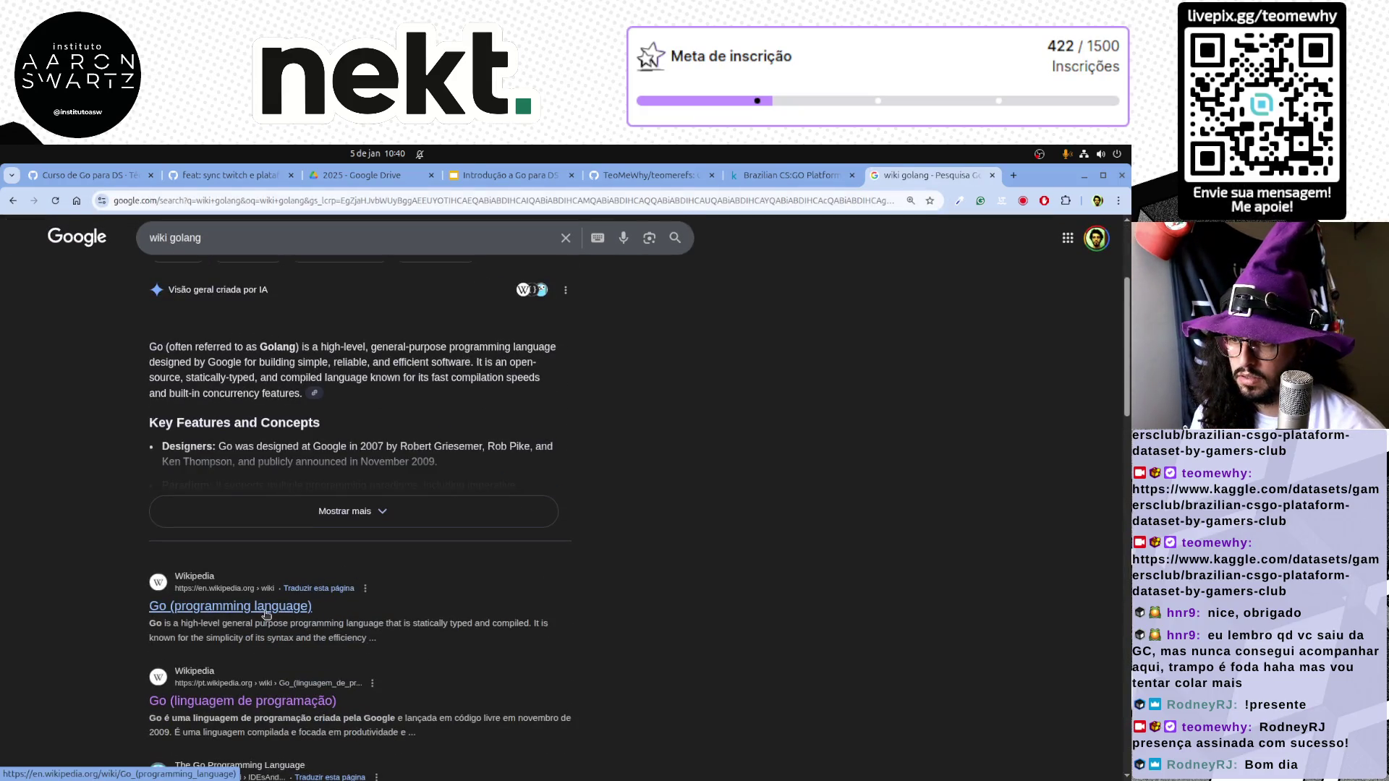
{"action": "middle_click", "coordinate": [231, 605]}
{"action": "key", "text": "ctrl+Tab"}
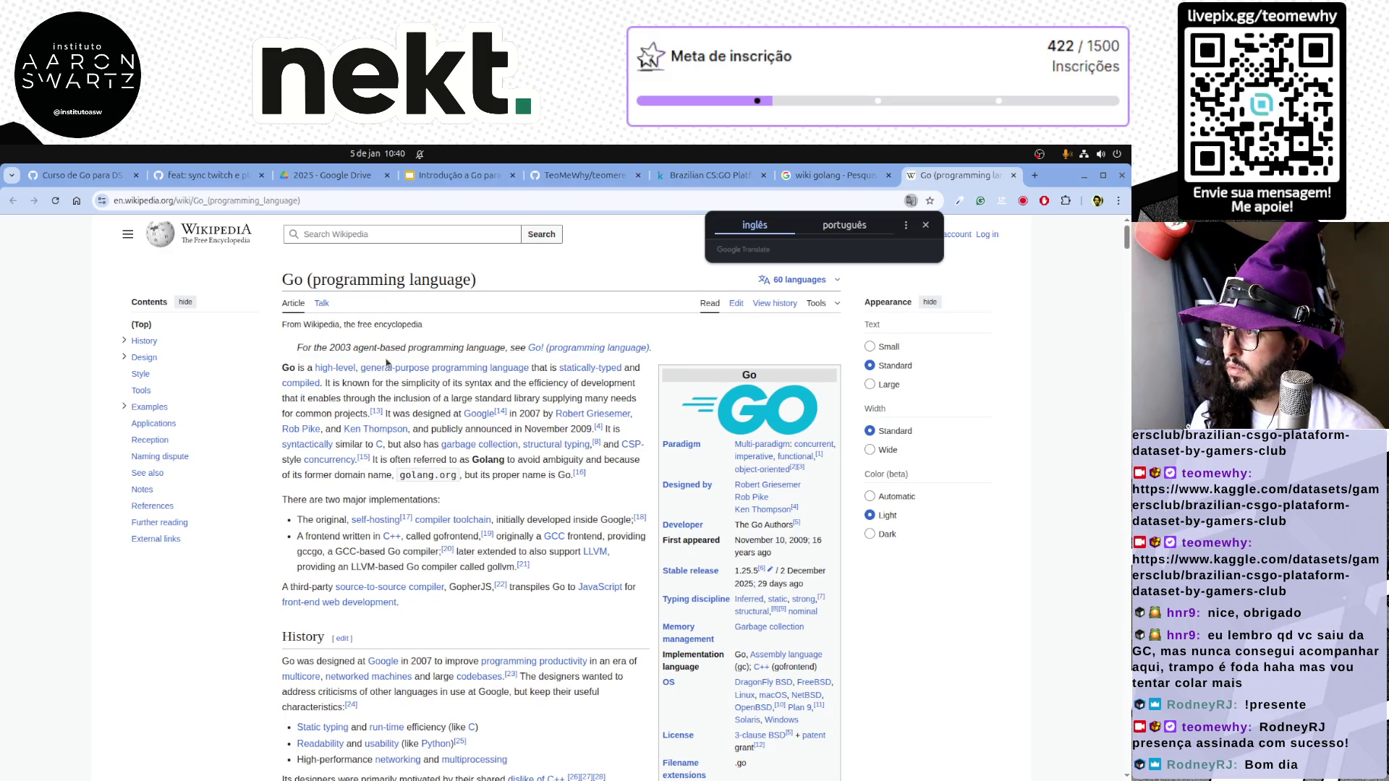
{"action": "left_click", "coordinate": [456, 175]}
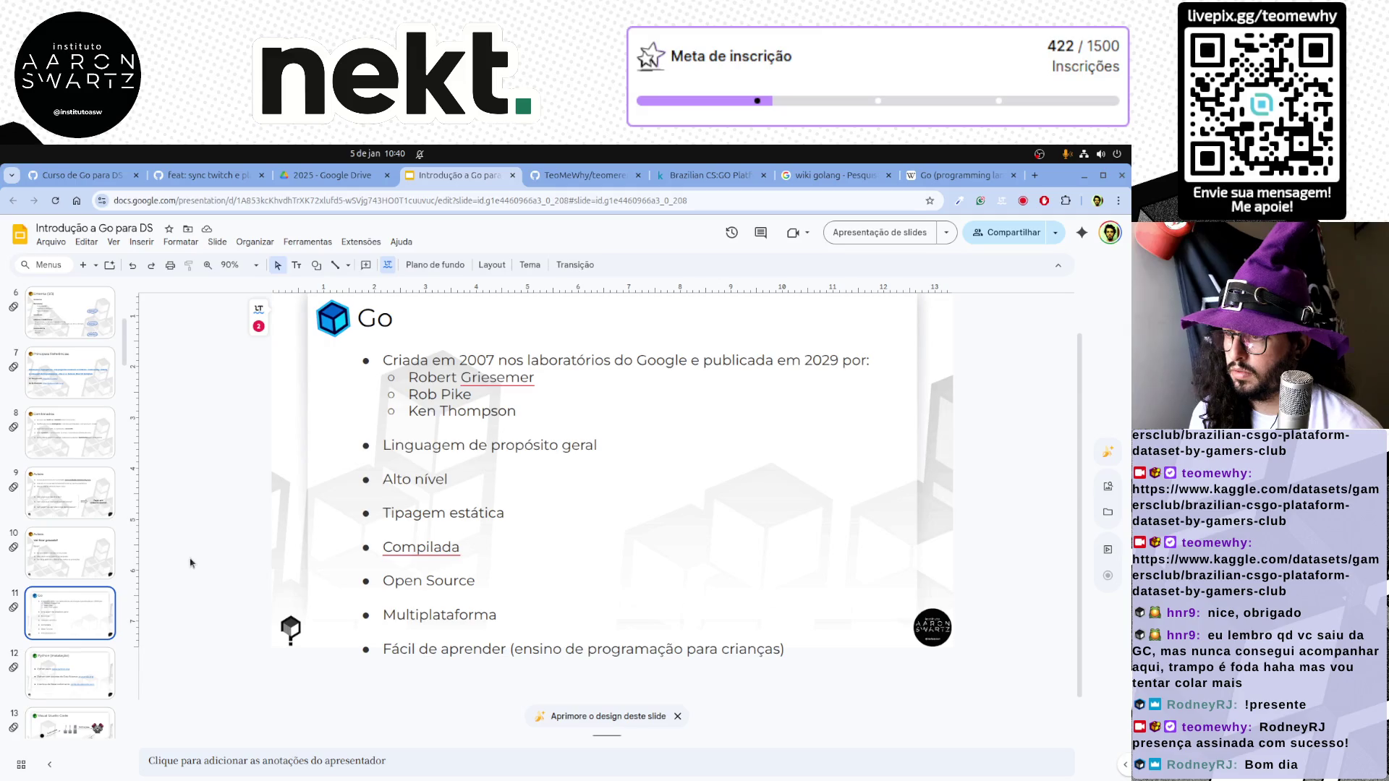
Dismiss the 'Compilada' spelling suggestion in the feature list, then switch to the Wikipedia Go article
{"action": "left_click", "coordinate": [415, 540]}
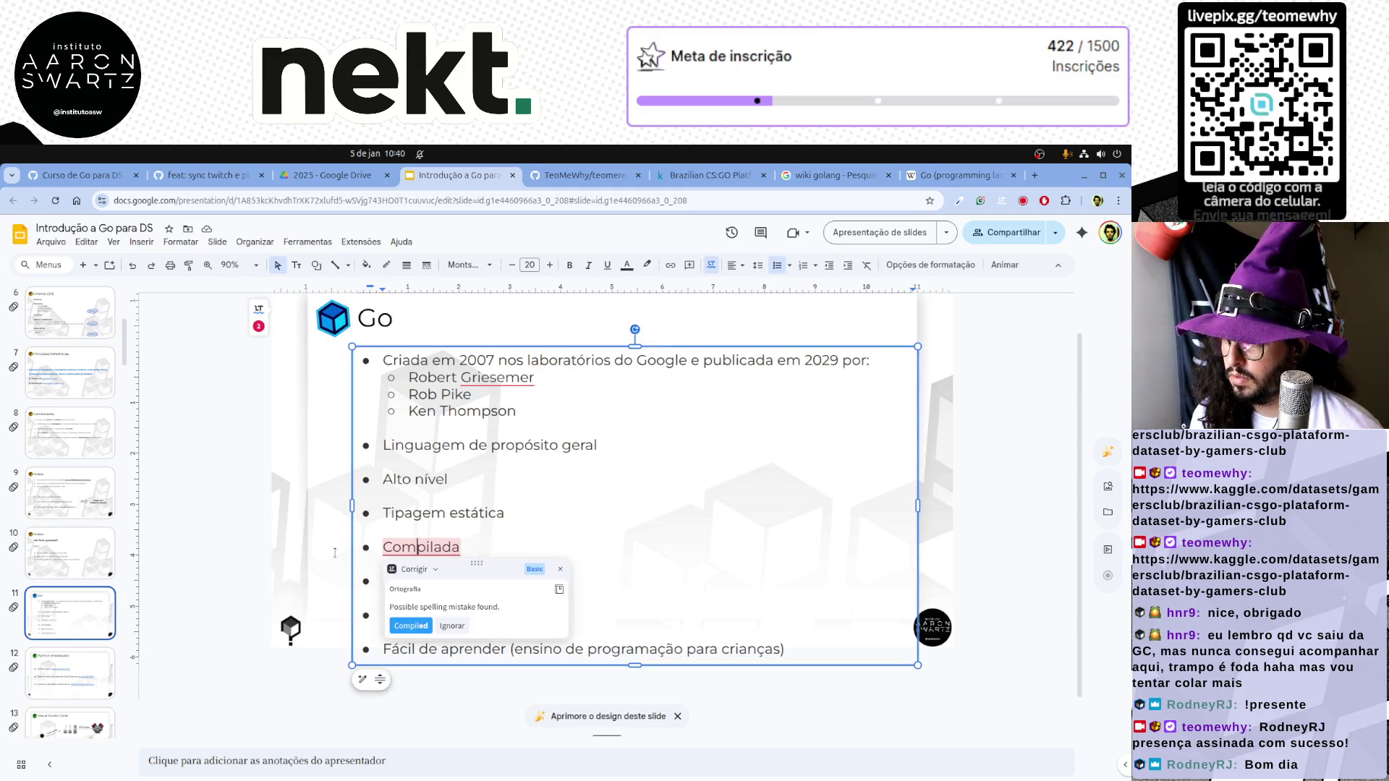
{"action": "left_click", "coordinate": [291, 547]}
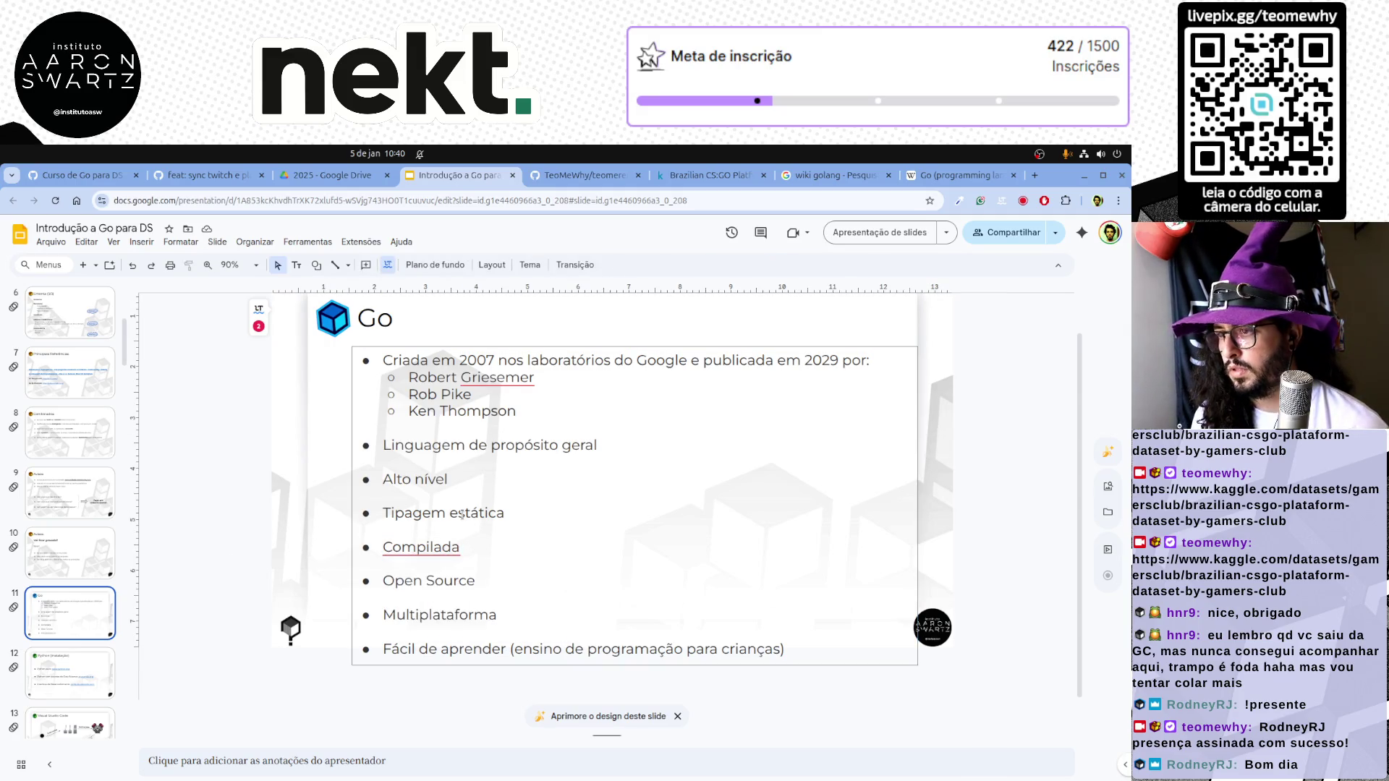
{"action": "triple_click", "coordinate": [445, 446]}
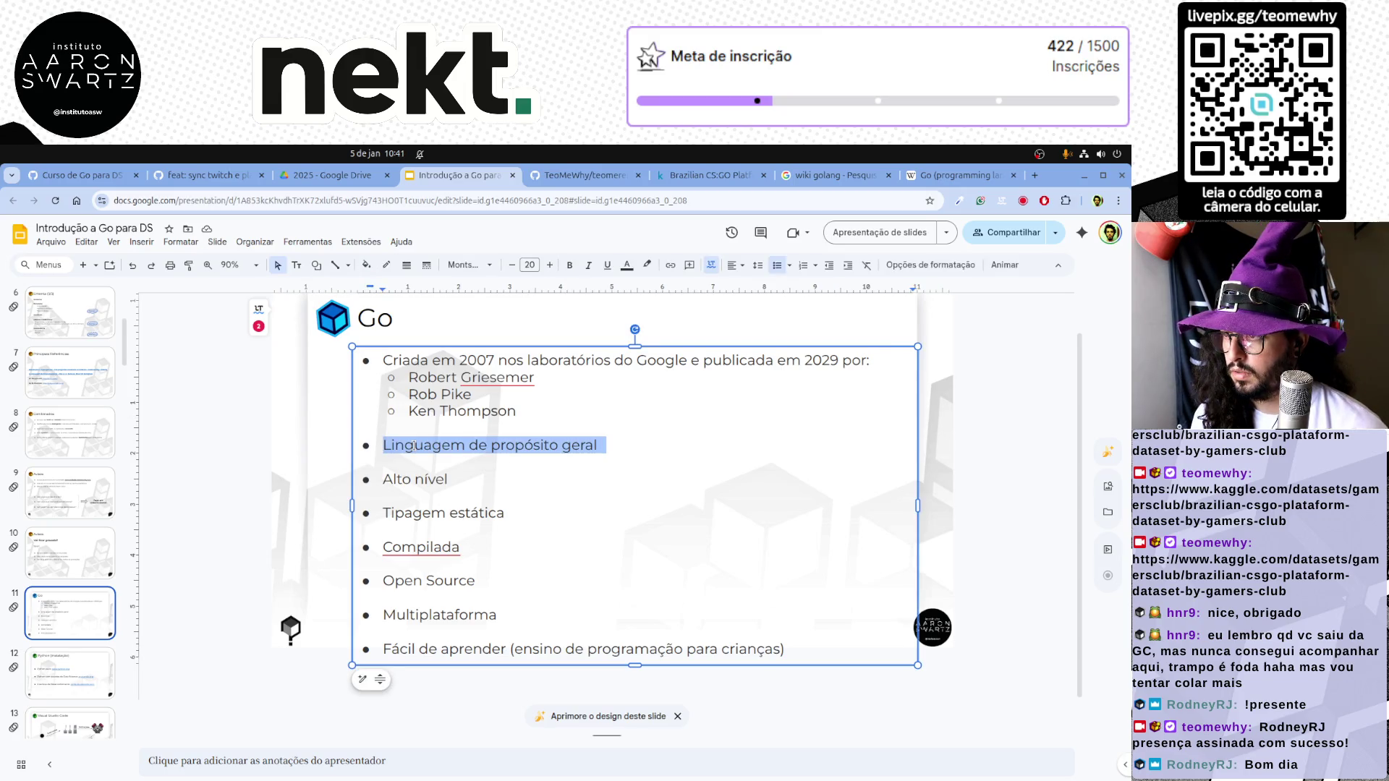
{"action": "left_click", "coordinate": [445, 445]}
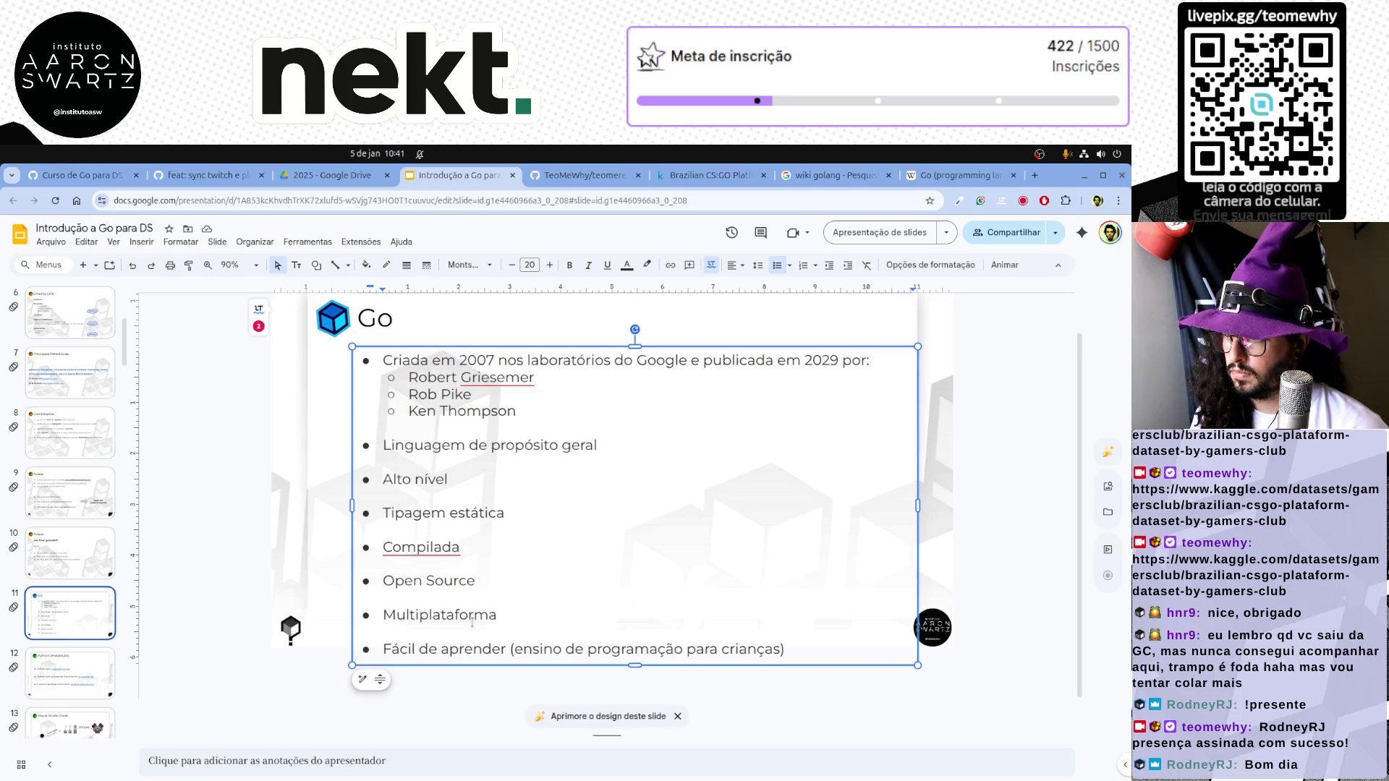
{"action": "left_click", "coordinate": [925, 181]}
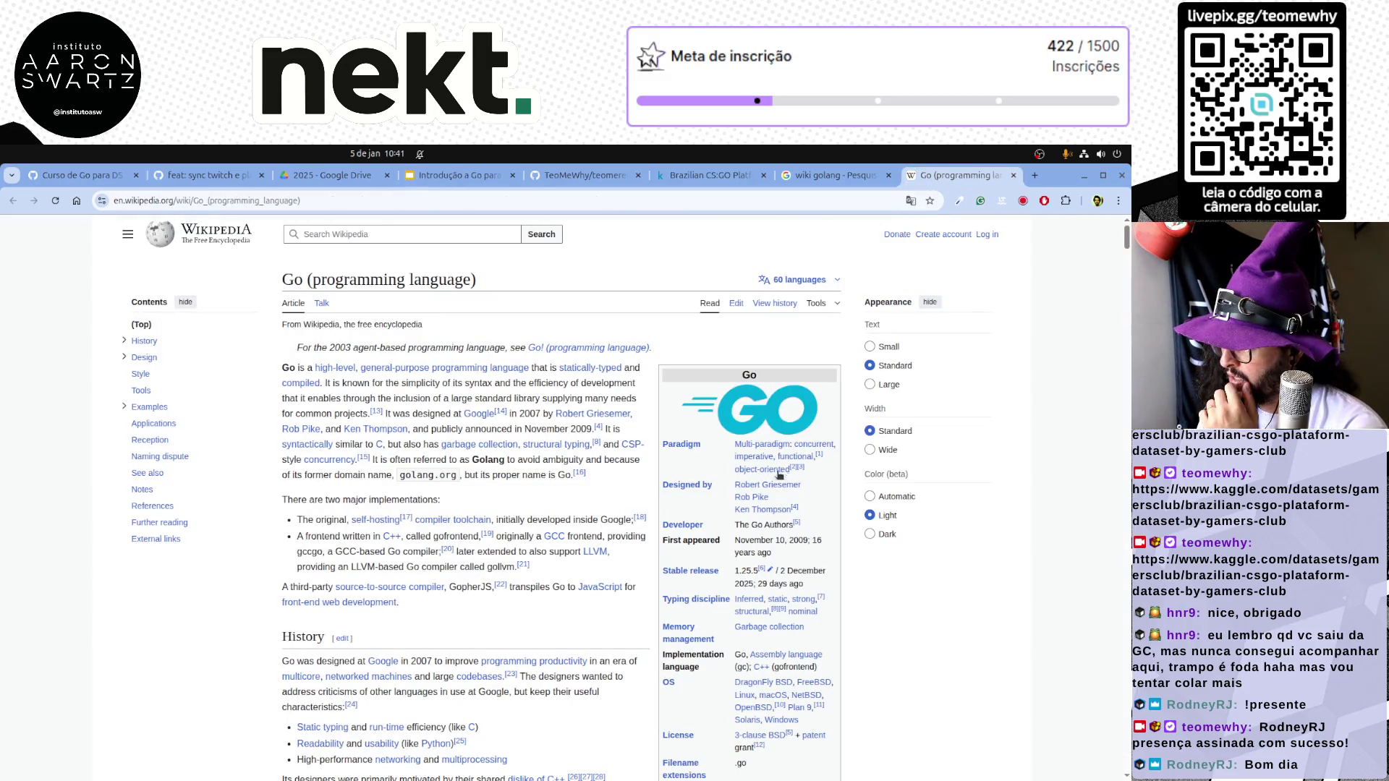
{"action": "scroll", "coordinate": [772, 551], "scroll_direction": "down", "scroll_amount": 1}
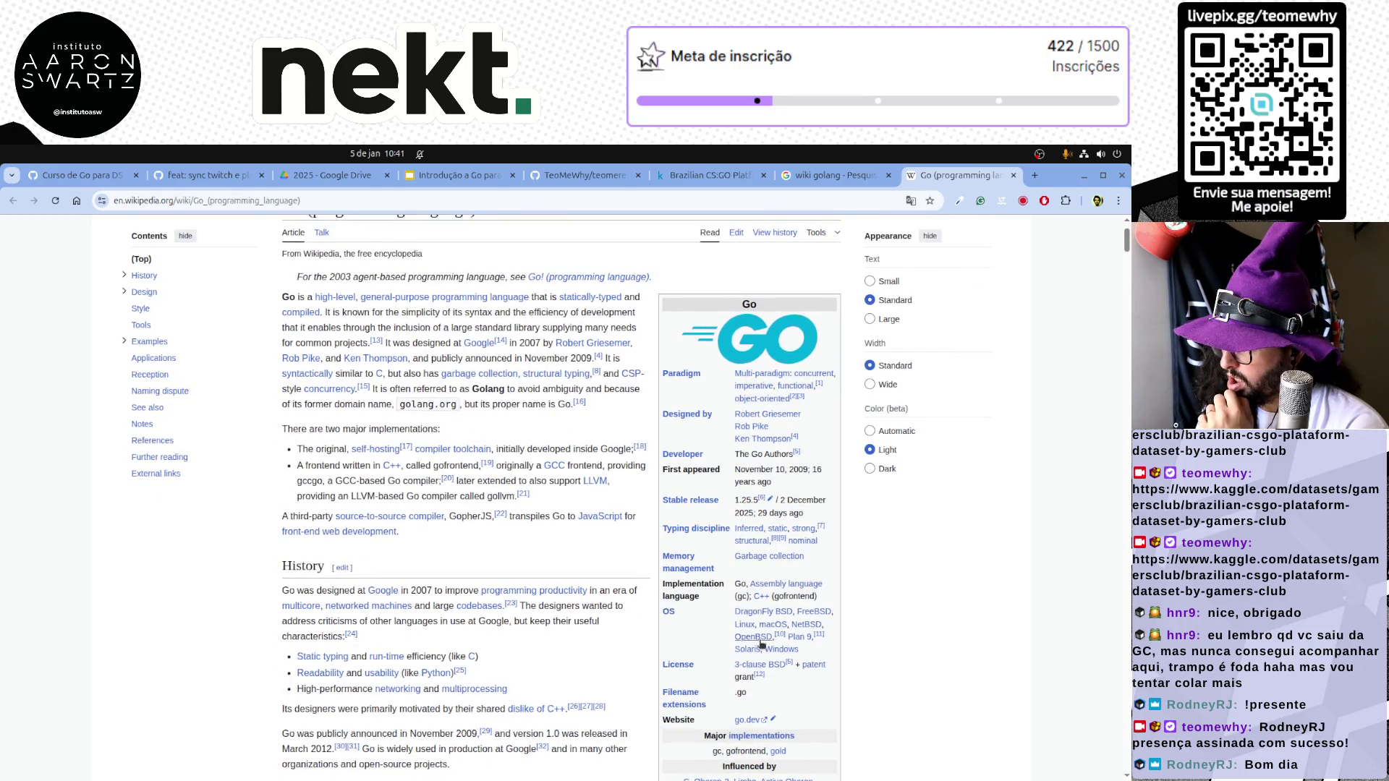
{"action": "scroll", "coordinate": [768, 654], "scroll_direction": "down", "scroll_amount": 1}
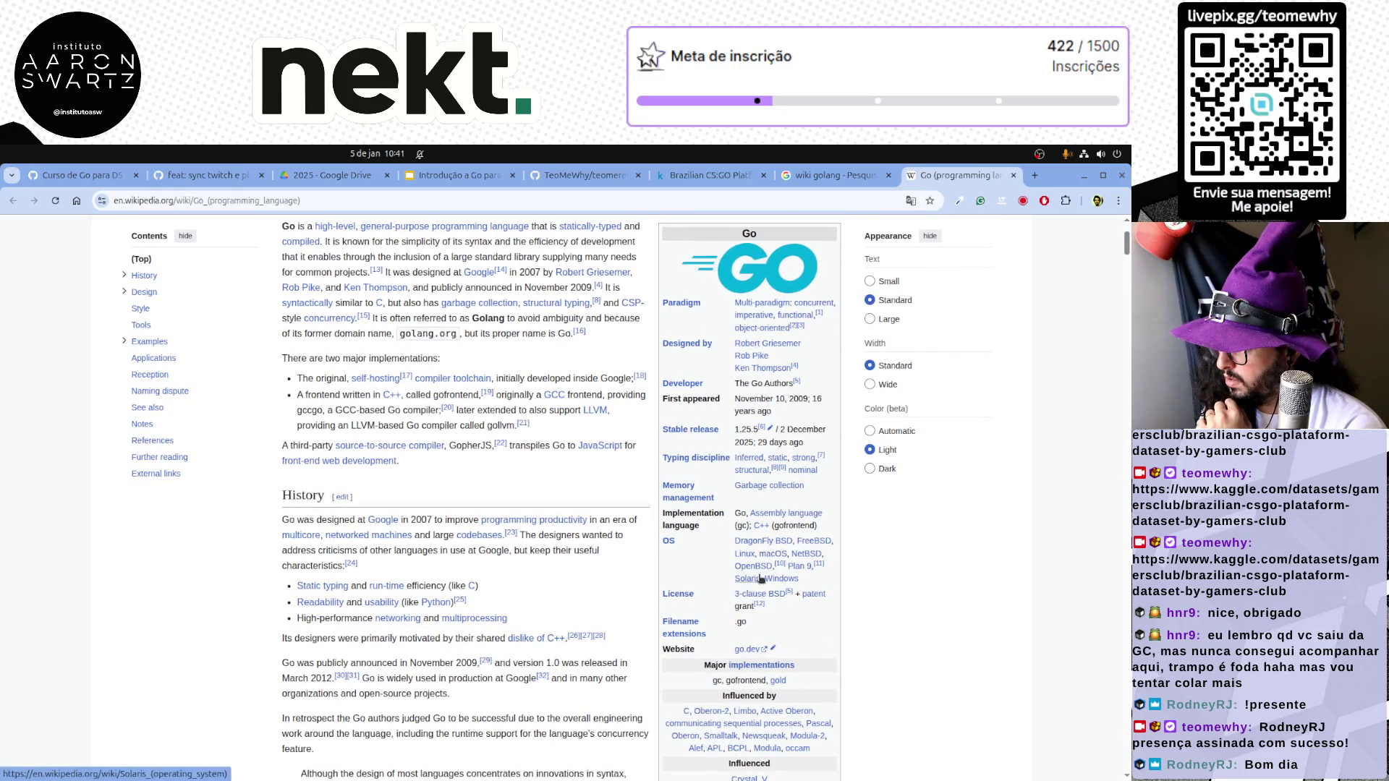
{"action": "scroll", "coordinate": [776, 640], "scroll_direction": "down", "scroll_amount": 1}
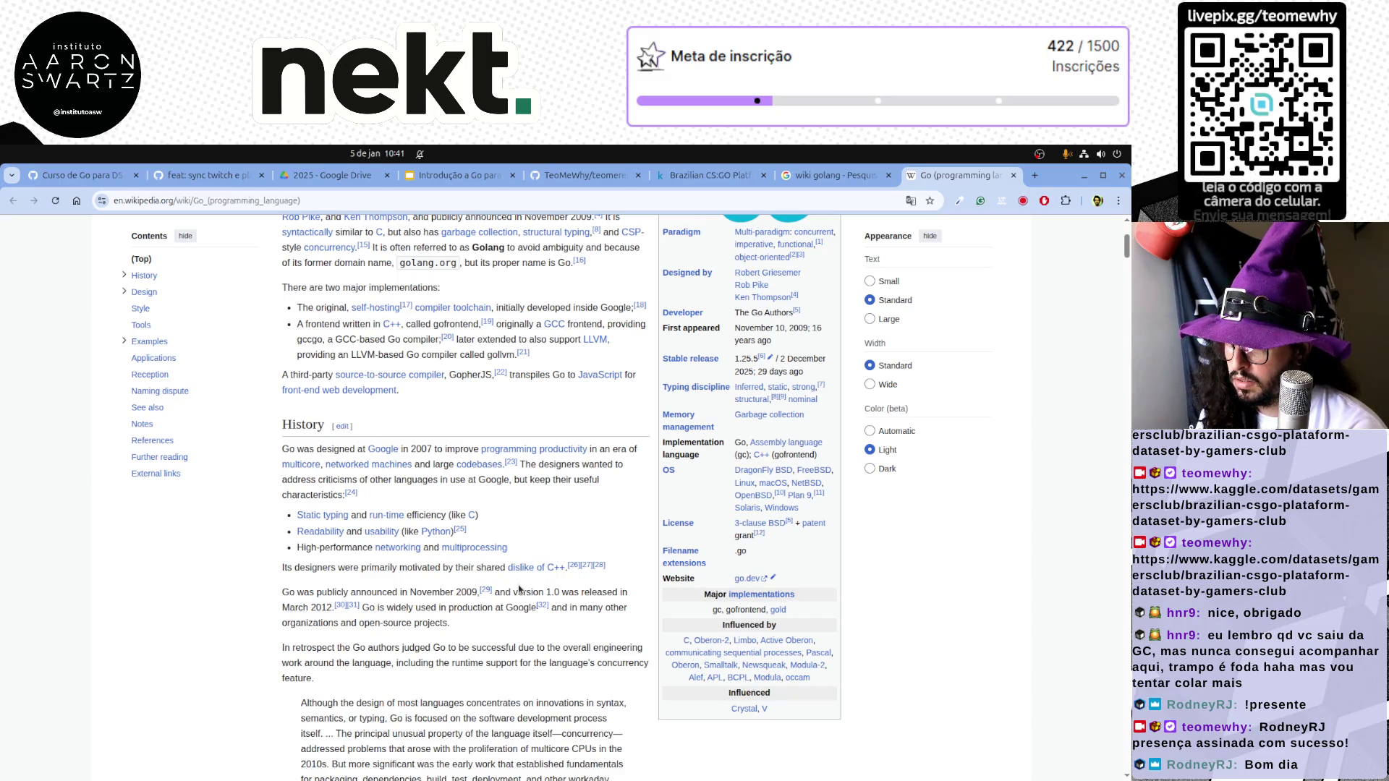
{"action": "scroll", "coordinate": [519, 589], "scroll_direction": "down", "scroll_amount": 1}
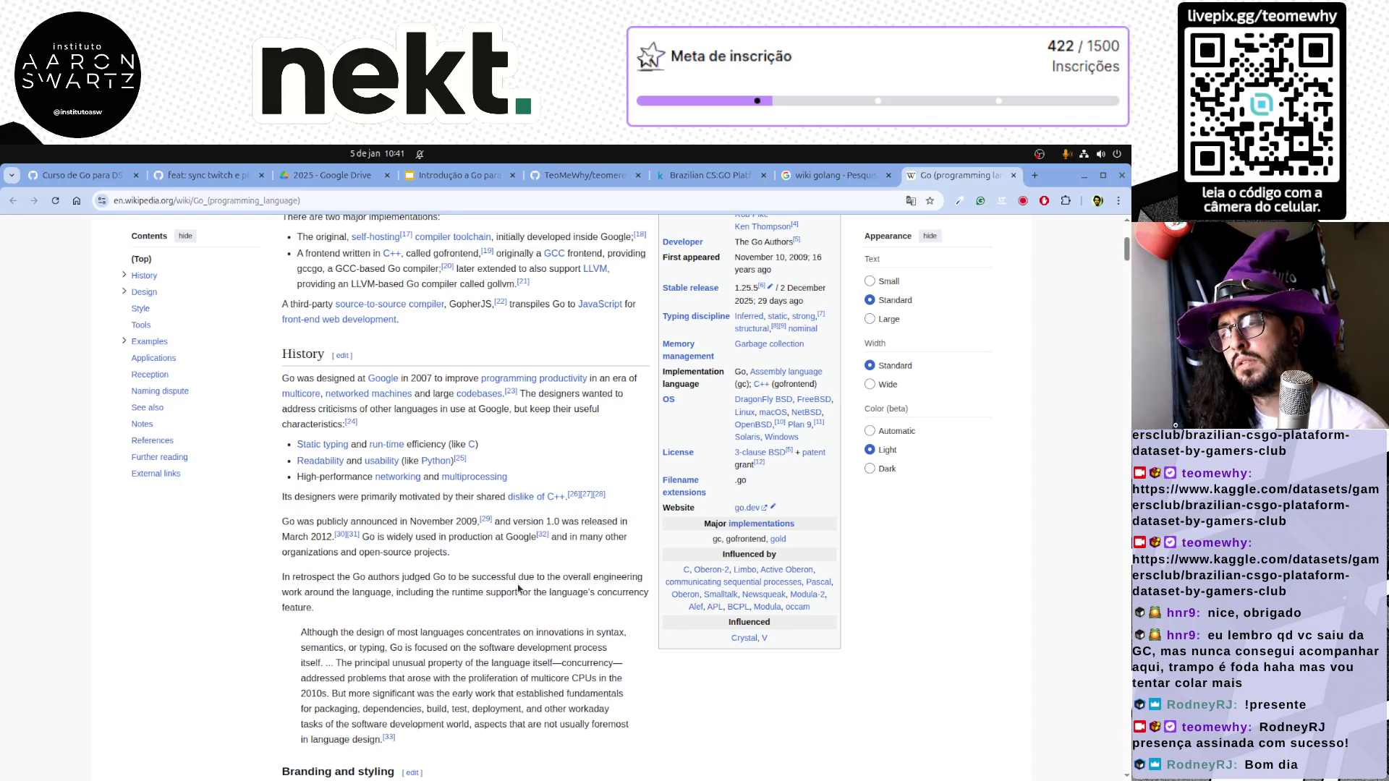
{"action": "scroll", "coordinate": [518, 587], "scroll_direction": "down", "scroll_amount": 3}
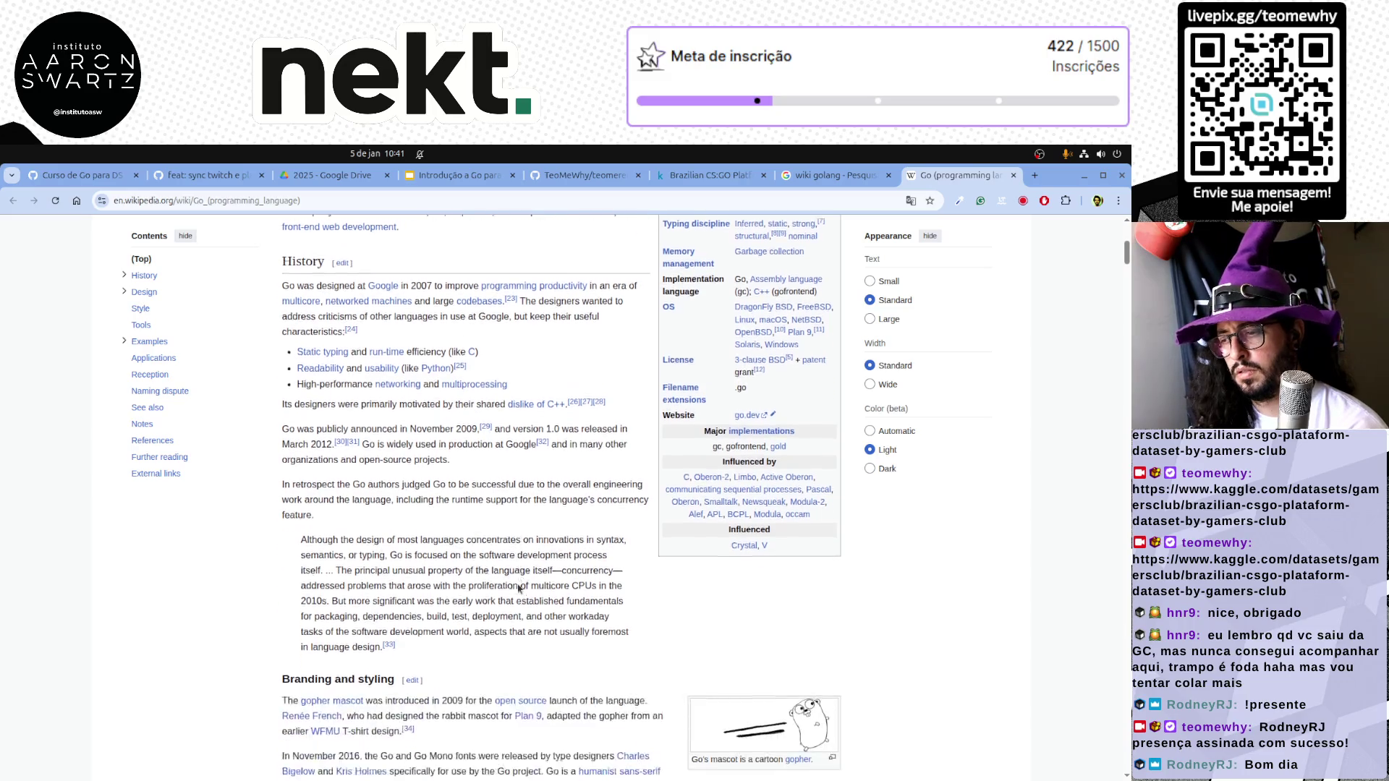
{"action": "scroll", "coordinate": [518, 586], "scroll_direction": "down", "scroll_amount": 2}
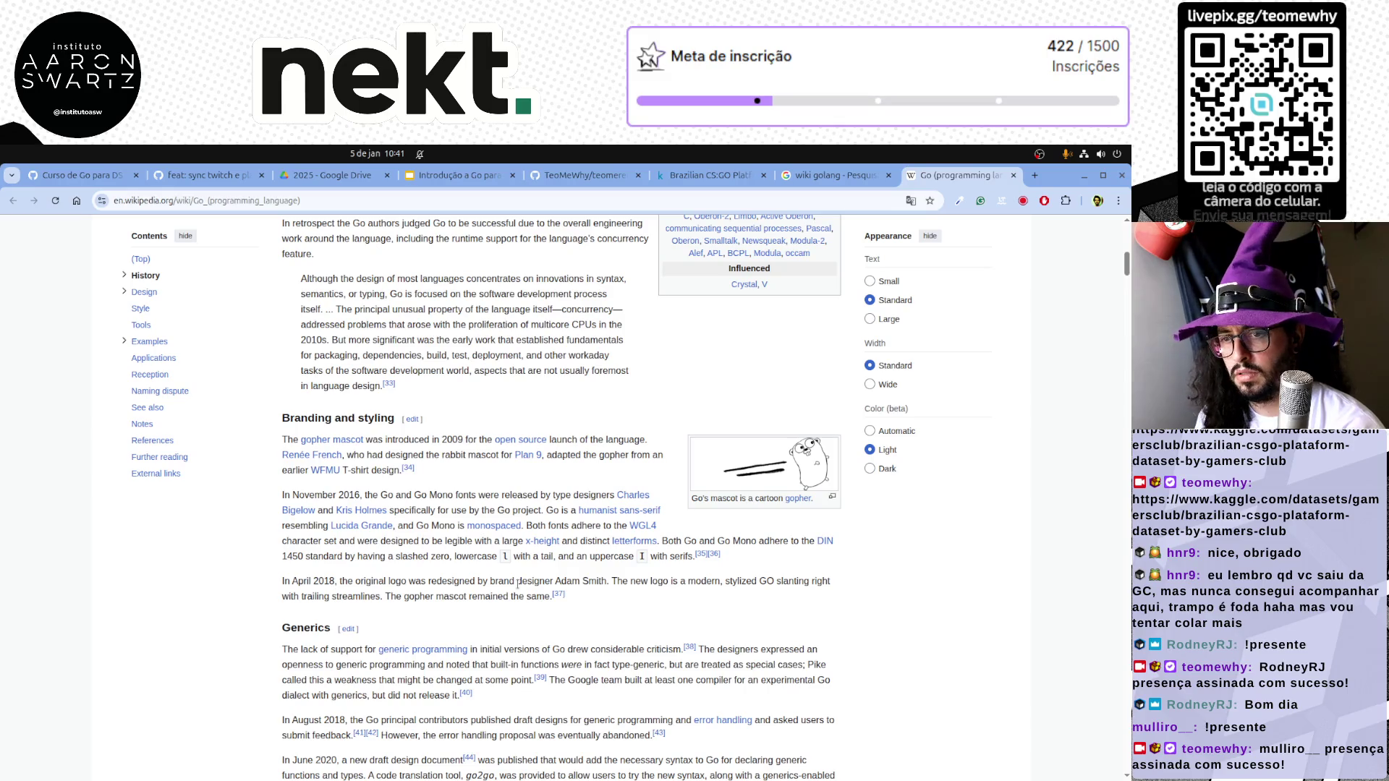
{"action": "scroll", "coordinate": [517, 586], "scroll_direction": "down", "scroll_amount": 2}
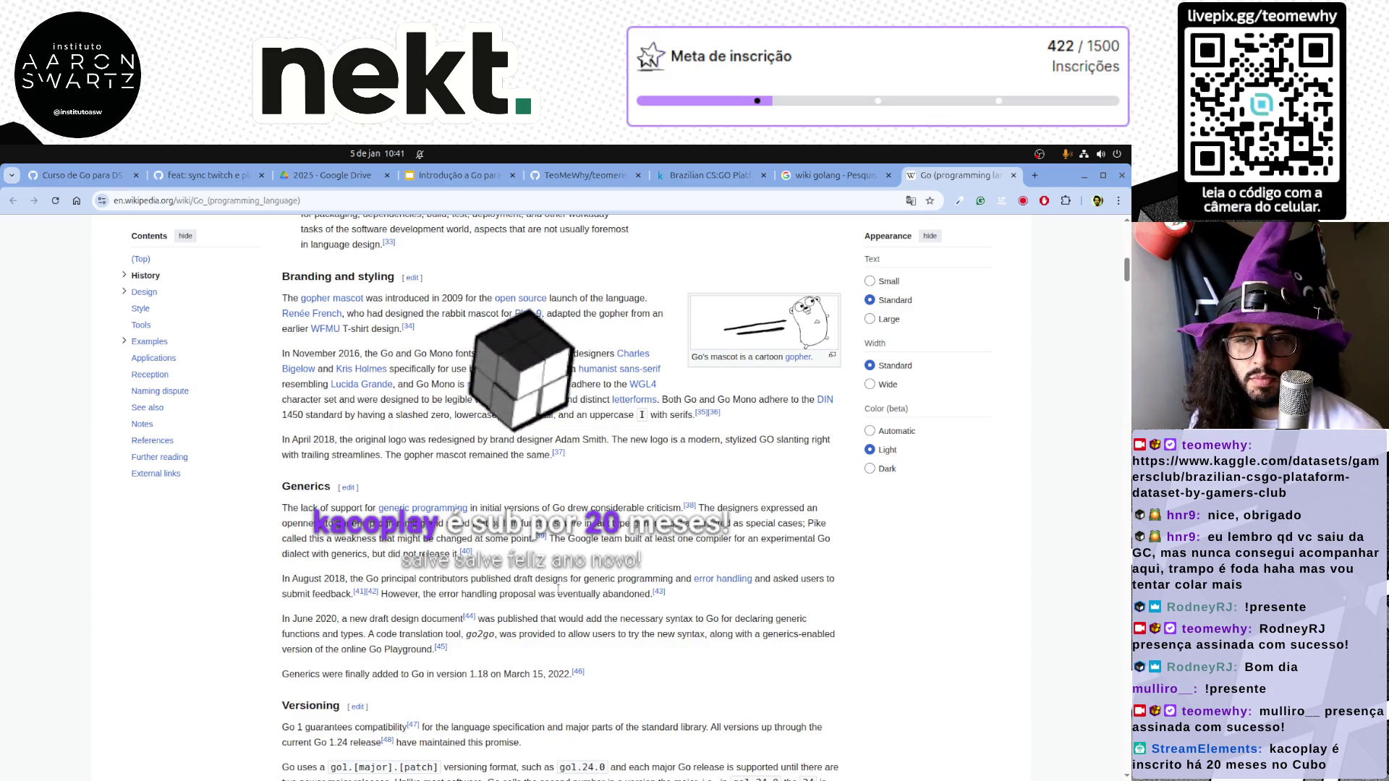
{"action": "scroll", "coordinate": [526, 589], "scroll_direction": "down", "scroll_amount": 2}
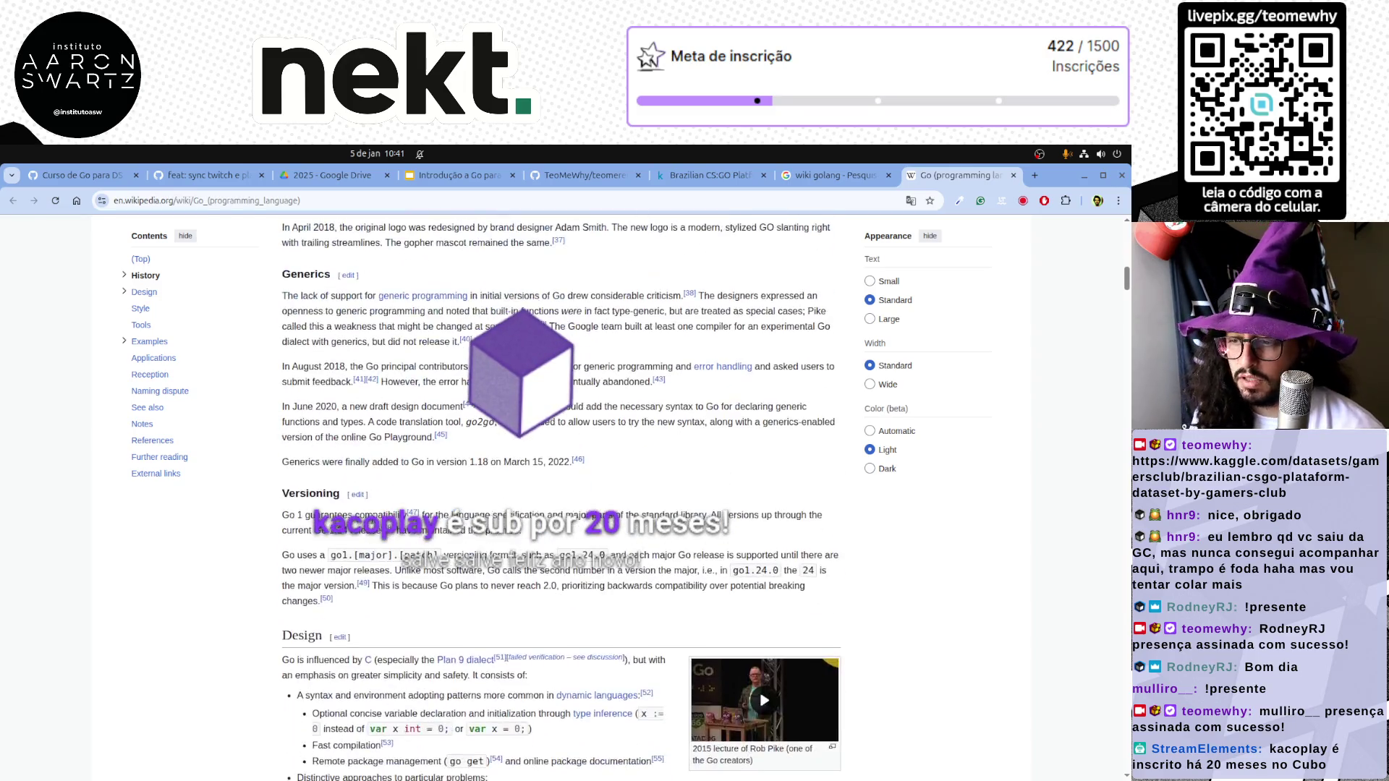
{"action": "scroll", "coordinate": [526, 590], "scroll_direction": "down", "scroll_amount": 1}
{"action": "scroll", "coordinate": [525, 589], "scroll_direction": "down", "scroll_amount": 1}
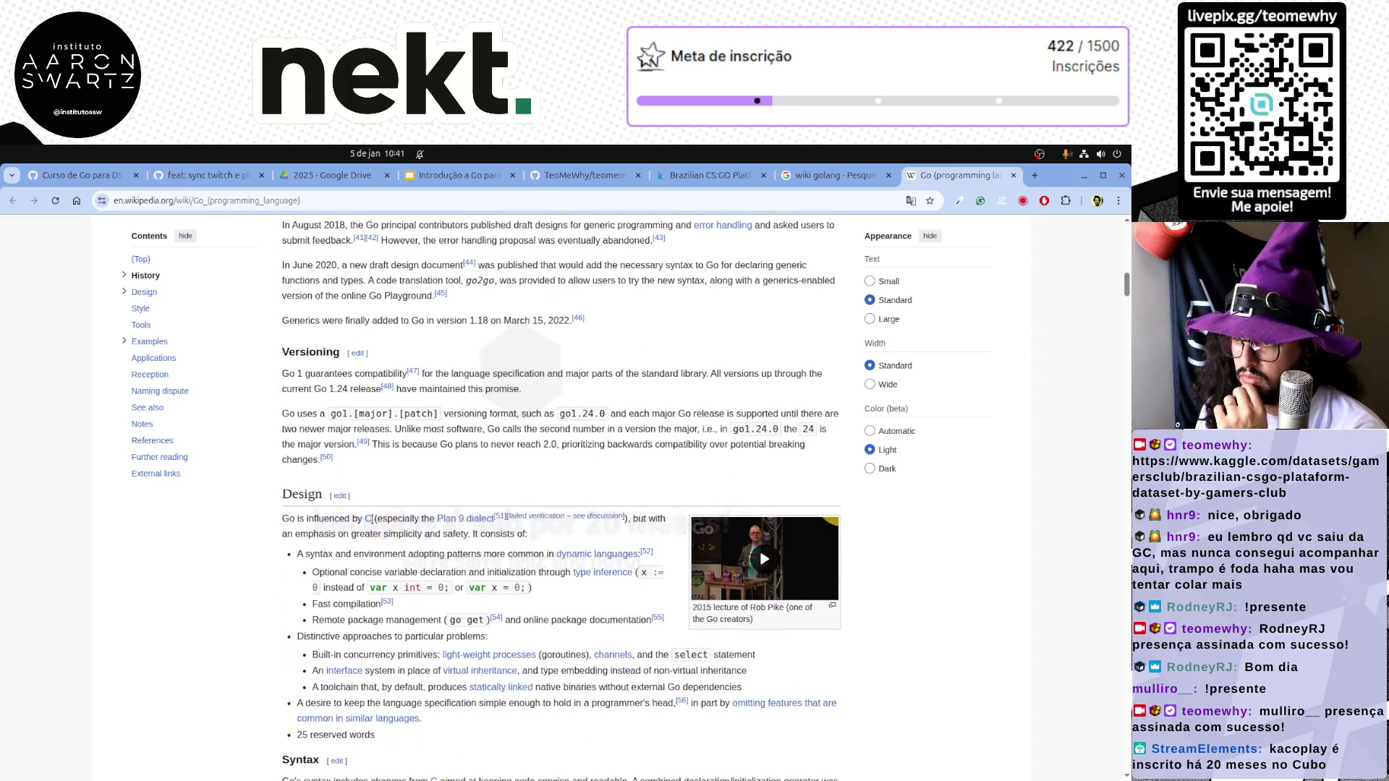
{"action": "scroll", "coordinate": [370, 520], "scroll_direction": "down", "scroll_amount": 1}
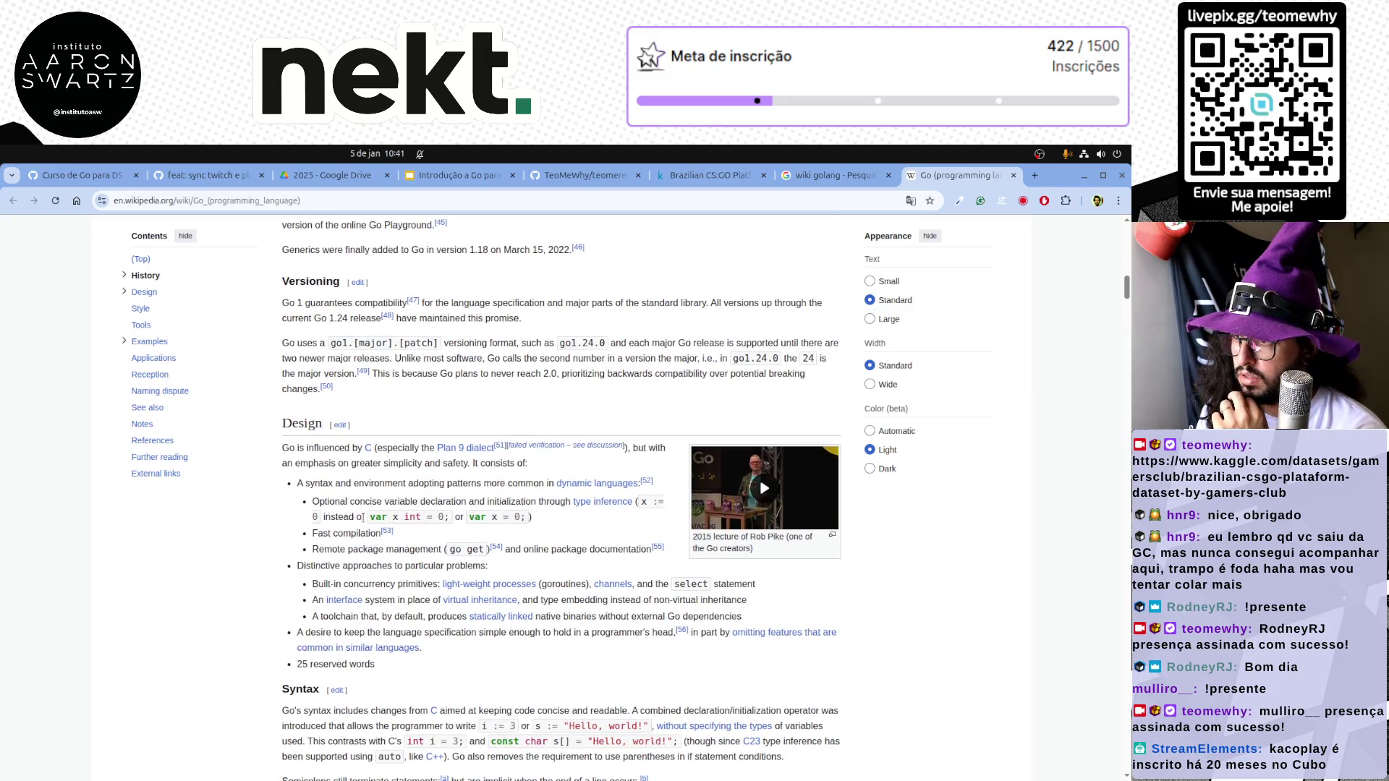
{"action": "scroll", "coordinate": [367, 549], "scroll_direction": "down", "scroll_amount": 2}
{"action": "scroll", "coordinate": [367, 550], "scroll_direction": "down", "scroll_amount": 1}
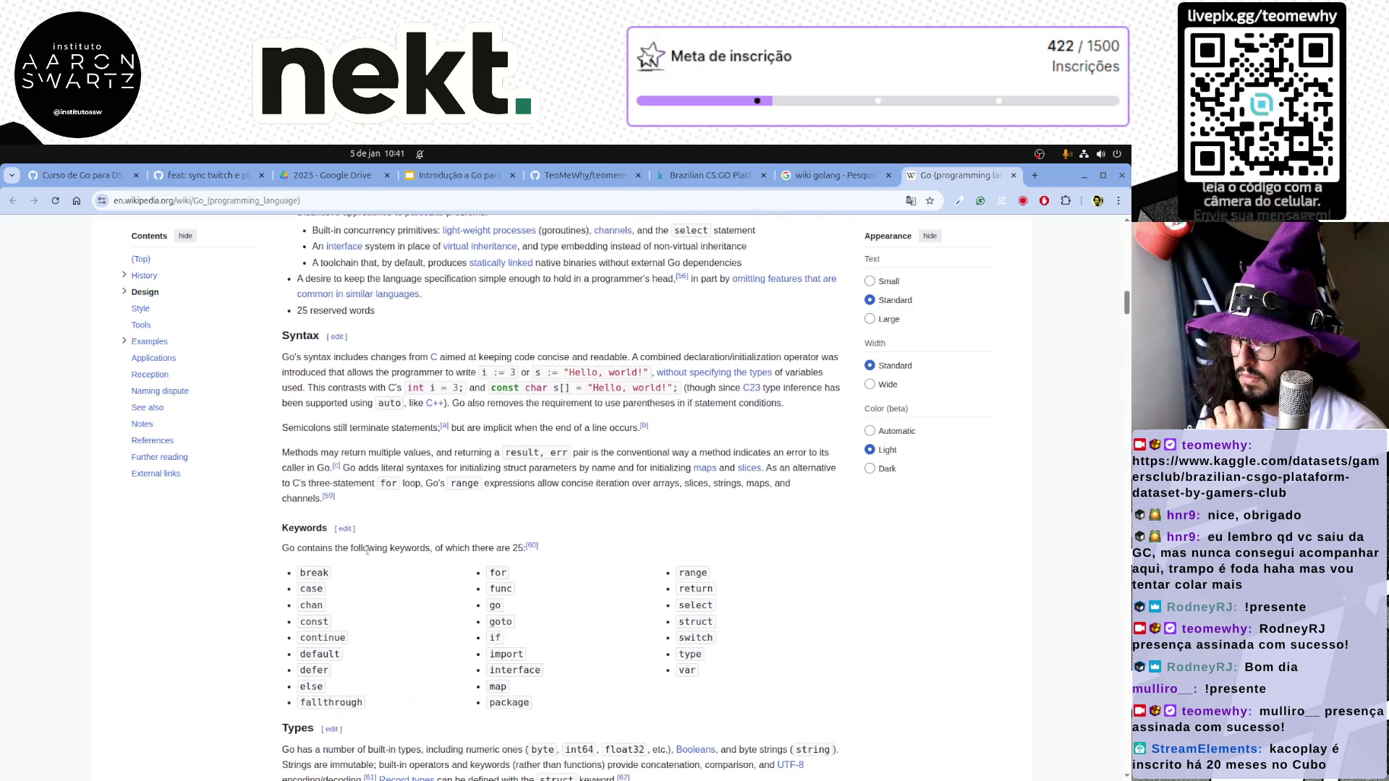
{"action": "scroll", "coordinate": [367, 551], "scroll_direction": "down", "scroll_amount": 1}
{"action": "scroll", "coordinate": [367, 550], "scroll_direction": "down", "scroll_amount": 1}
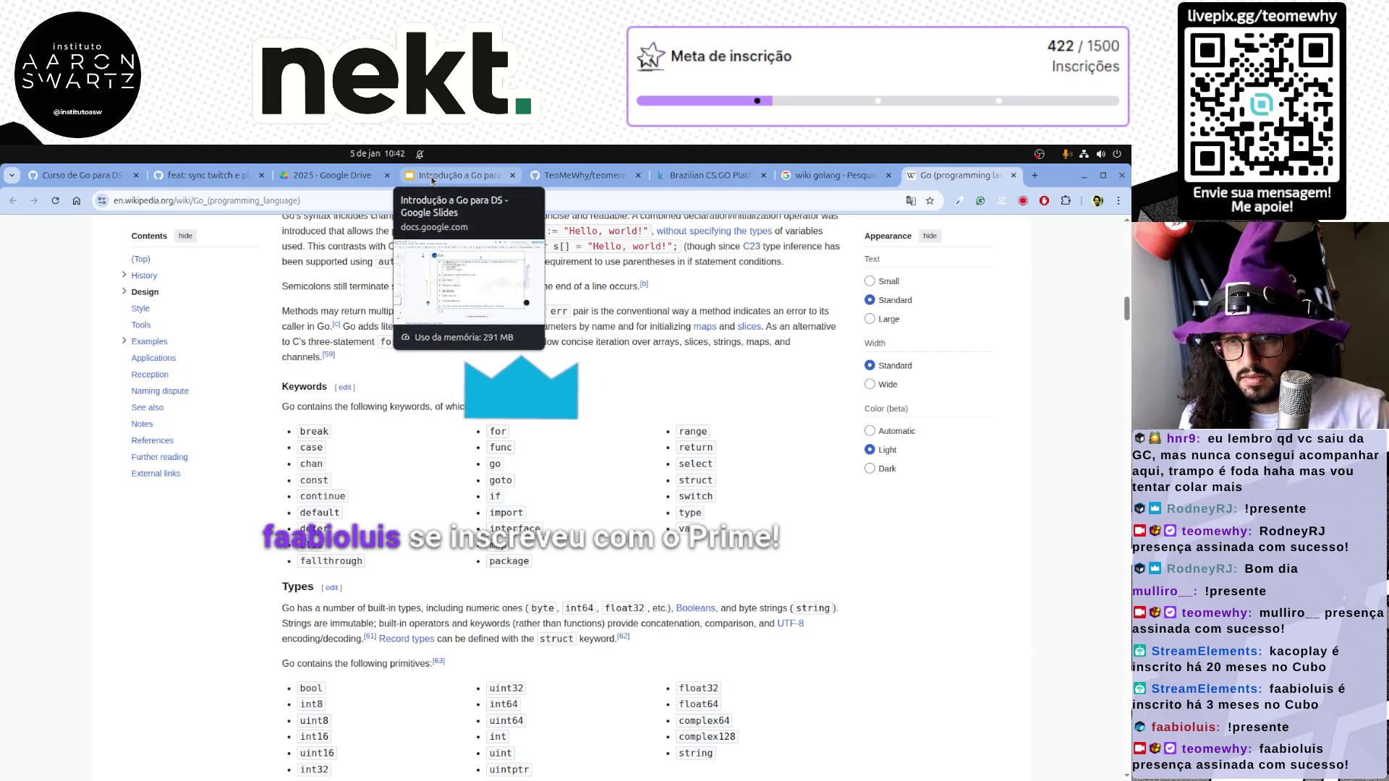
Return from the Wikipedia Go article to the 'Introdução a Go para DS' deck
{"action": "left_click", "coordinate": [433, 180]}
Delete the blank lines between the Go feature bullets so they form one continuous list
{"action": "left_click", "coordinate": [282, 497]}
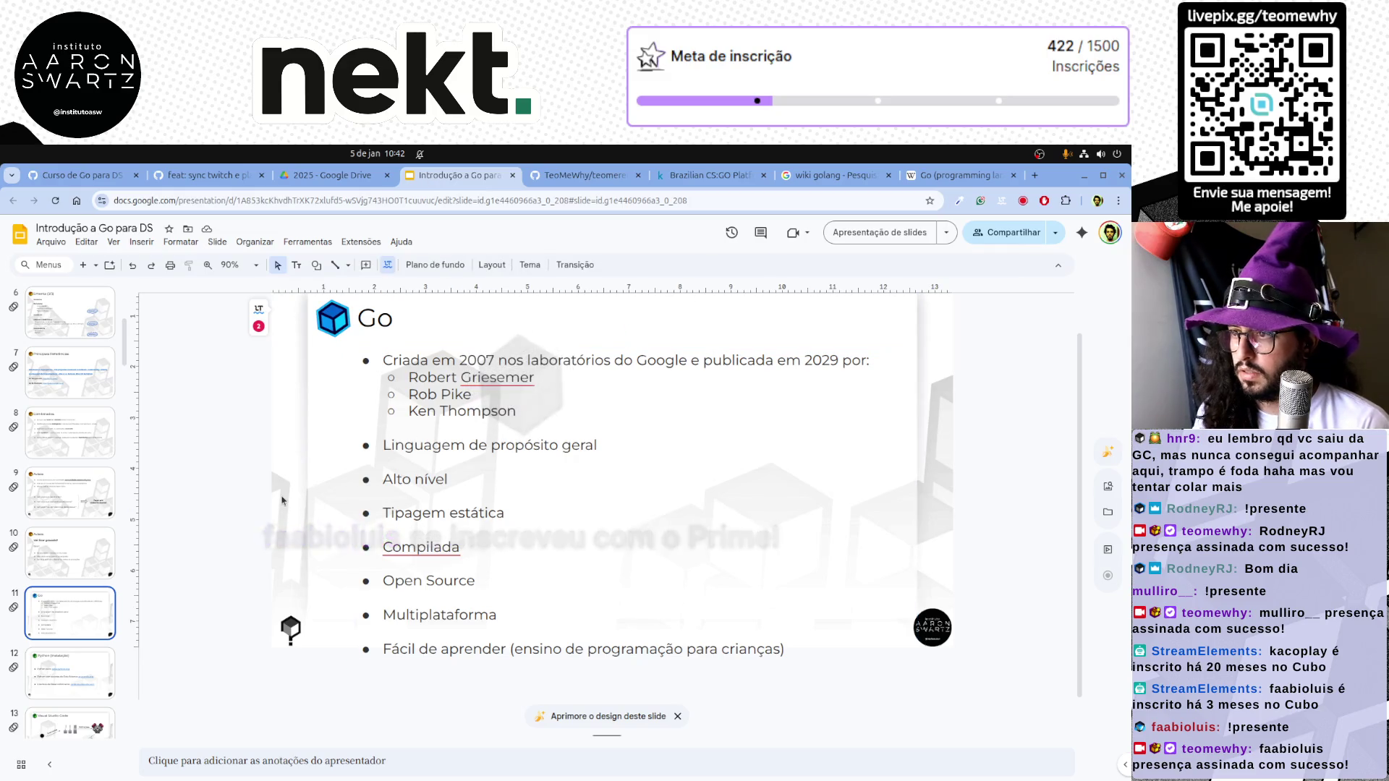
{"action": "left_click", "coordinate": [529, 468]}
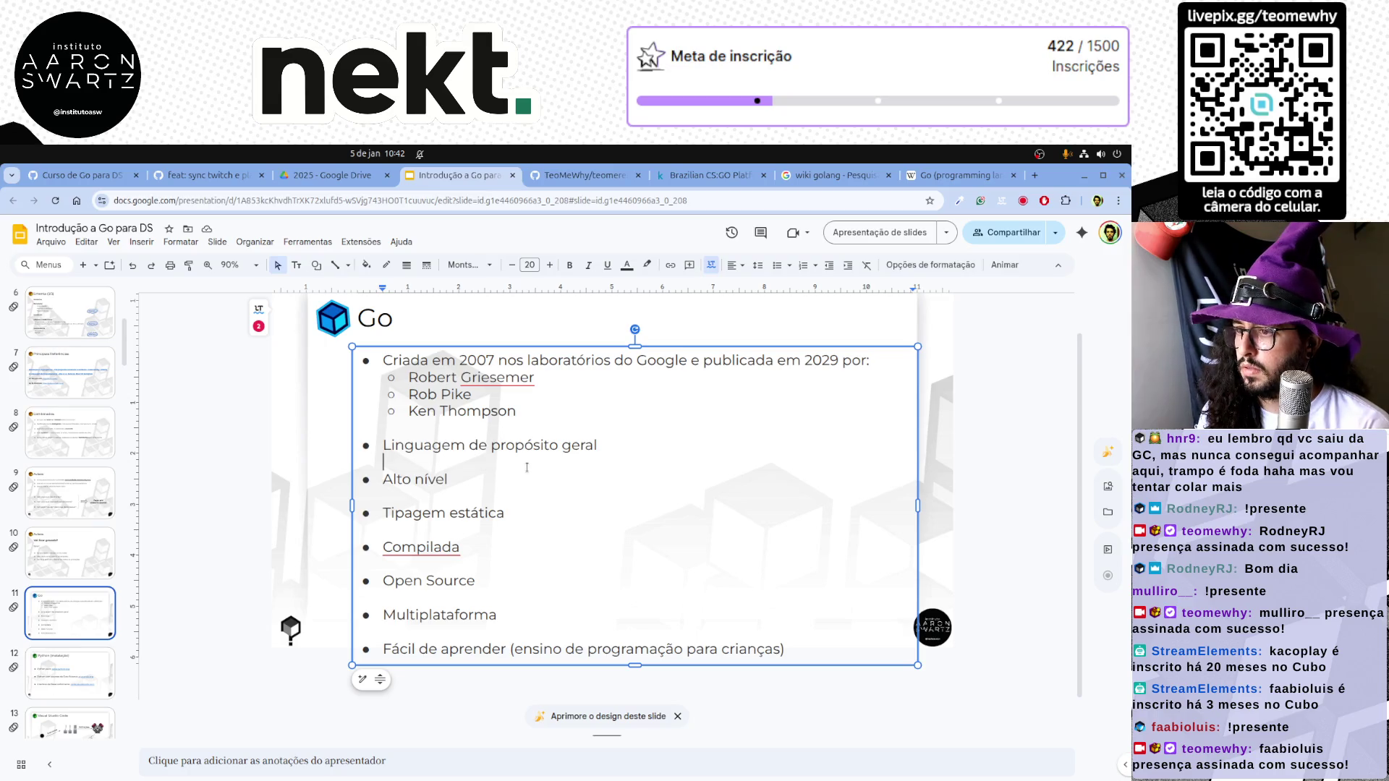
{"action": "key", "text": "BackSpace"}
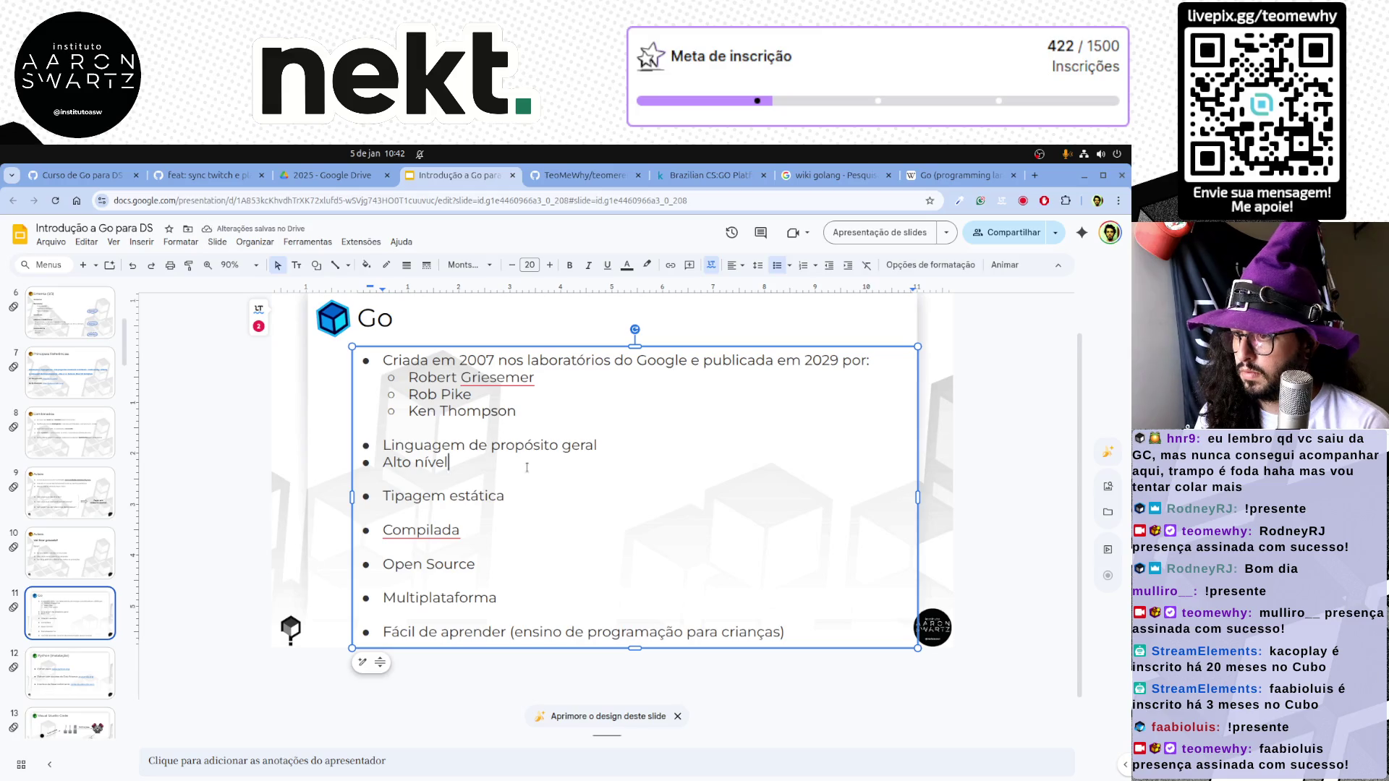
{"action": "key", "text": "Down"}
{"action": "key", "text": "Down"}
{"action": "key", "text": "BackSpace"}
{"action": "key", "text": "BackSpace"}
{"action": "key", "text": "Down"}
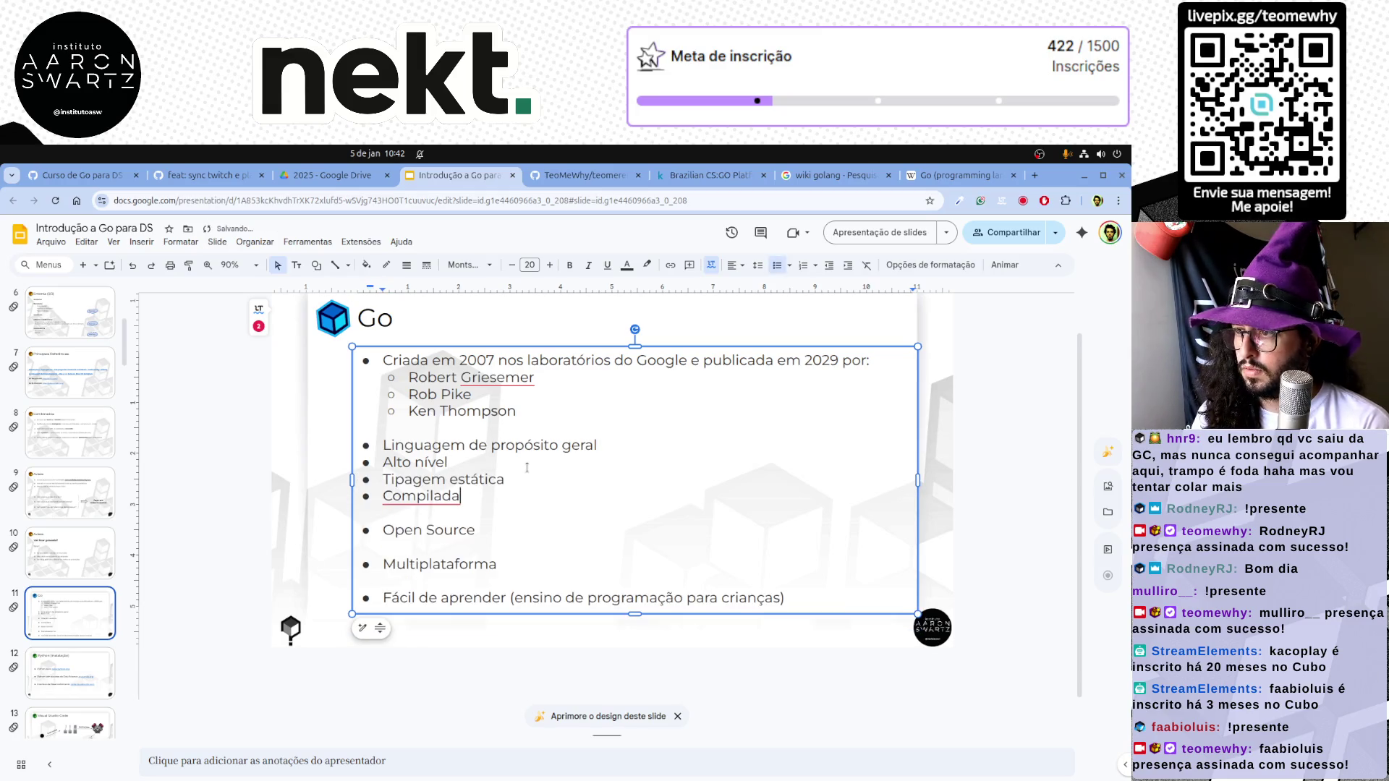
{"action": "key", "text": "BackSpace"}
{"action": "key", "text": "BackSpace"}
{"action": "key", "text": "Down"}
{"action": "key", "text": "Down"}
{"action": "key", "text": "BackSpace"}
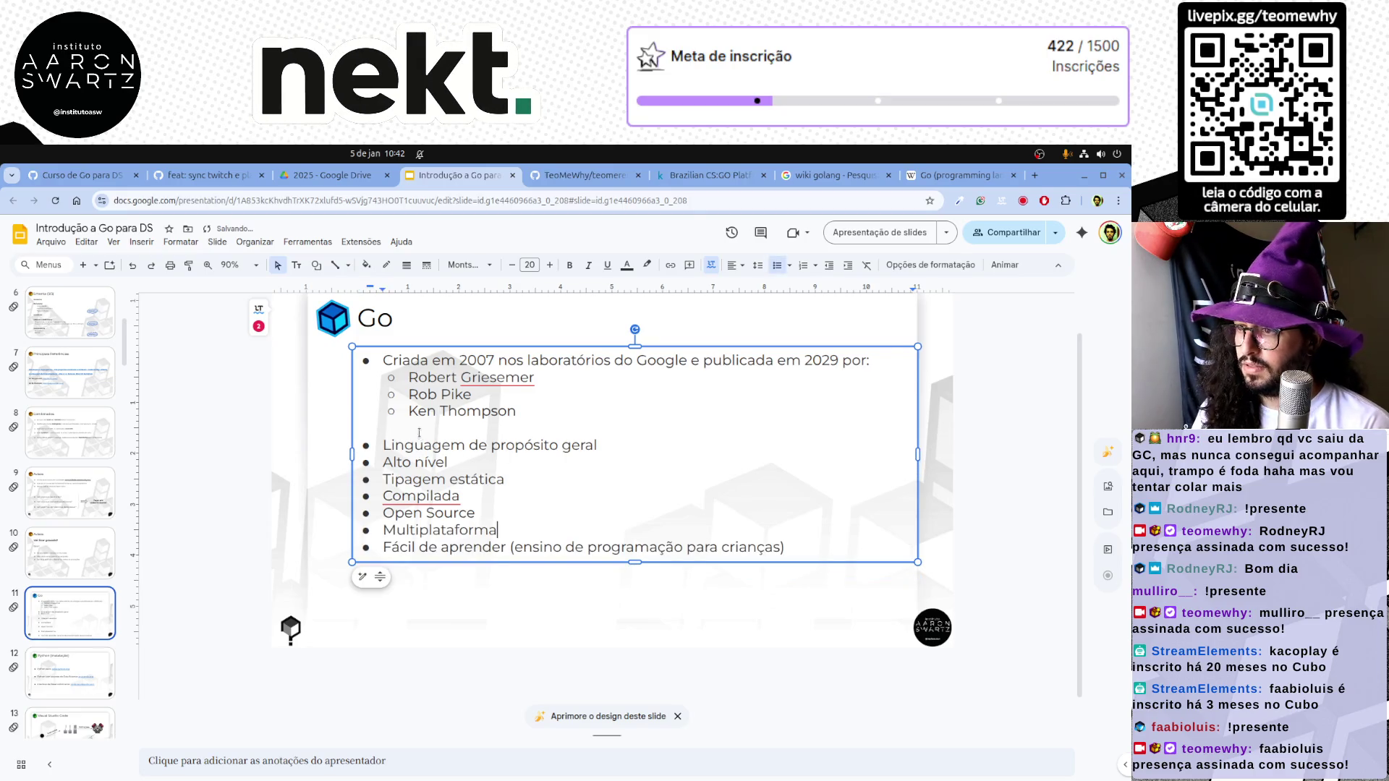
{"action": "key", "text": "BackSpace"}
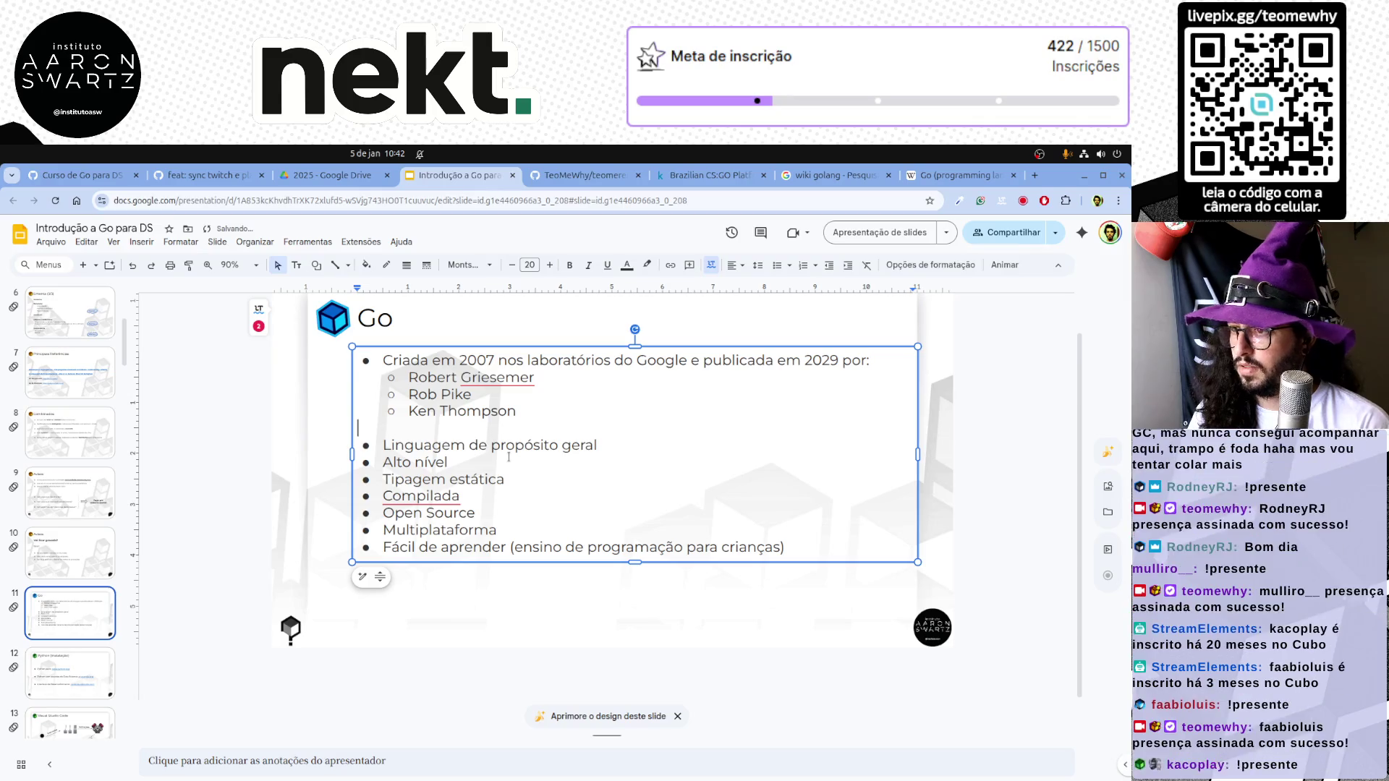
Give the seven feature bullets 1,15 line spacing and check the result
{"action": "key", "text": "ctrl+shift+End"}
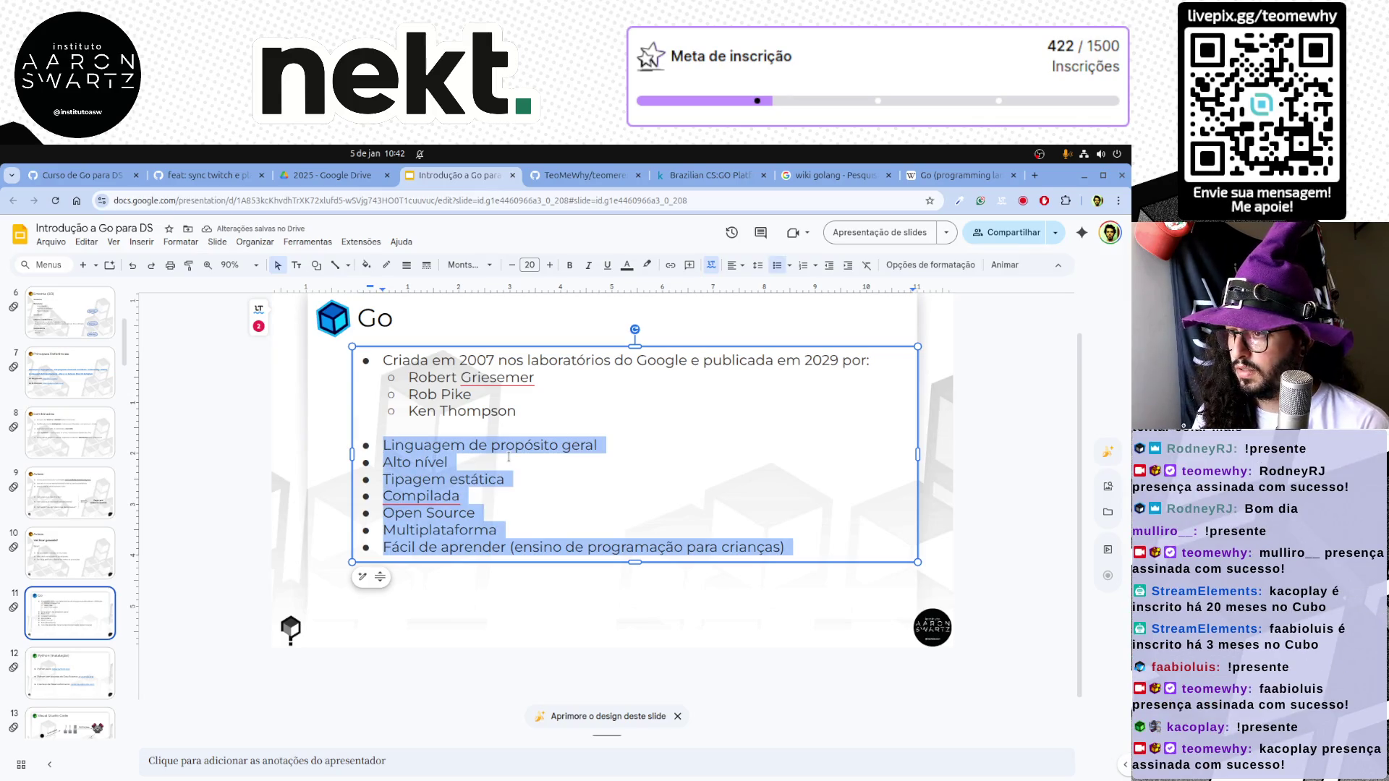
{"action": "left_click", "coordinate": [738, 270]}
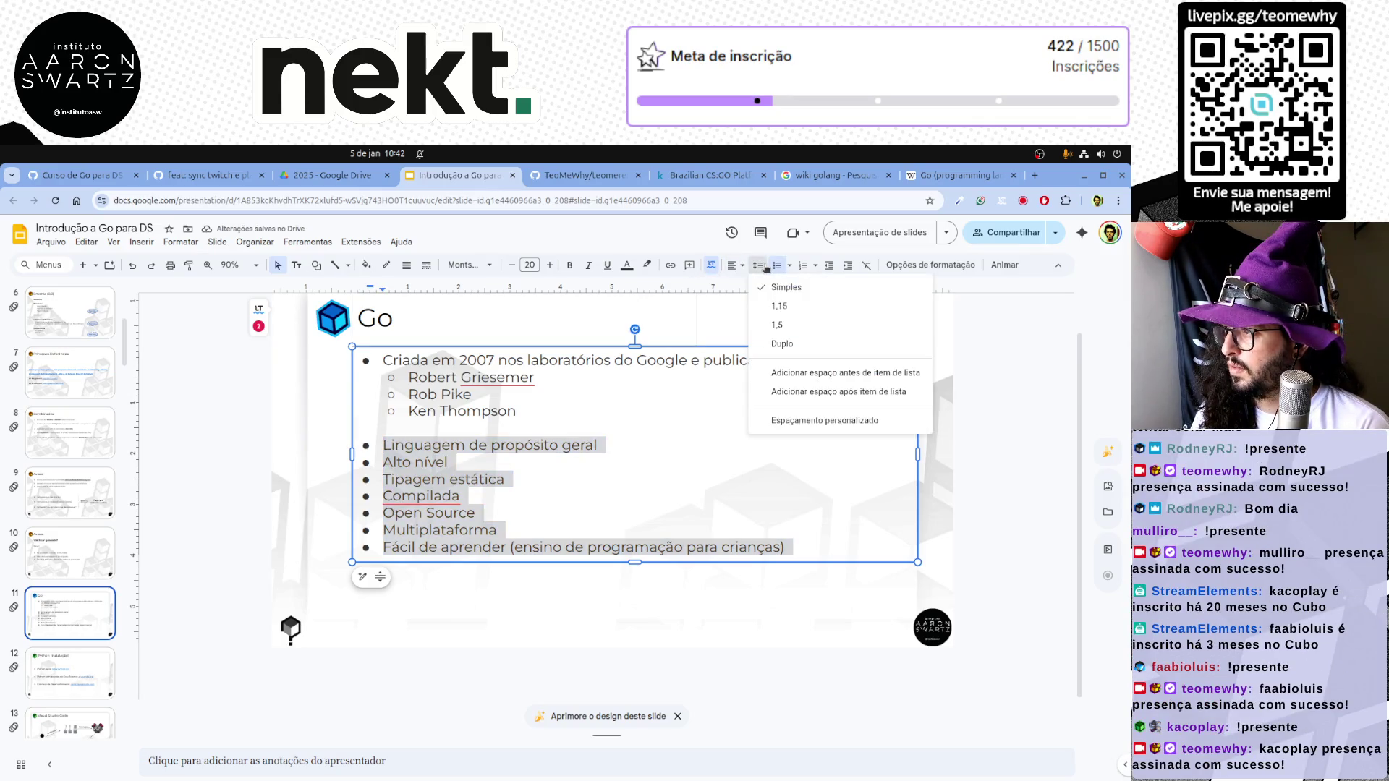
{"action": "left_click", "coordinate": [787, 307]}
{"action": "left_click", "coordinate": [760, 267]}
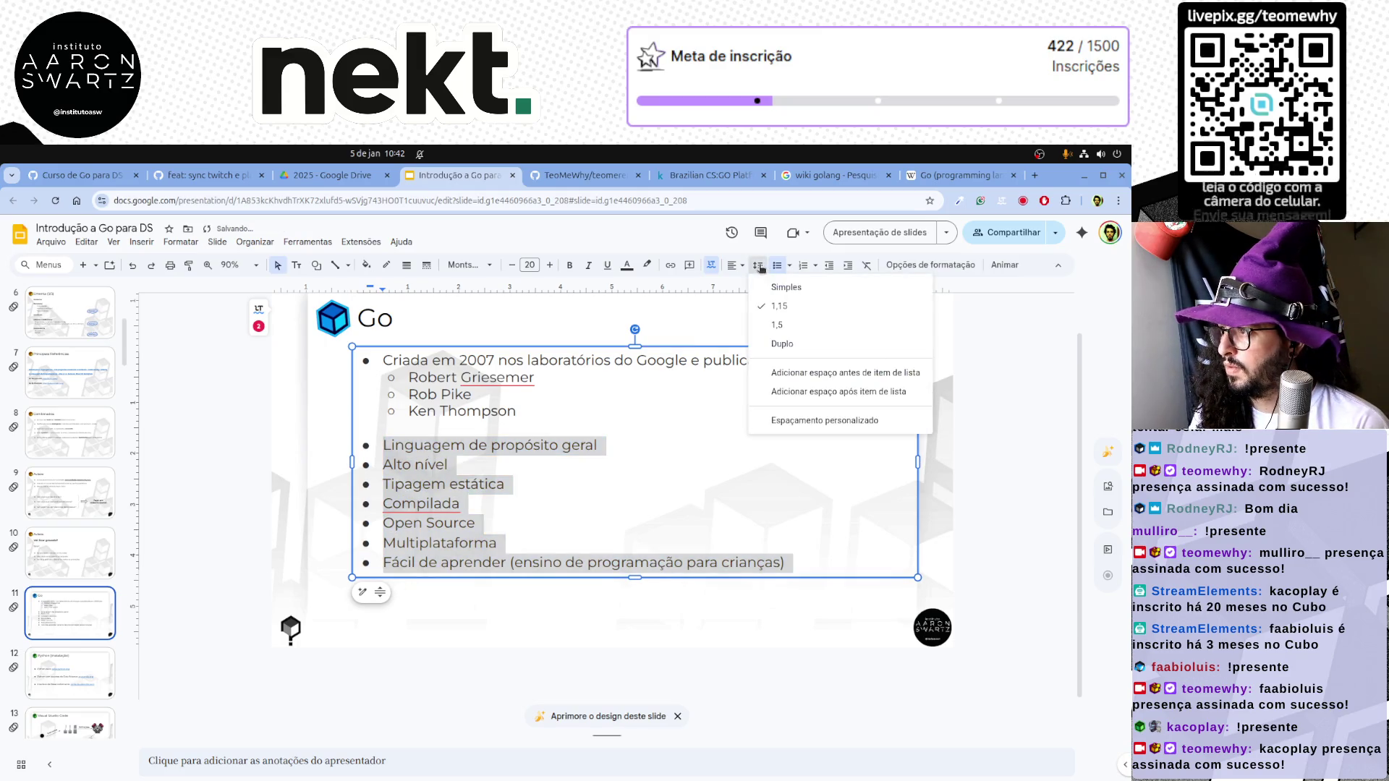
{"action": "left_click", "coordinate": [775, 328]}
{"action": "left_click", "coordinate": [274, 534]}
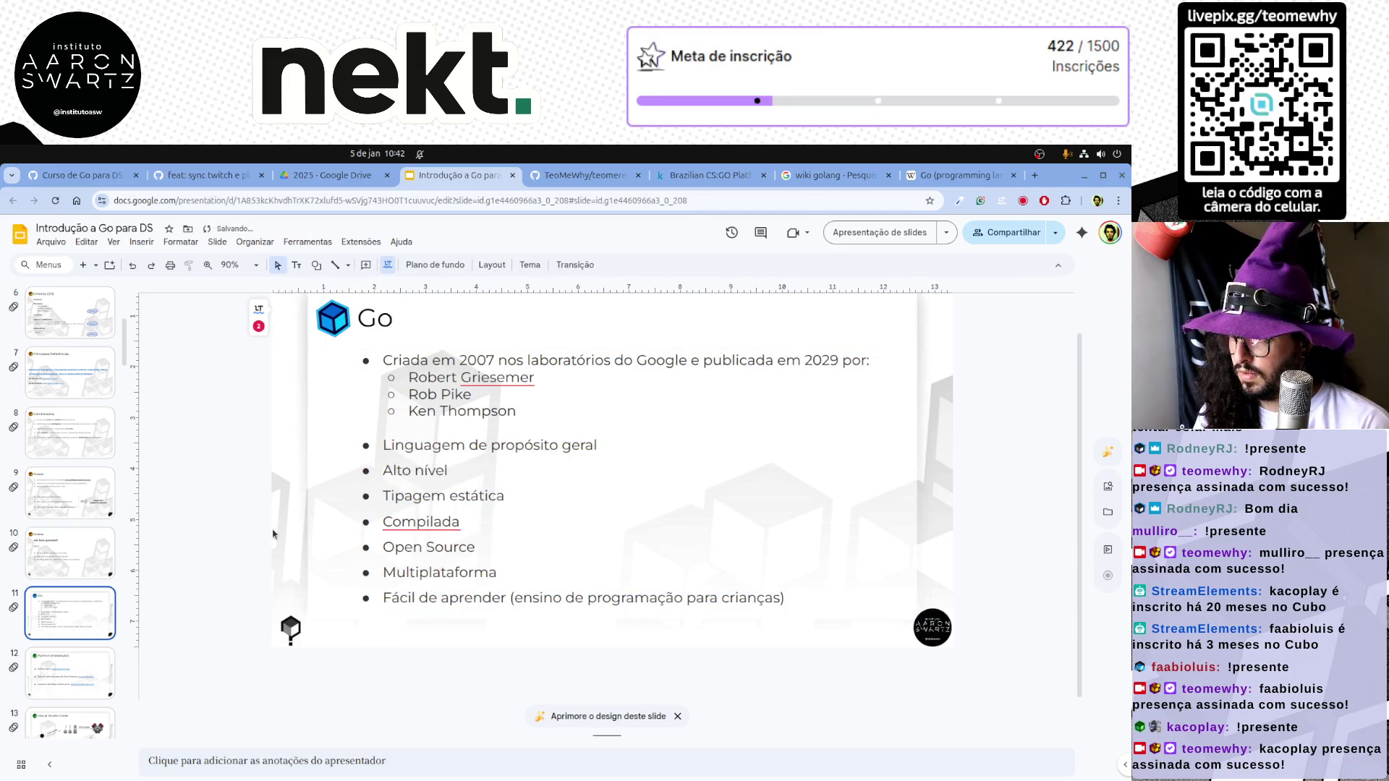
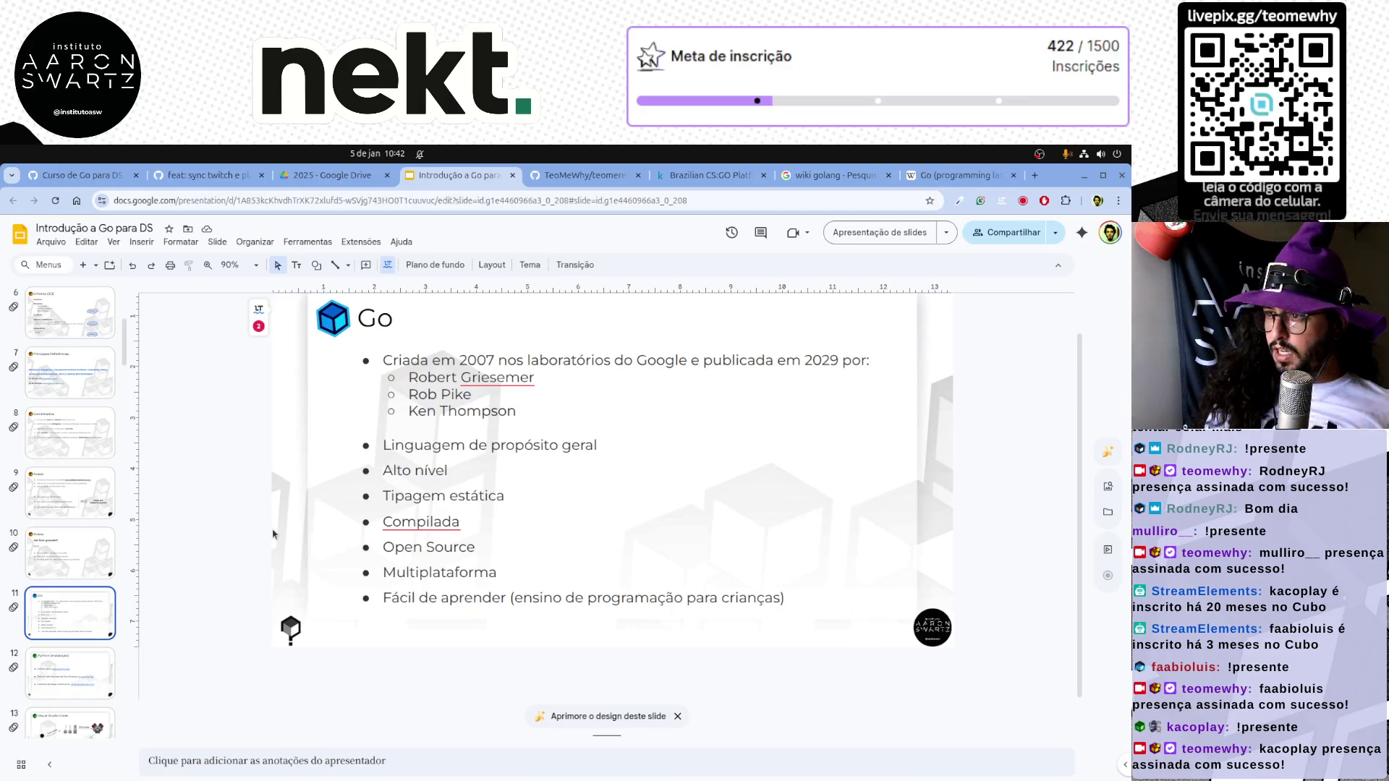
Correct the mistyped Go release year 2029 to 2009 in the body text
{"action": "left_click", "coordinate": [825, 360]}
{"action": "key", "text": "BackSpace"}
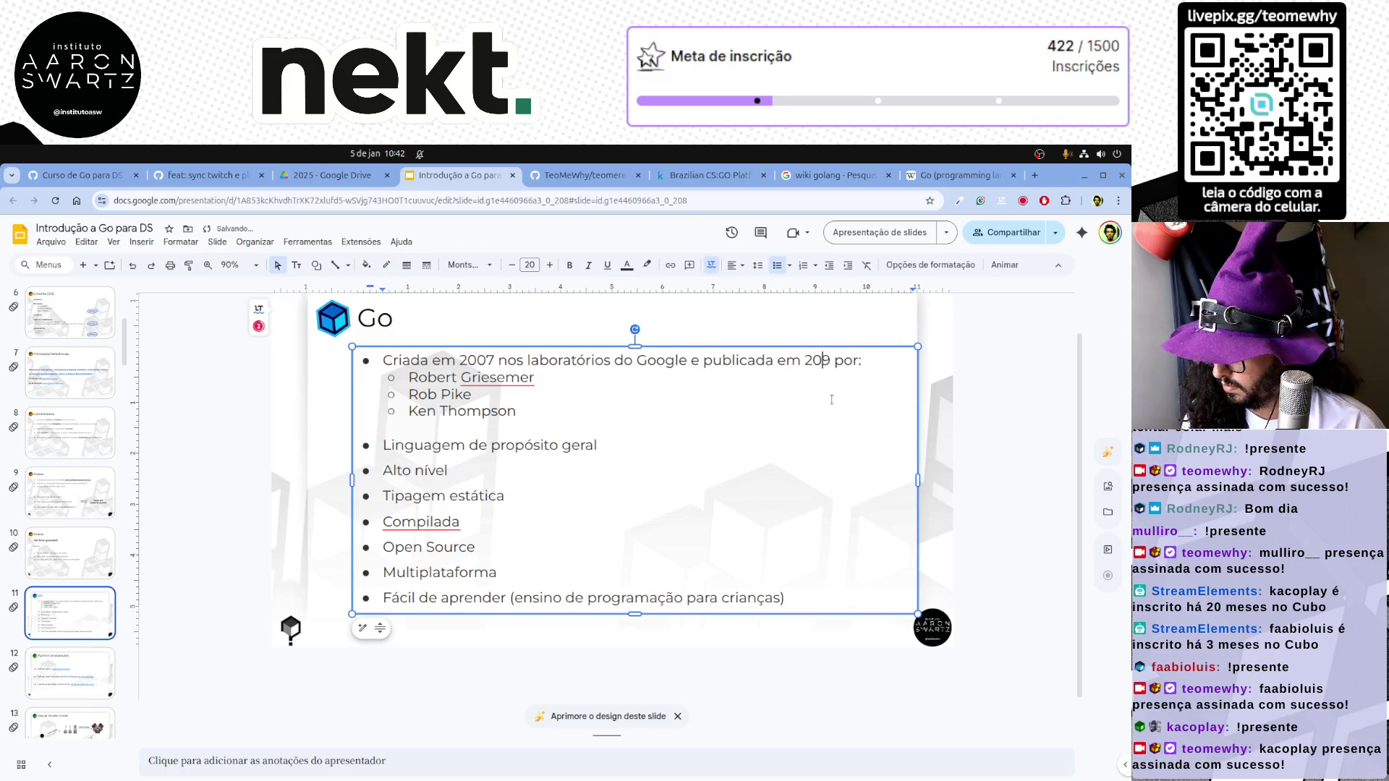
{"action": "type", "text": "0"}
{"action": "left_click", "coordinate": [256, 509]}
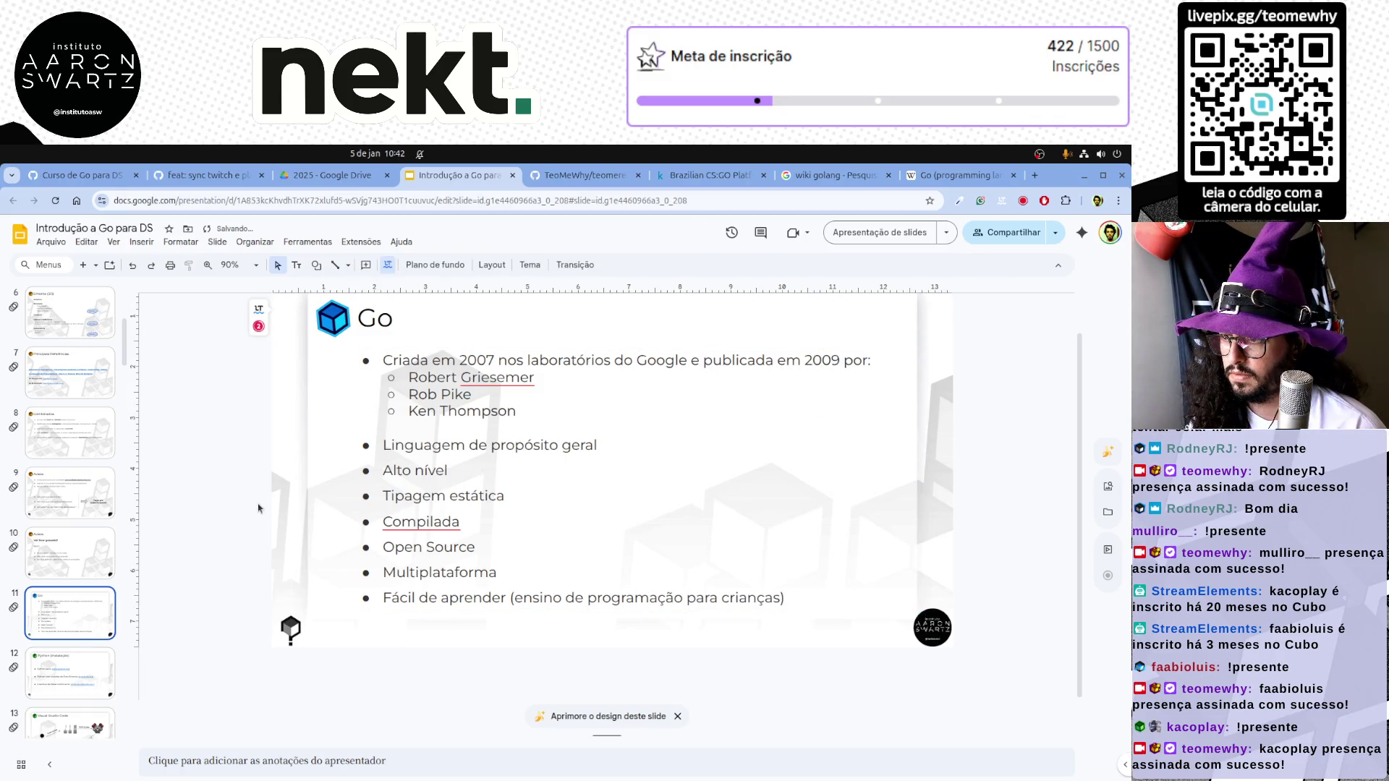
Retitle slide 12 from 'Python (Instalação)' to 'Go (Instalação)'
{"action": "left_click", "coordinate": [65, 668]}
{"action": "left_click", "coordinate": [403, 321]}
{"action": "double_click", "coordinate": [402, 321]}
{"action": "type", "text": "Go (Instalação"}
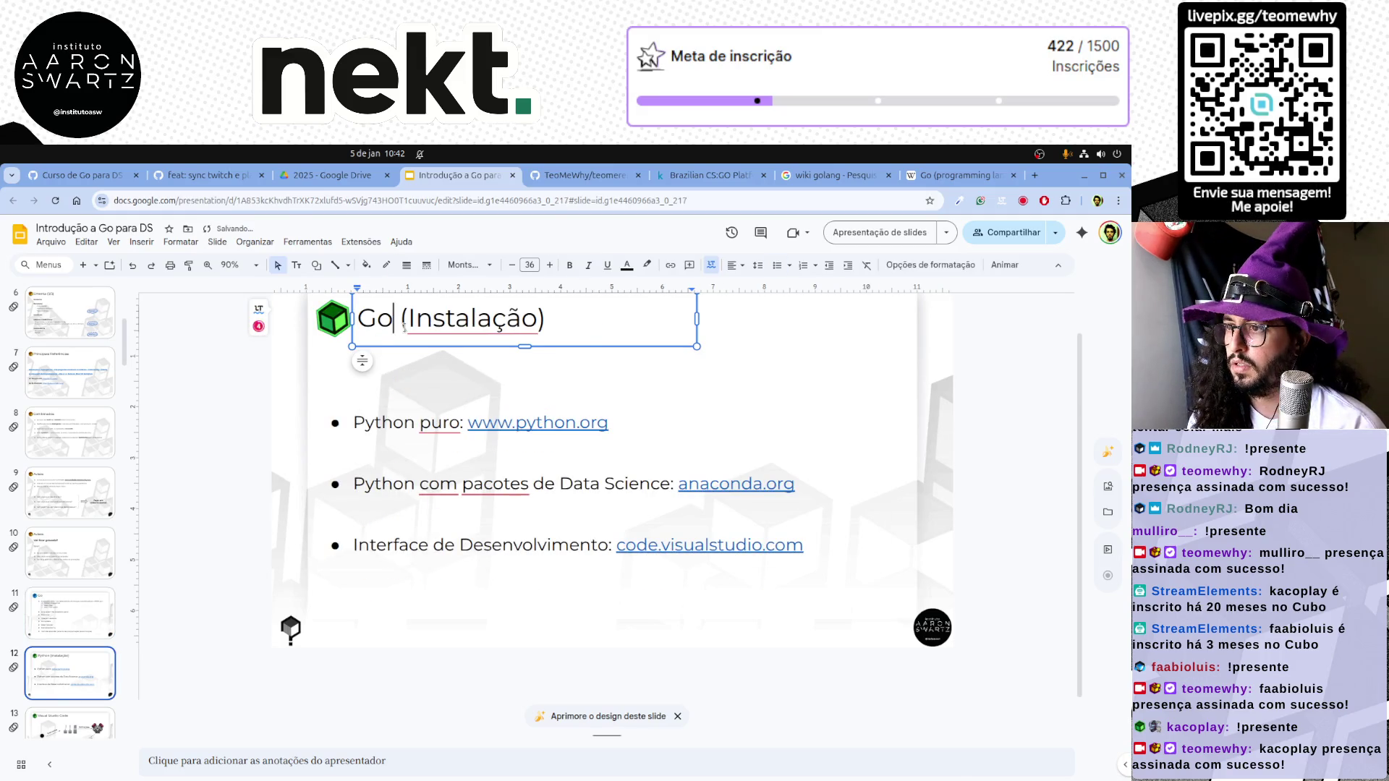
{"action": "left_click", "coordinate": [233, 488]}
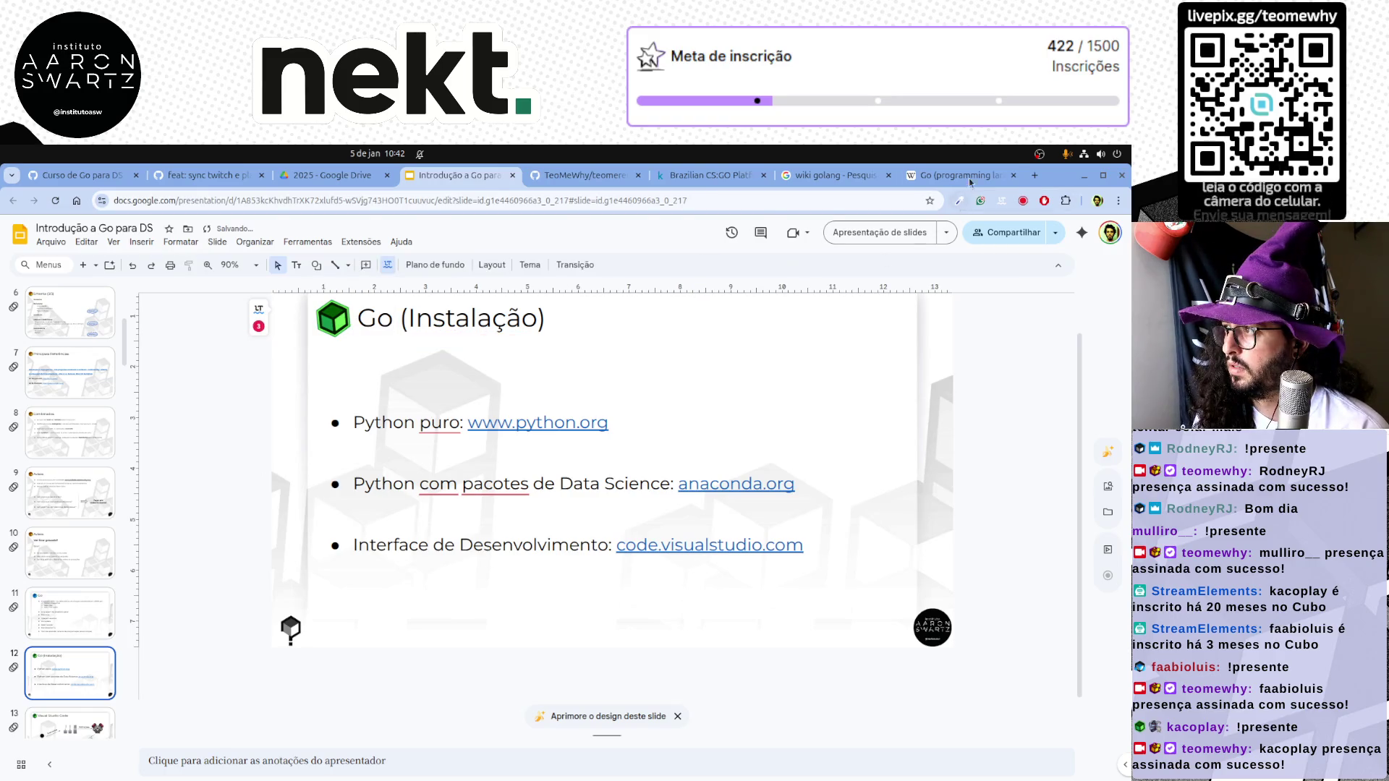
{"action": "left_click", "coordinate": [846, 174]}
{"action": "key", "text": "ctrl+t"}
Search 'golang', land on the go.dev homepage and peek at its Try Go examples
{"action": "left_click", "coordinate": [826, 200]}
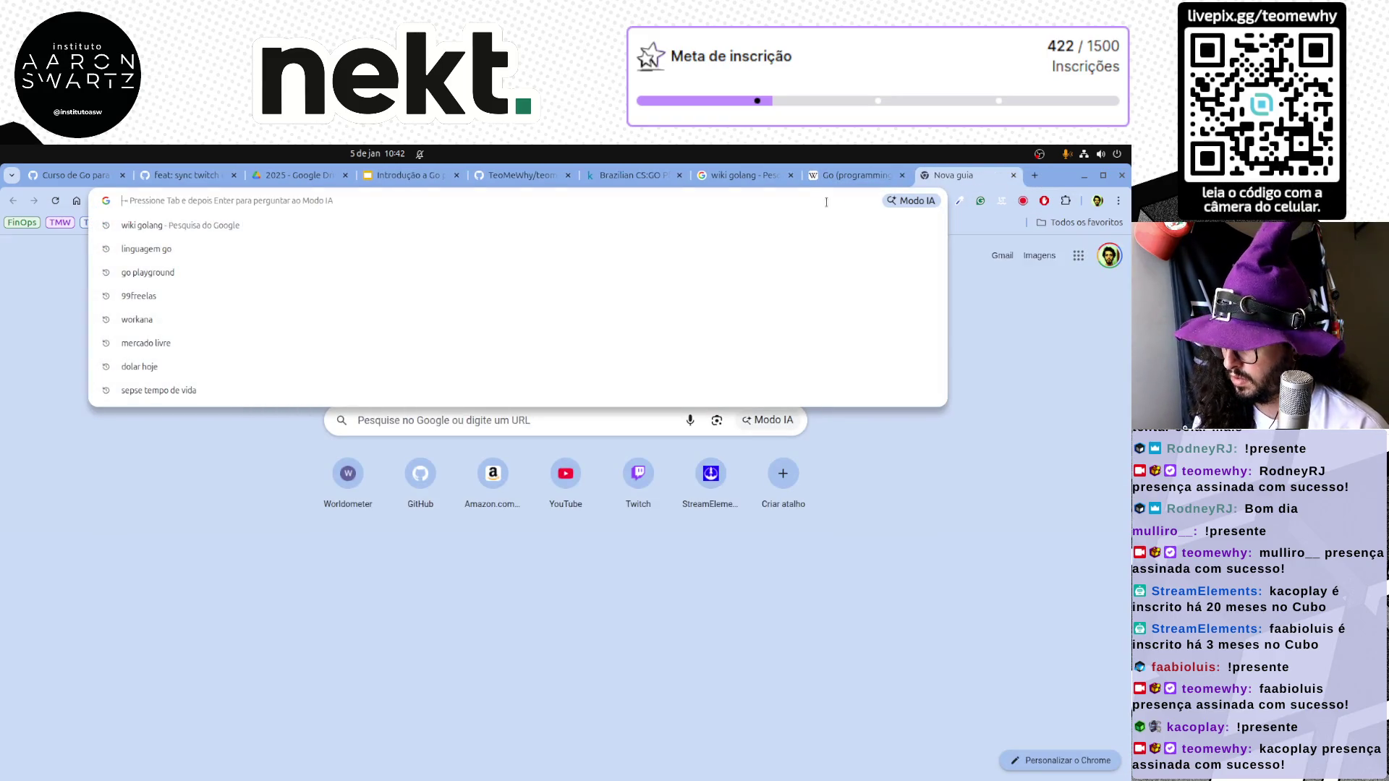
{"action": "type", "text": "golang"}
{"action": "key", "text": "Return"}
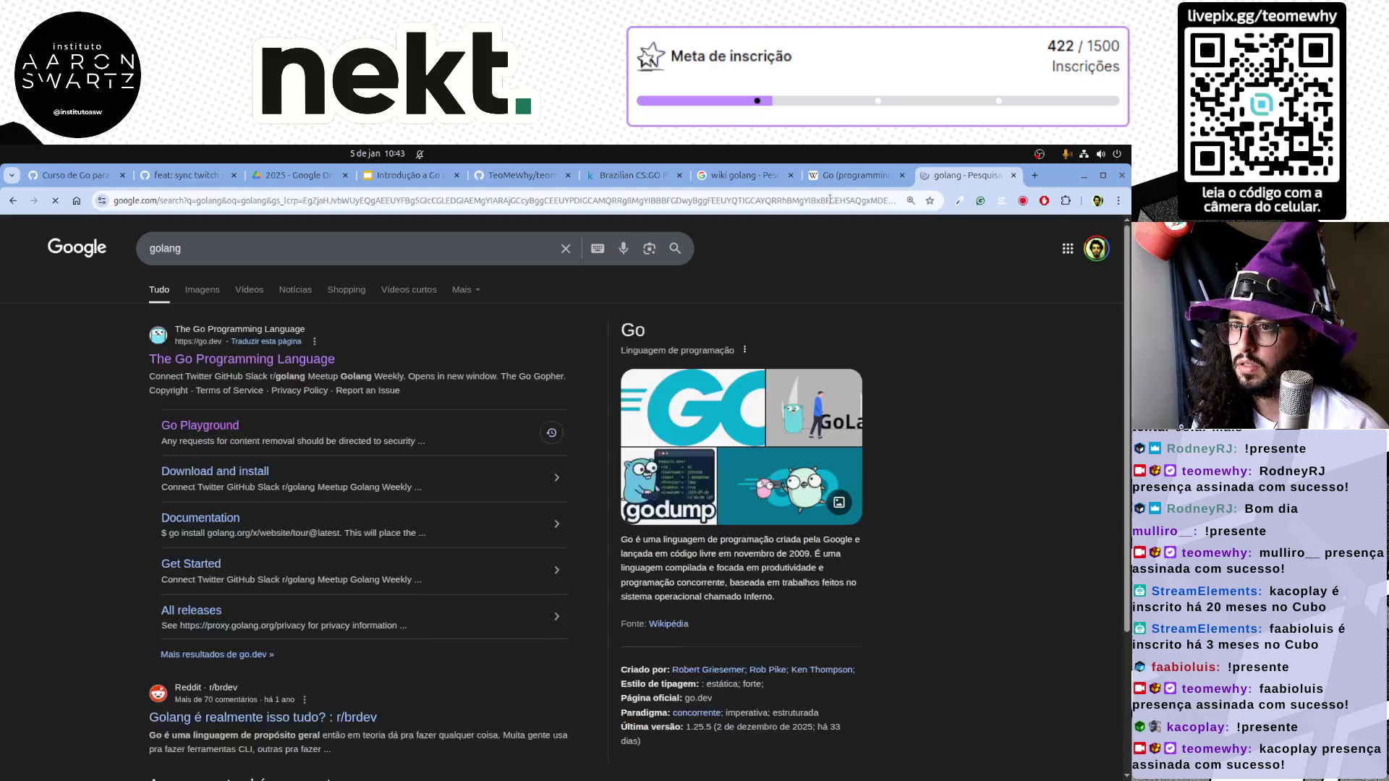
{"action": "left_click", "coordinate": [288, 367]}
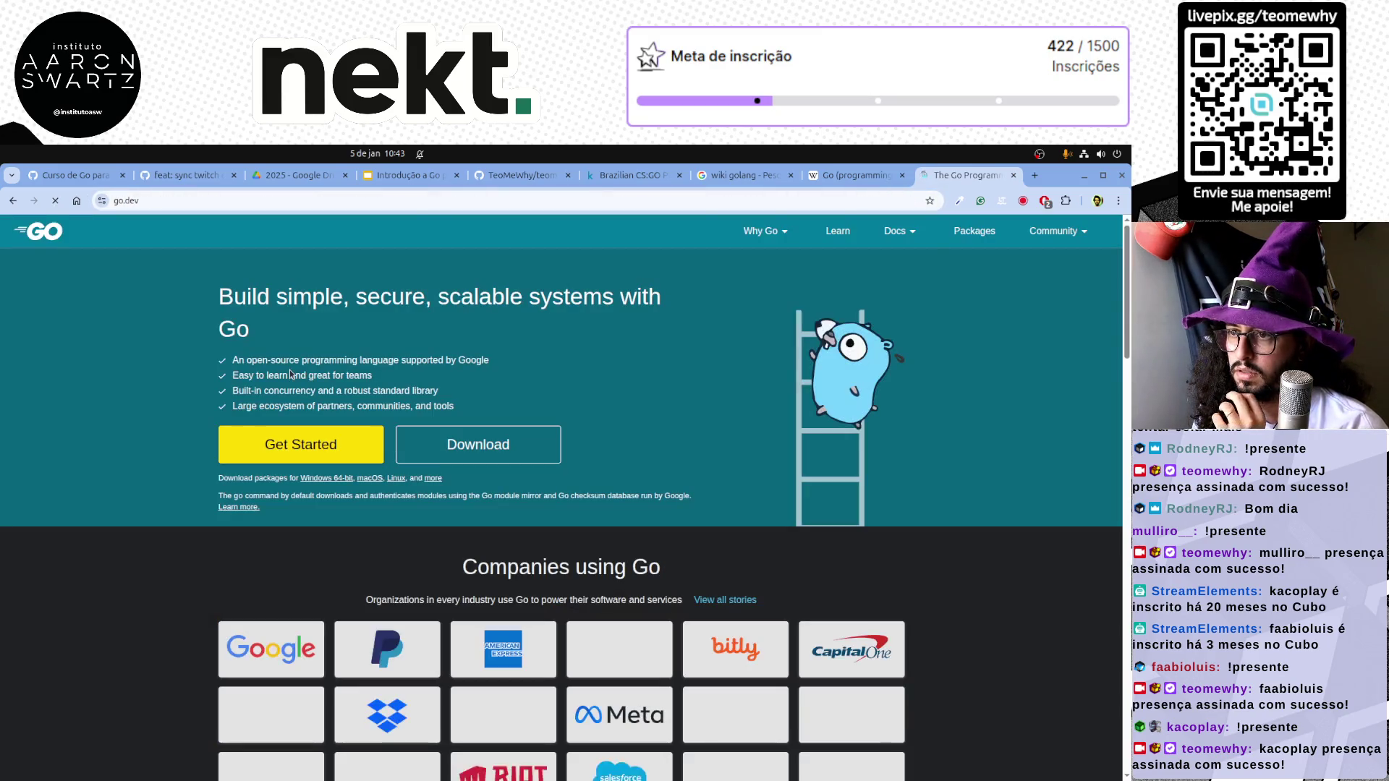
{"action": "scroll", "coordinate": [185, 489], "scroll_direction": "down", "scroll_amount": 2}
{"action": "scroll", "coordinate": [184, 489], "scroll_direction": "down", "scroll_amount": 5}
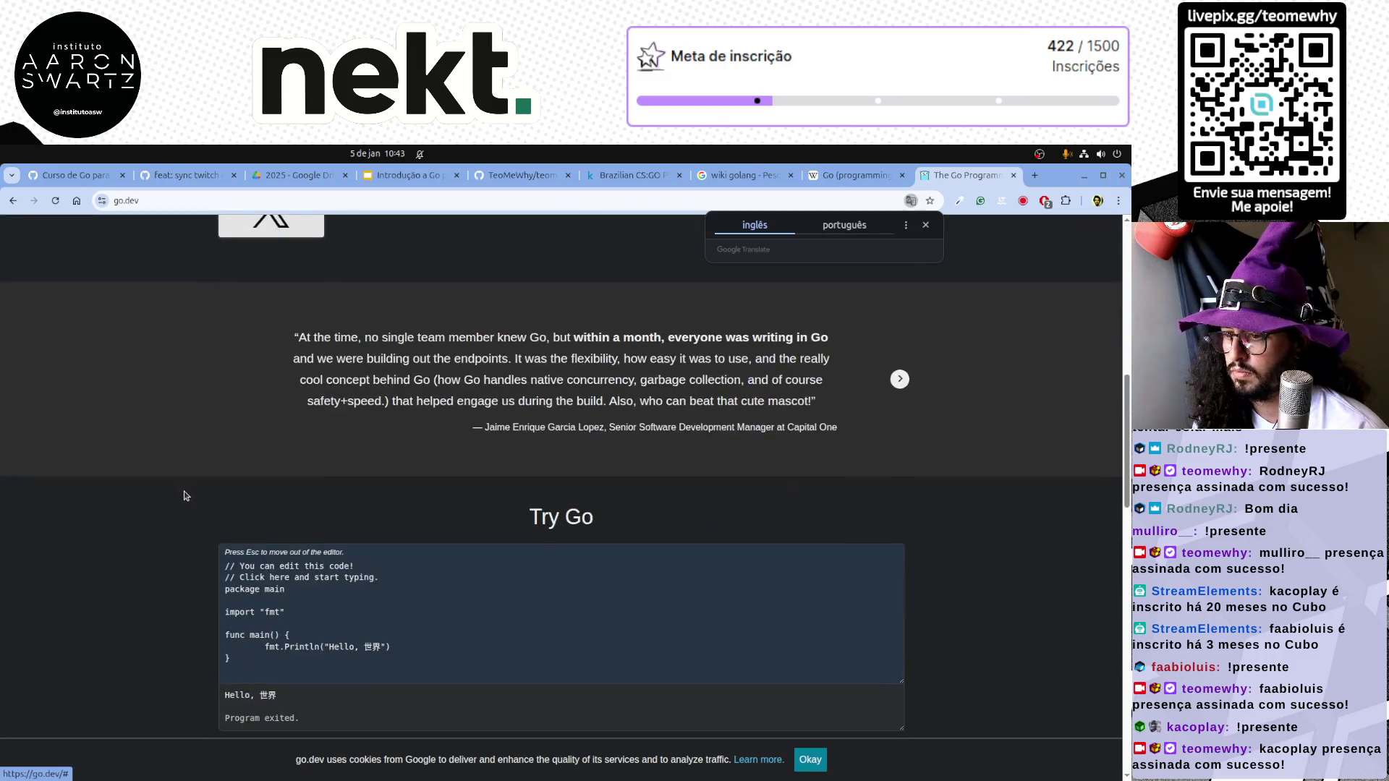
{"action": "scroll", "coordinate": [186, 496], "scroll_direction": "up", "scroll_amount": 7}
{"action": "scroll", "coordinate": [183, 491], "scroll_direction": "down", "scroll_amount": 5}
{"action": "scroll", "coordinate": [181, 497], "scroll_direction": "down", "scroll_amount": 3}
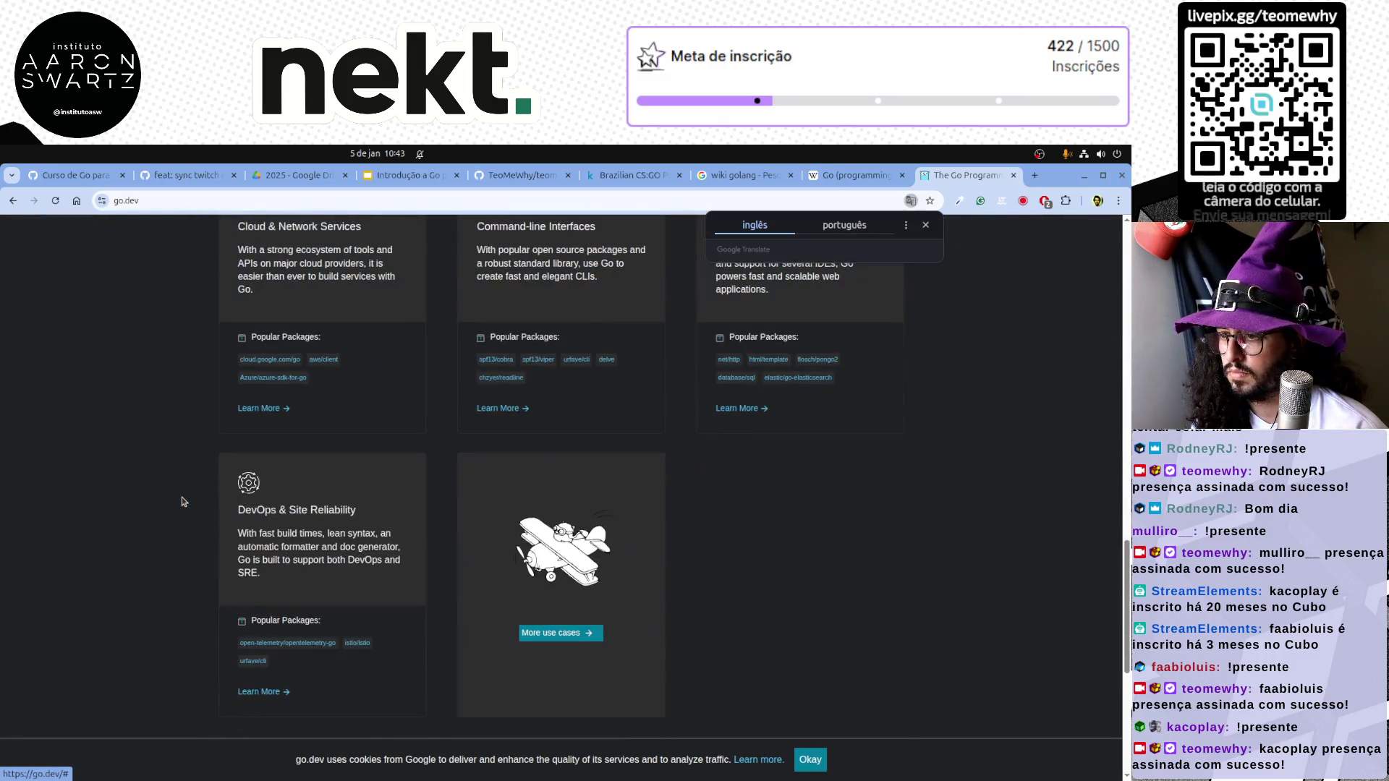
{"action": "scroll", "coordinate": [181, 497], "scroll_direction": "up", "scroll_amount": 3}
{"action": "scroll", "coordinate": [181, 497], "scroll_direction": "up", "scroll_amount": 1}
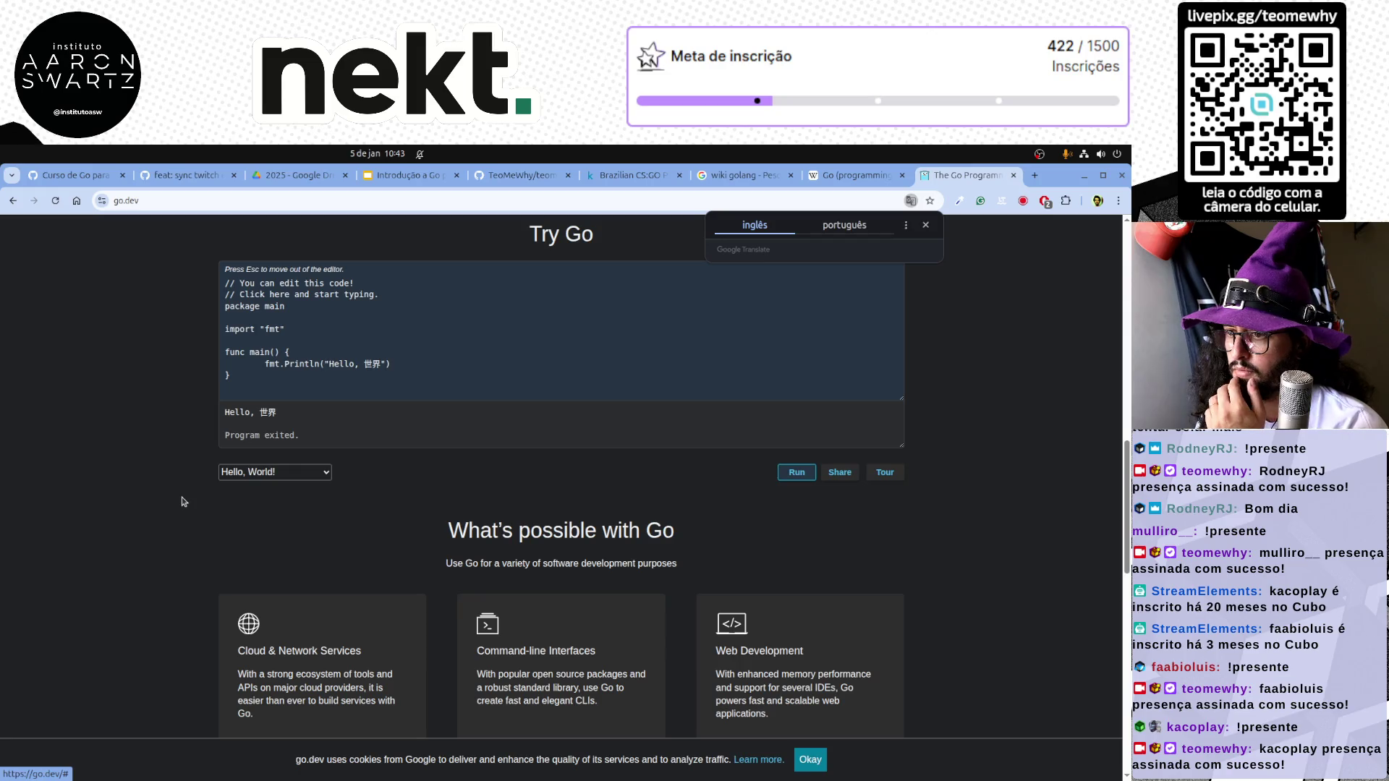
{"action": "left_click", "coordinate": [316, 475]}
{"action": "left_click", "coordinate": [203, 544]}
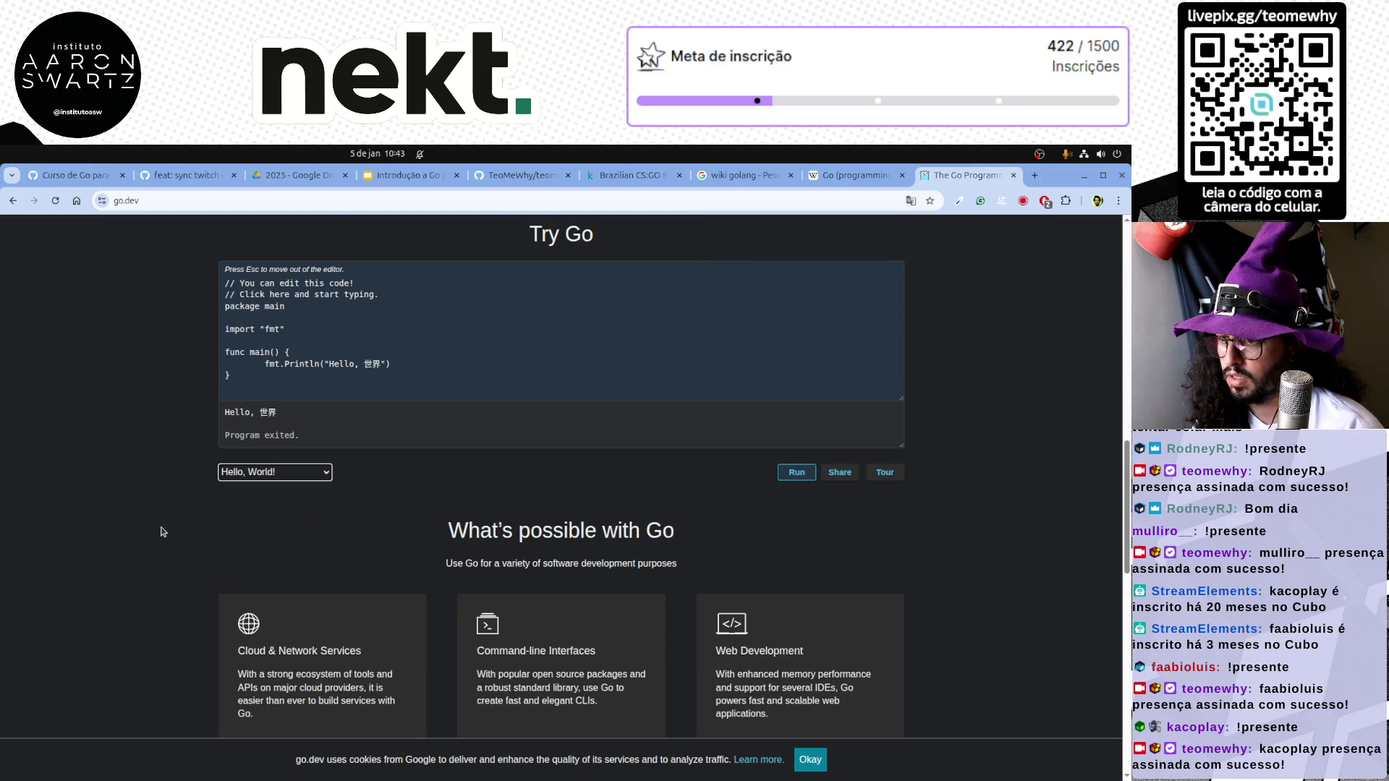
{"action": "scroll", "coordinate": [165, 531], "scroll_direction": "down", "scroll_amount": 10}
{"action": "scroll", "coordinate": [162, 531], "scroll_direction": "up", "scroll_amount": 15}
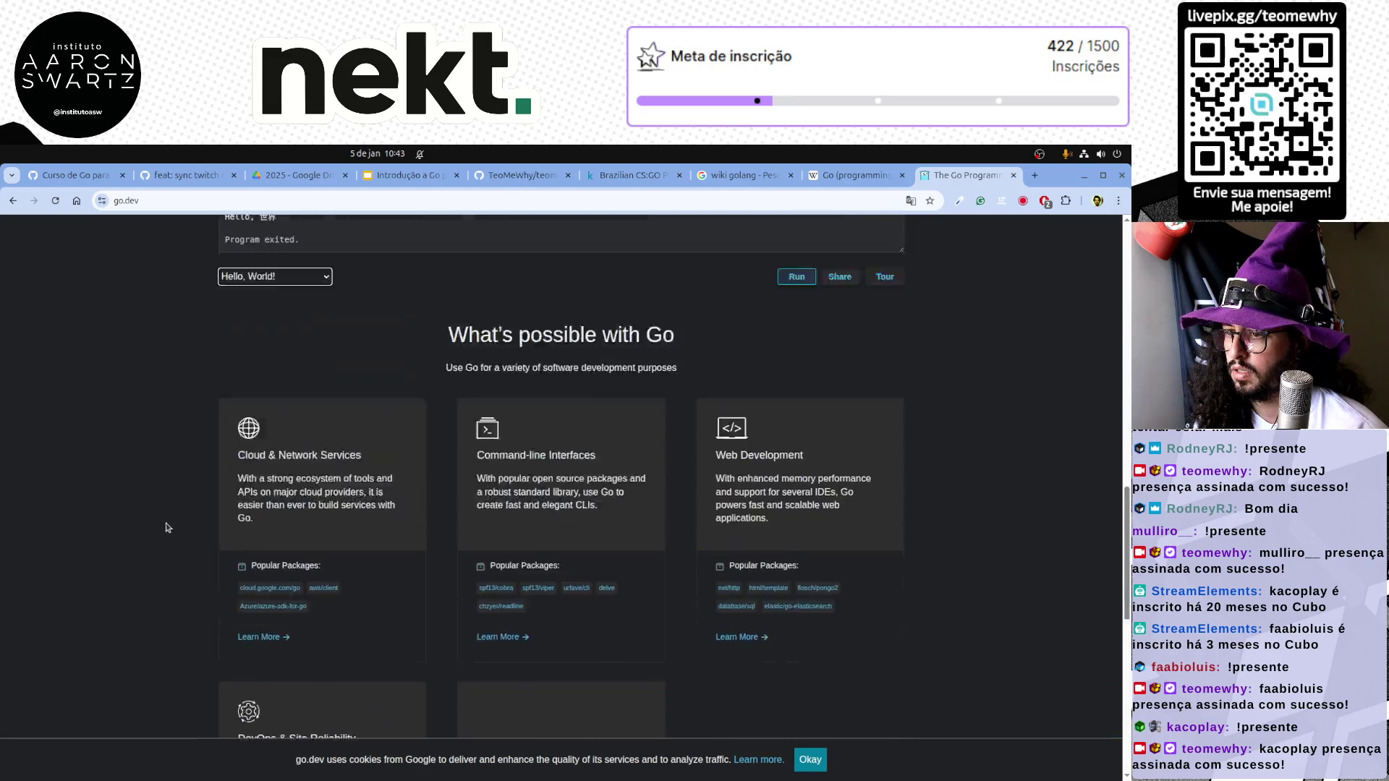
{"action": "left_click", "coordinate": [185, 175]}
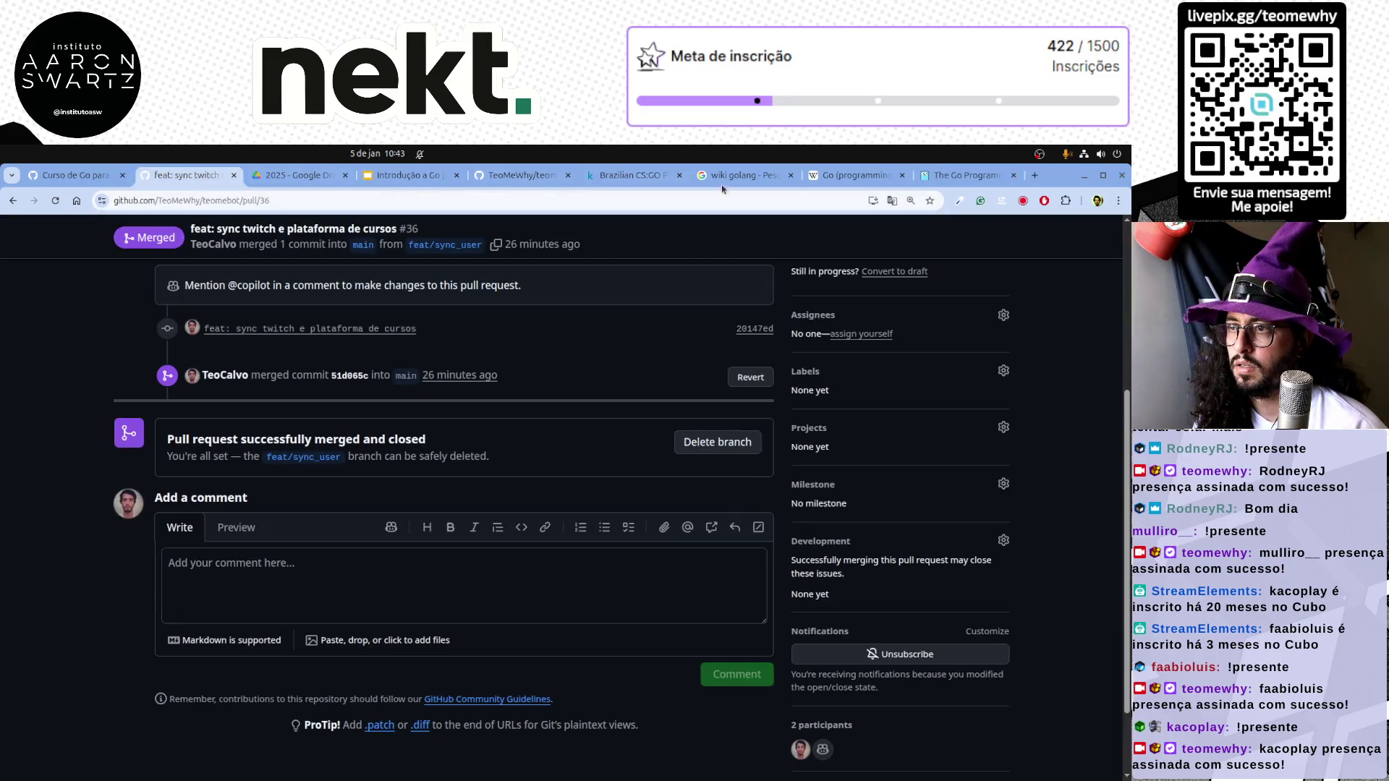
Reach the go.dev All releases download page and grab its address for the slide
{"action": "left_click", "coordinate": [966, 174]}
{"action": "left_click", "coordinate": [505, 453]}
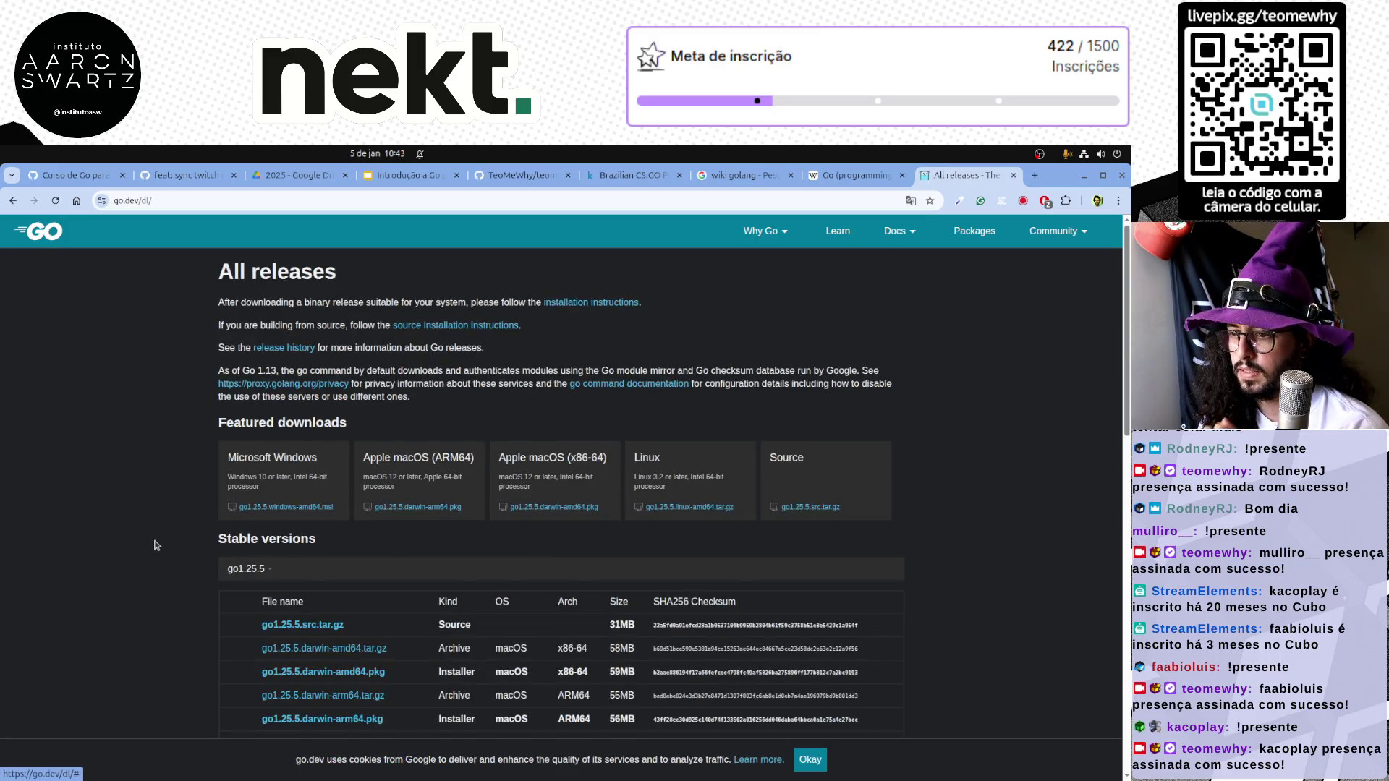
{"action": "scroll", "coordinate": [154, 545], "scroll_direction": "down", "scroll_amount": 3}
{"action": "scroll", "coordinate": [155, 546], "scroll_direction": "down", "scroll_amount": 2}
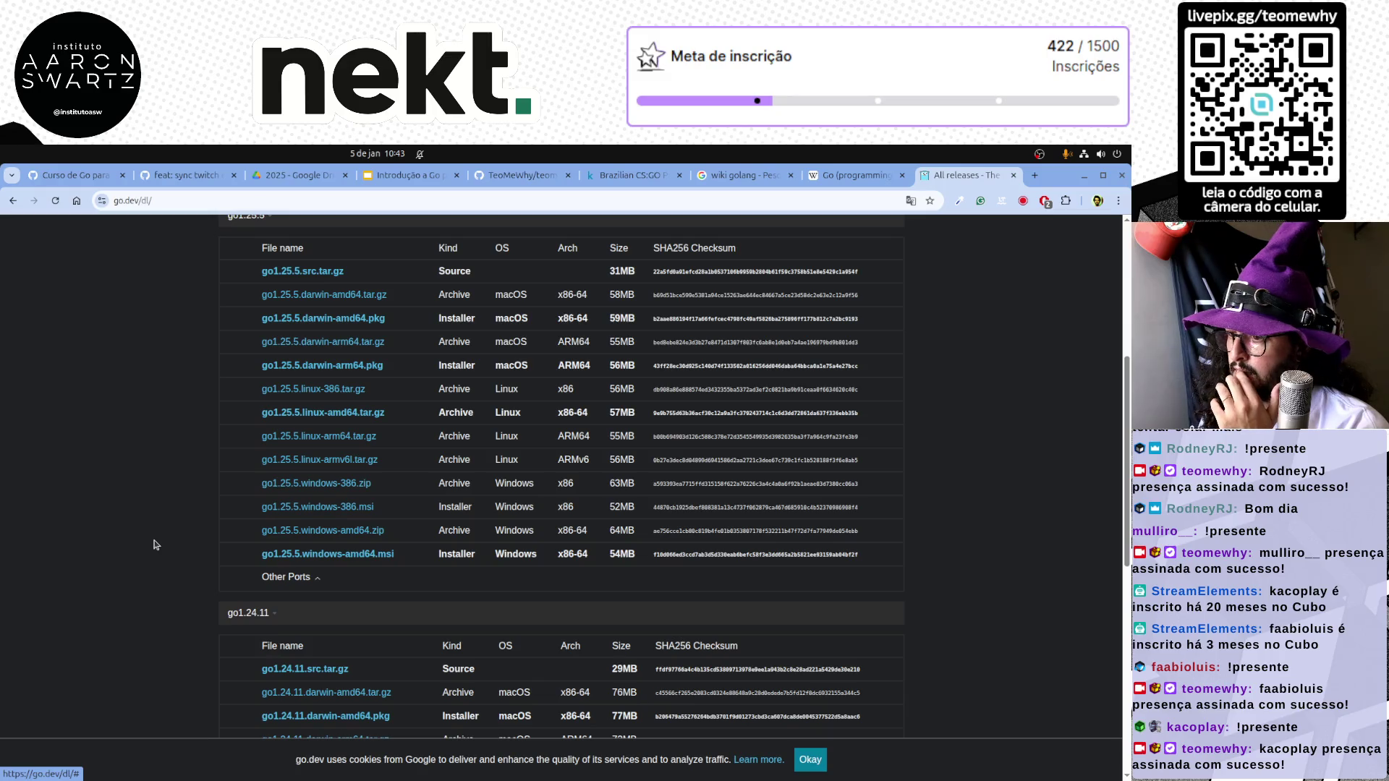
{"action": "scroll", "coordinate": [154, 545], "scroll_direction": "up", "scroll_amount": 3}
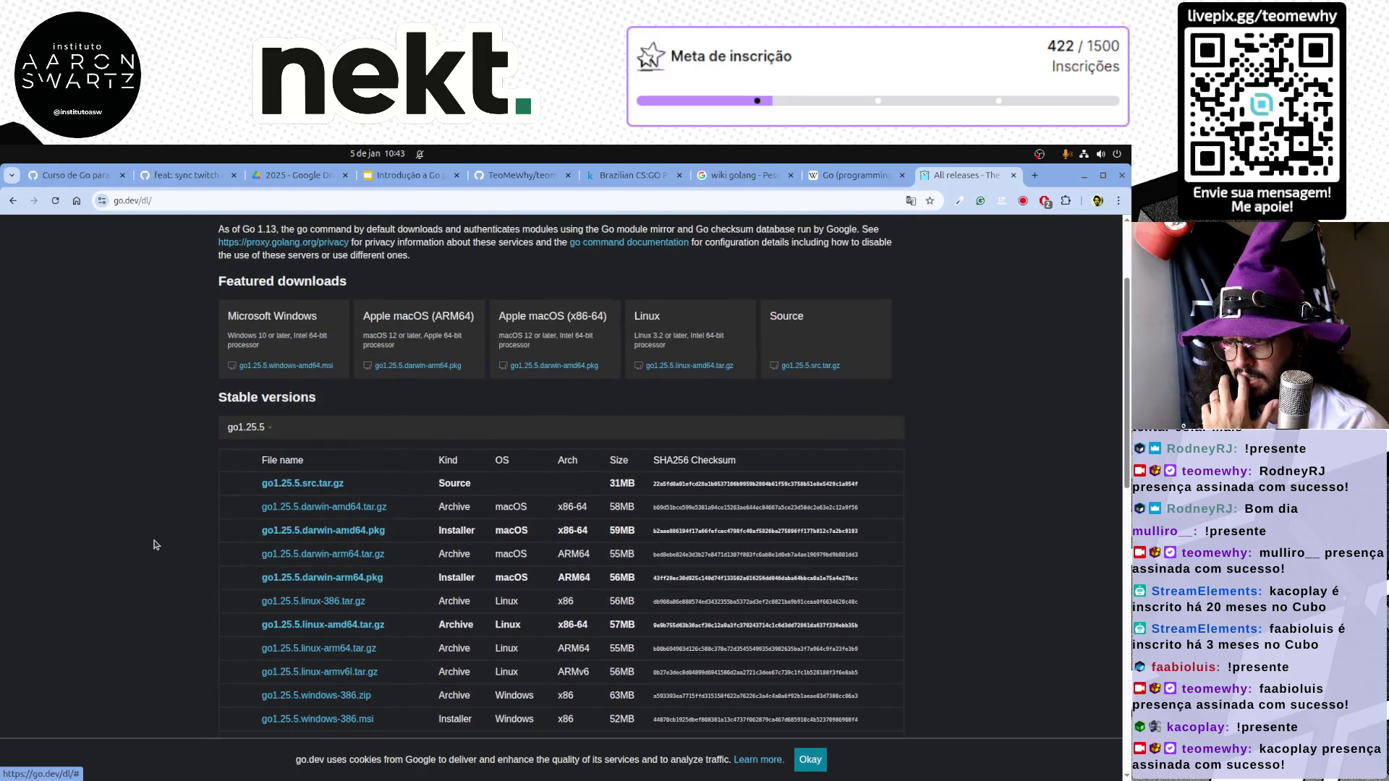
{"action": "scroll", "coordinate": [162, 540], "scroll_direction": "up", "scroll_amount": 2}
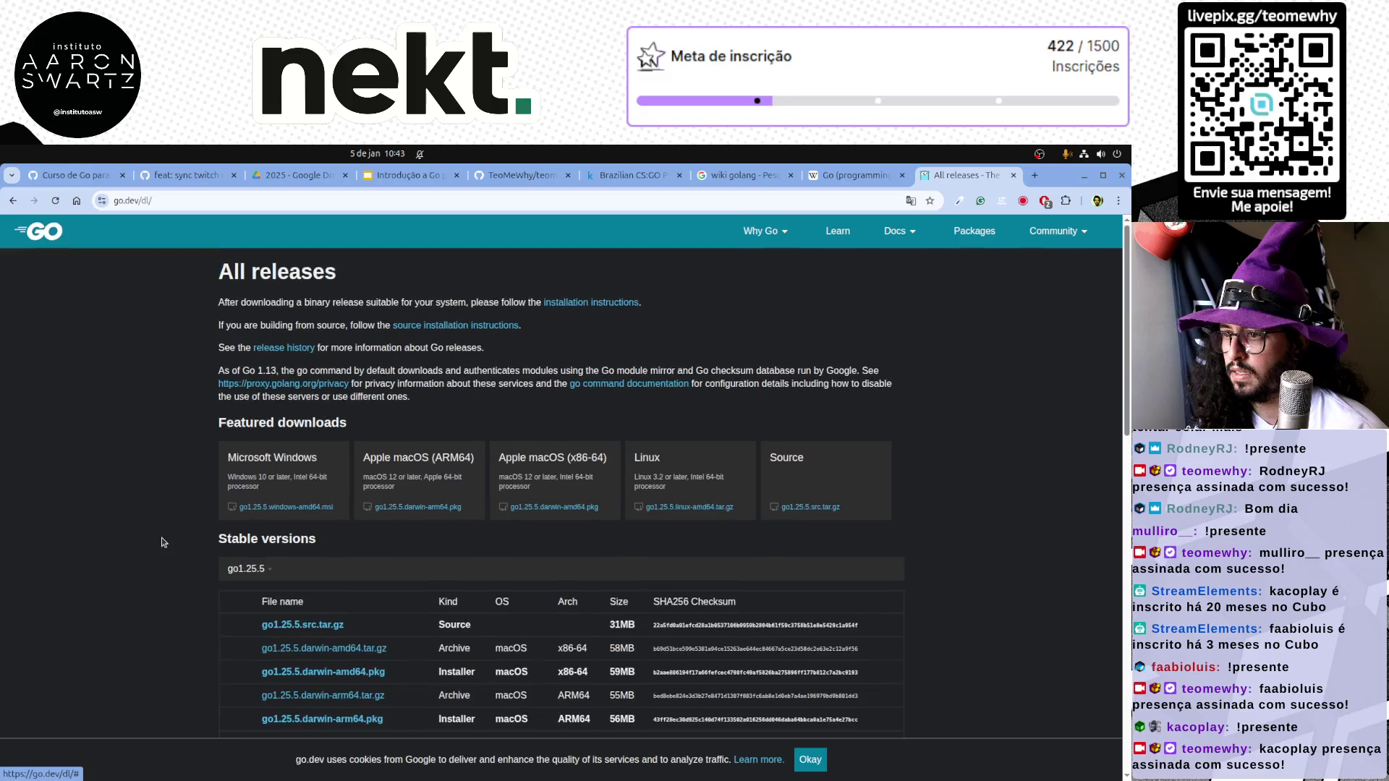
{"action": "left_click", "coordinate": [261, 201]}
{"action": "left_click", "coordinate": [393, 176]}
Rewrite the first bullet's 'Python puro' label as 'Download Go'
{"action": "left_click", "coordinate": [515, 422]}
{"action": "double_click", "coordinate": [377, 423]}
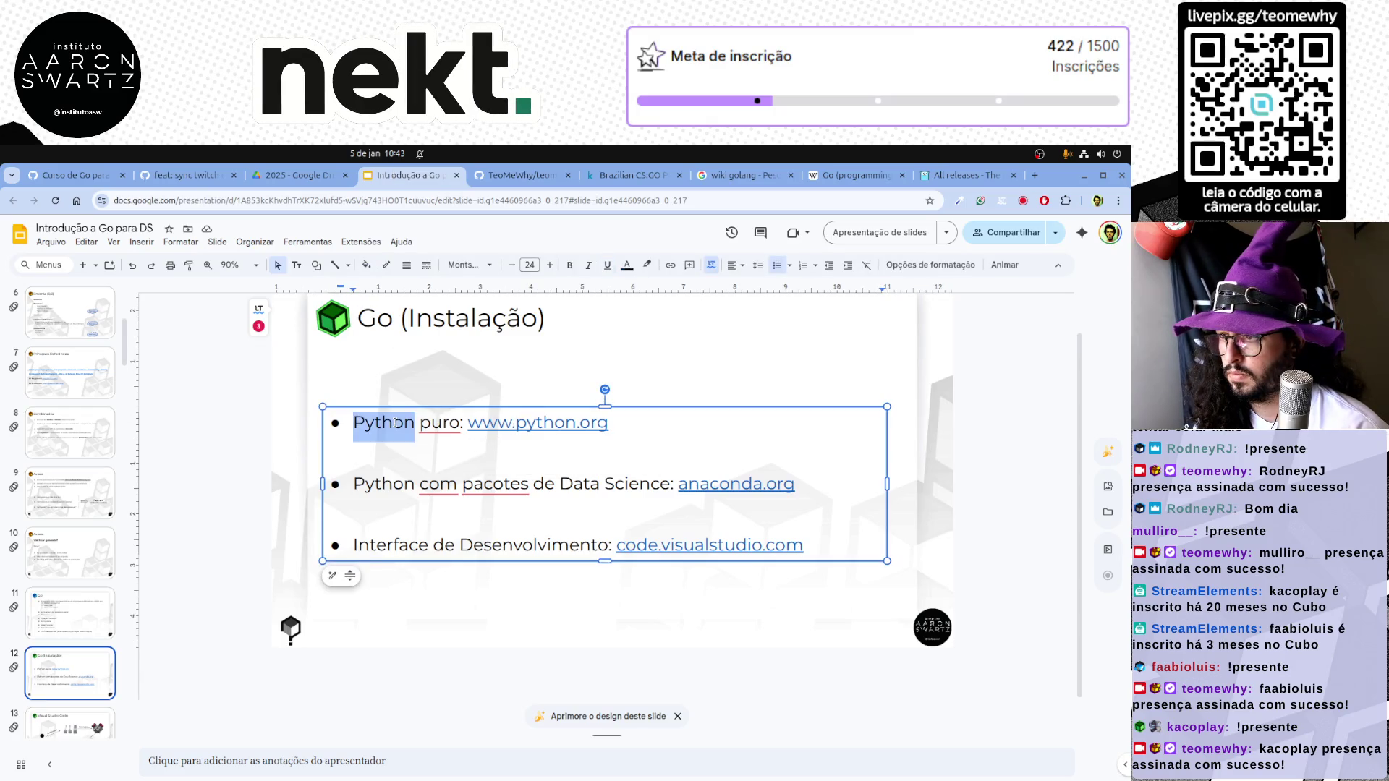
{"action": "type", "text": "Go"}
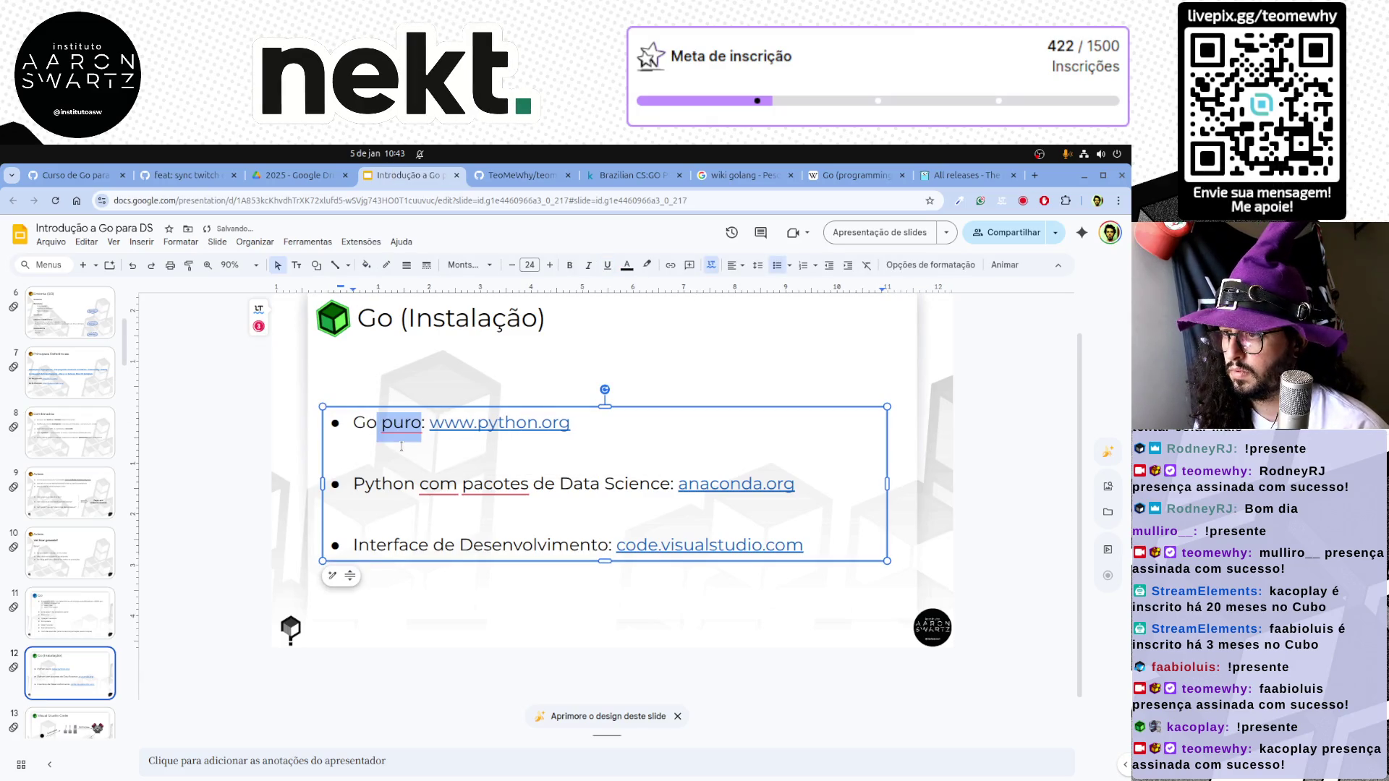
{"action": "key", "text": "Home"}
{"action": "type", "text": "Download"}
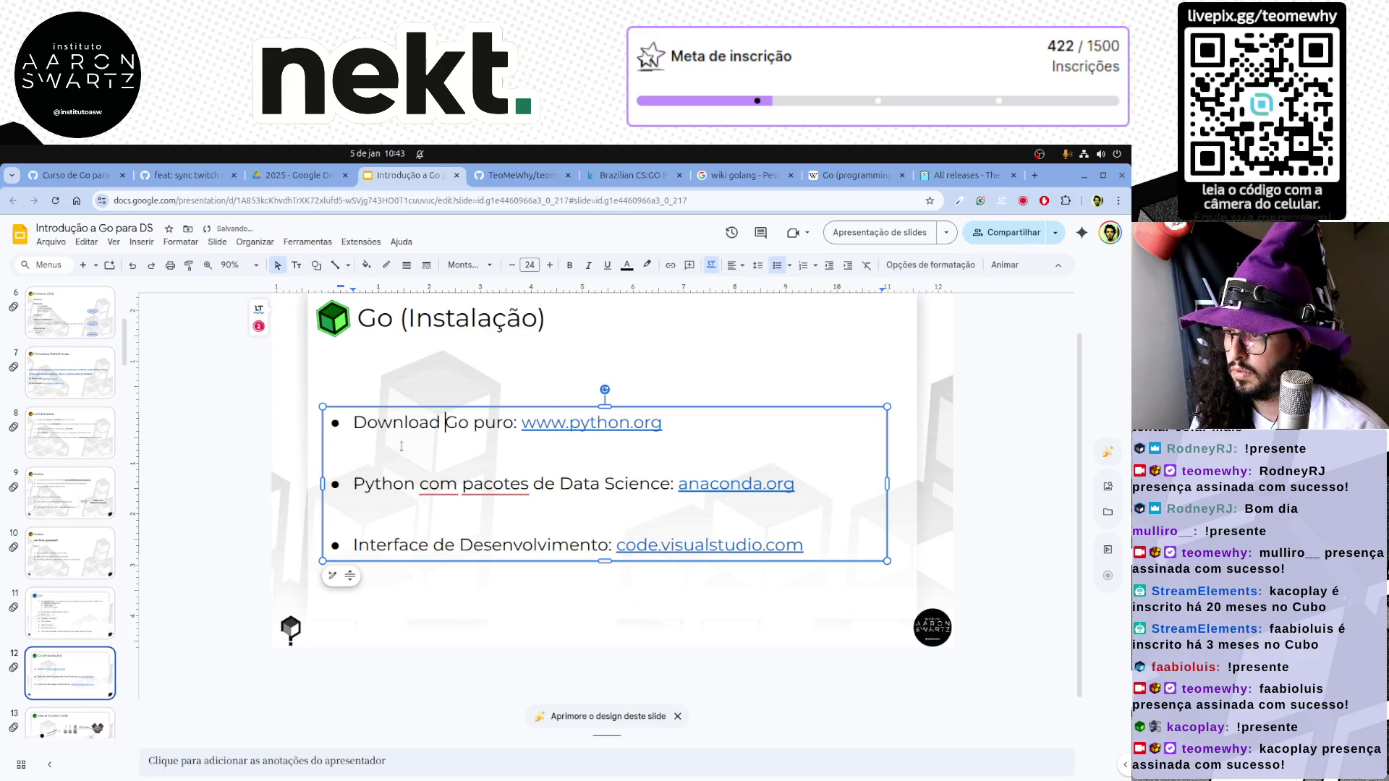
{"action": "key", "text": "ctrl+Right"}
{"action": "key", "text": "shift+End"}
{"action": "key", "text": "ctrl+shift+Left"}
{"action": "key", "text": "ctrl+shift+Left"}
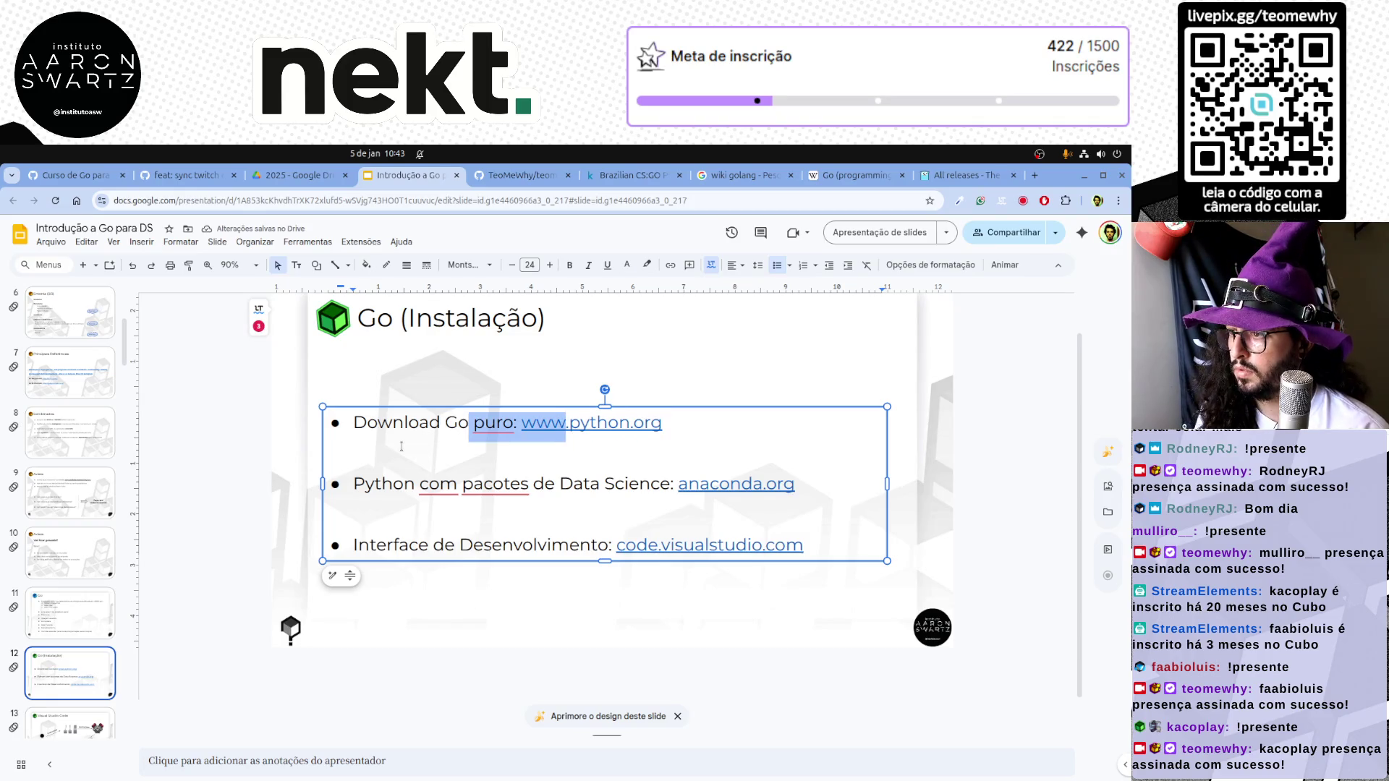
{"action": "key", "text": "ctrl+shift+Left"}
{"action": "key", "text": "ctrl+shift+Left"}
{"action": "key", "text": "BackSpace"}
{"action": "key", "text": "BackSpace"}
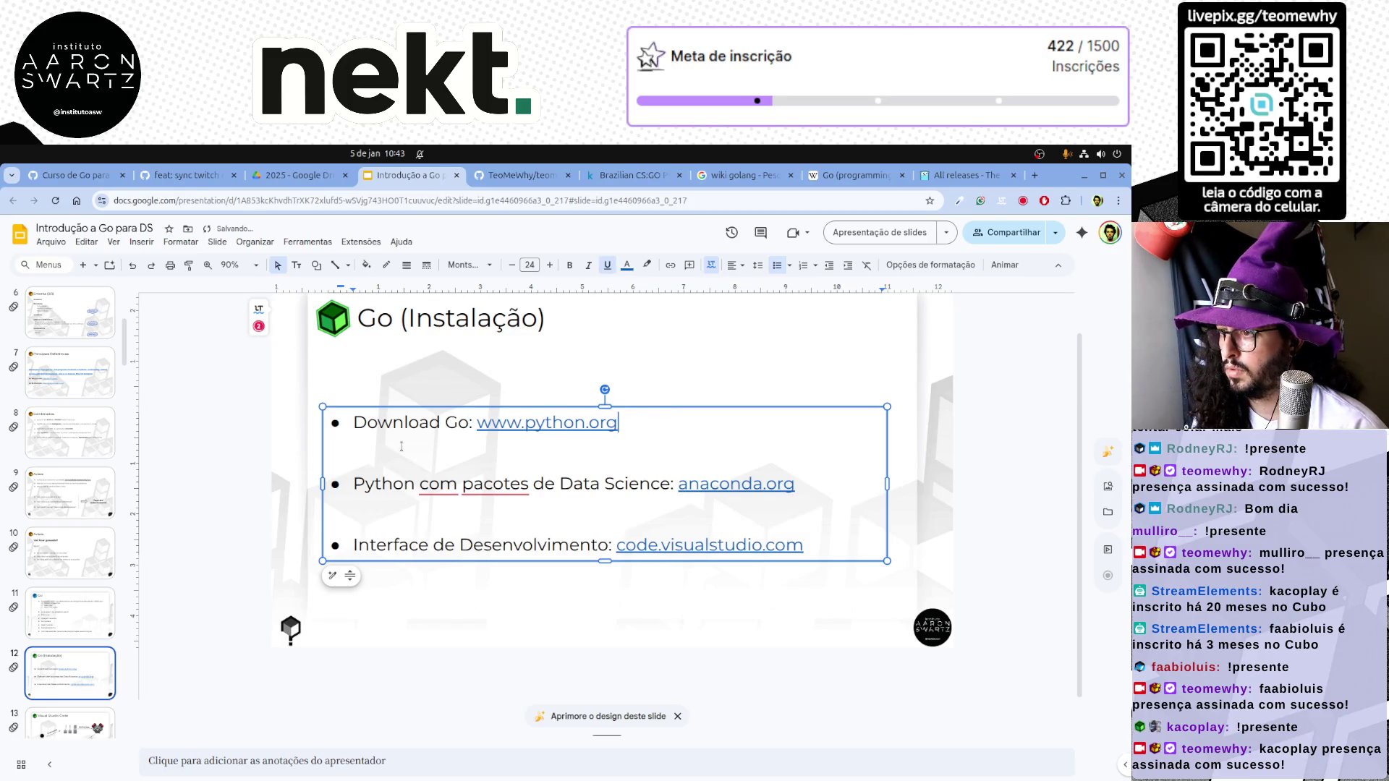
{"action": "key", "text": "ctrl+shift+Left"}
{"action": "key", "text": "ctrl+shift+Left"}
{"action": "key", "text": "ctrl+shift+Left"}
{"action": "key", "text": "BackSpace"}
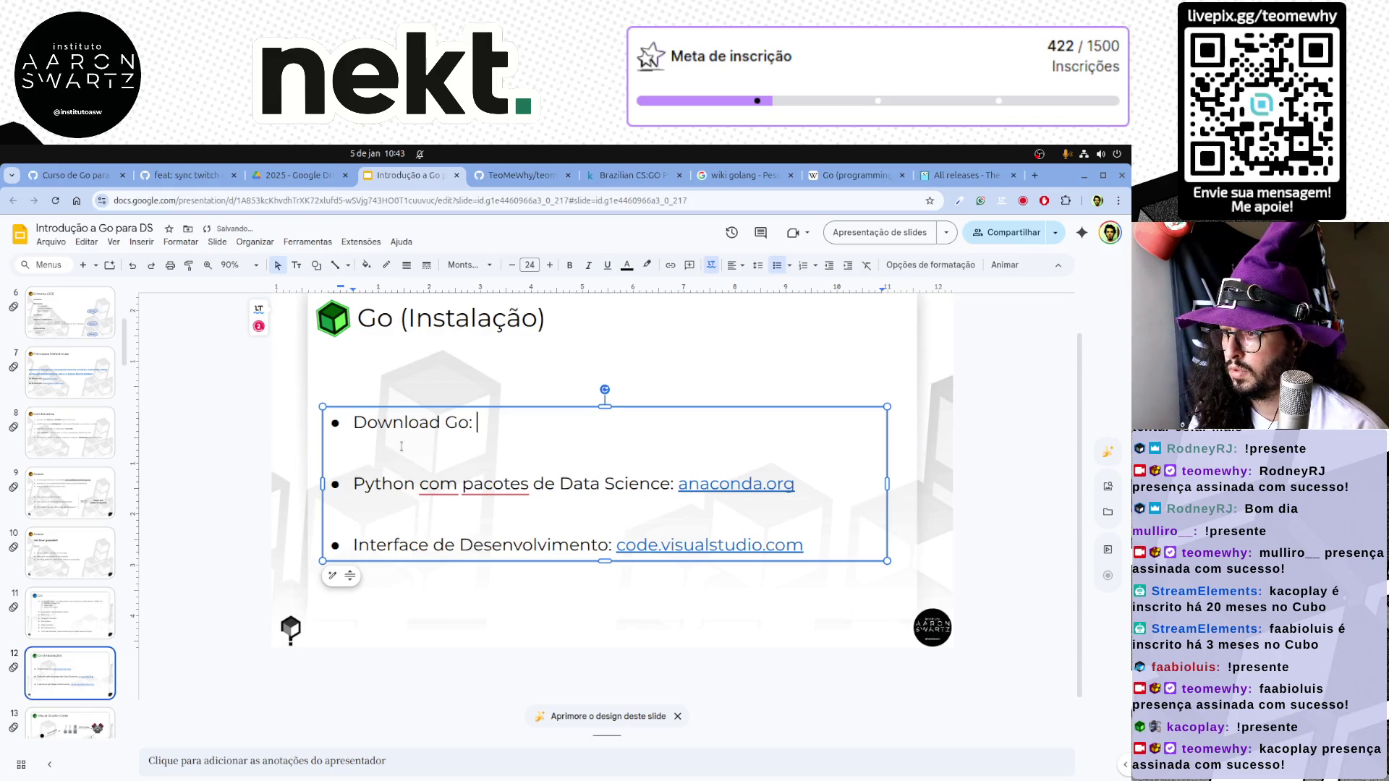
{"action": "type", "text": "https://go.dev/dl/"}
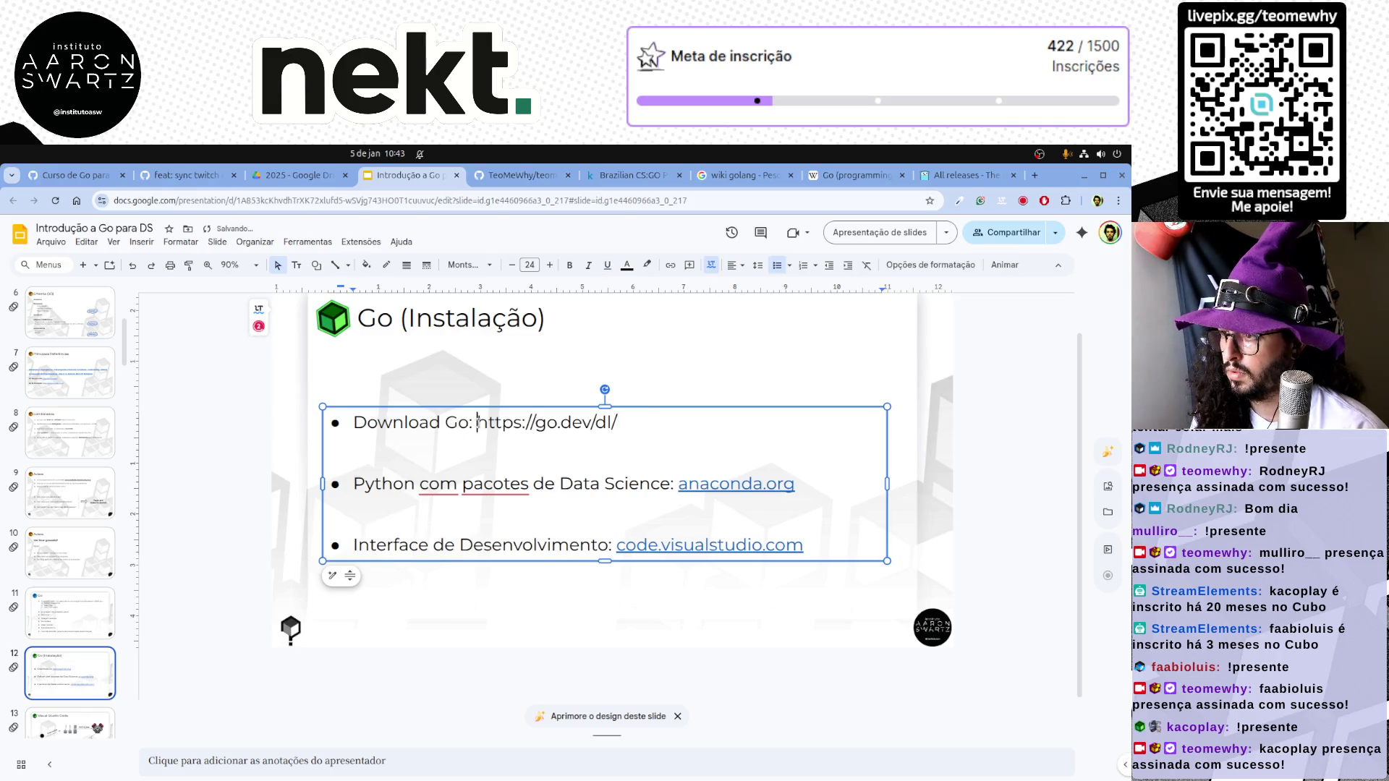
{"action": "left_click_drag", "start_coordinate": [477, 423], "coordinate": [621, 423]}
{"action": "left_click", "coordinate": [672, 267]}
{"action": "left_click", "coordinate": [500, 449]}
Delete the anaconda bullet line from the installation slide
{"action": "triple_click", "coordinate": [388, 488]}
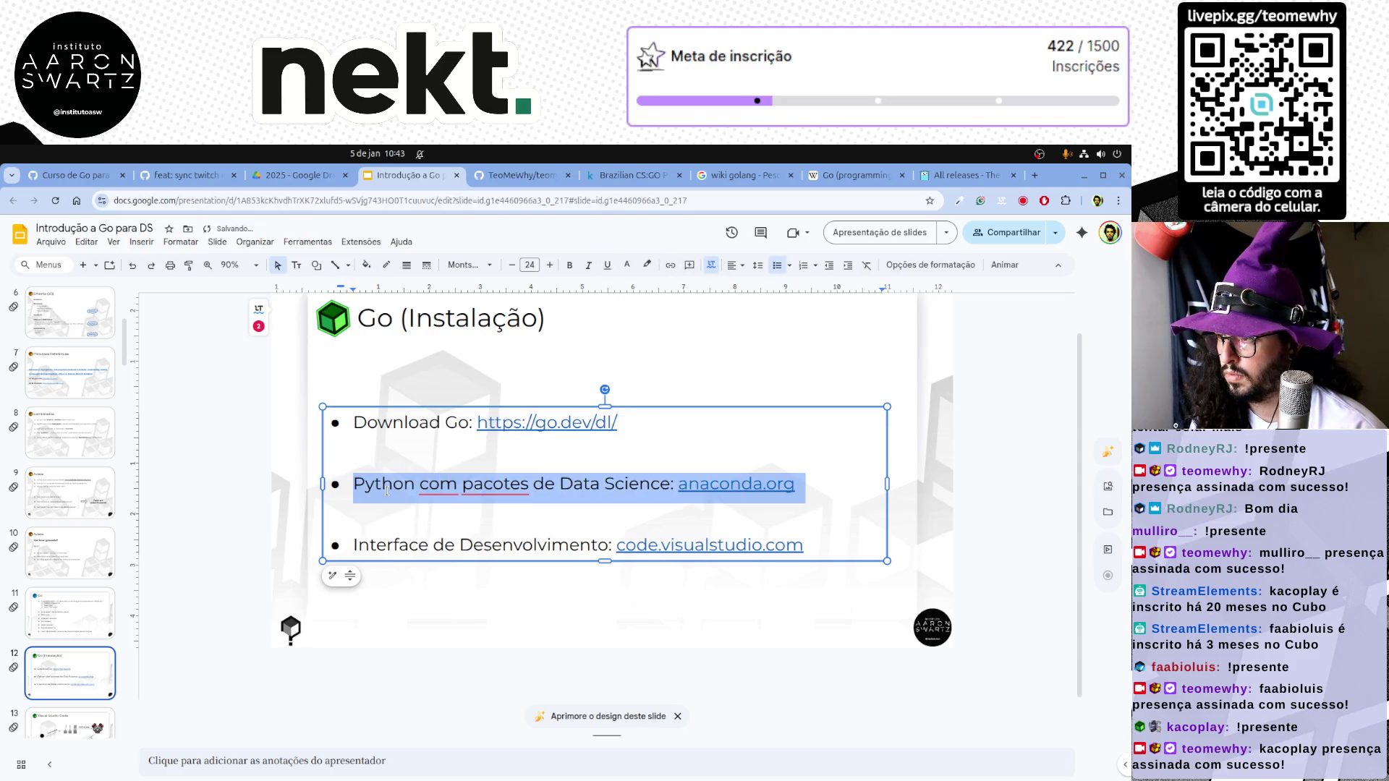
{"action": "key", "text": "Delete"}
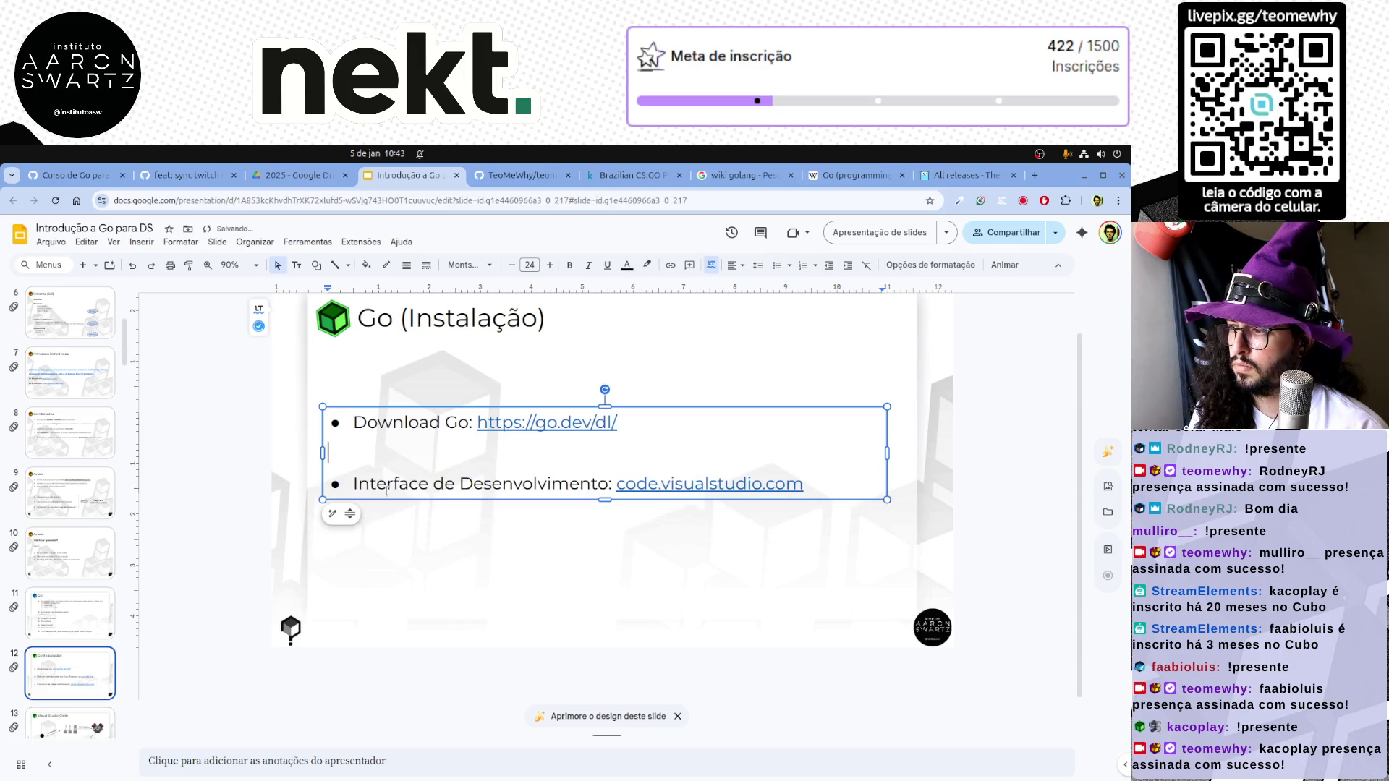
{"action": "triple_click", "coordinate": [388, 491]}
{"action": "key", "text": "Up"}
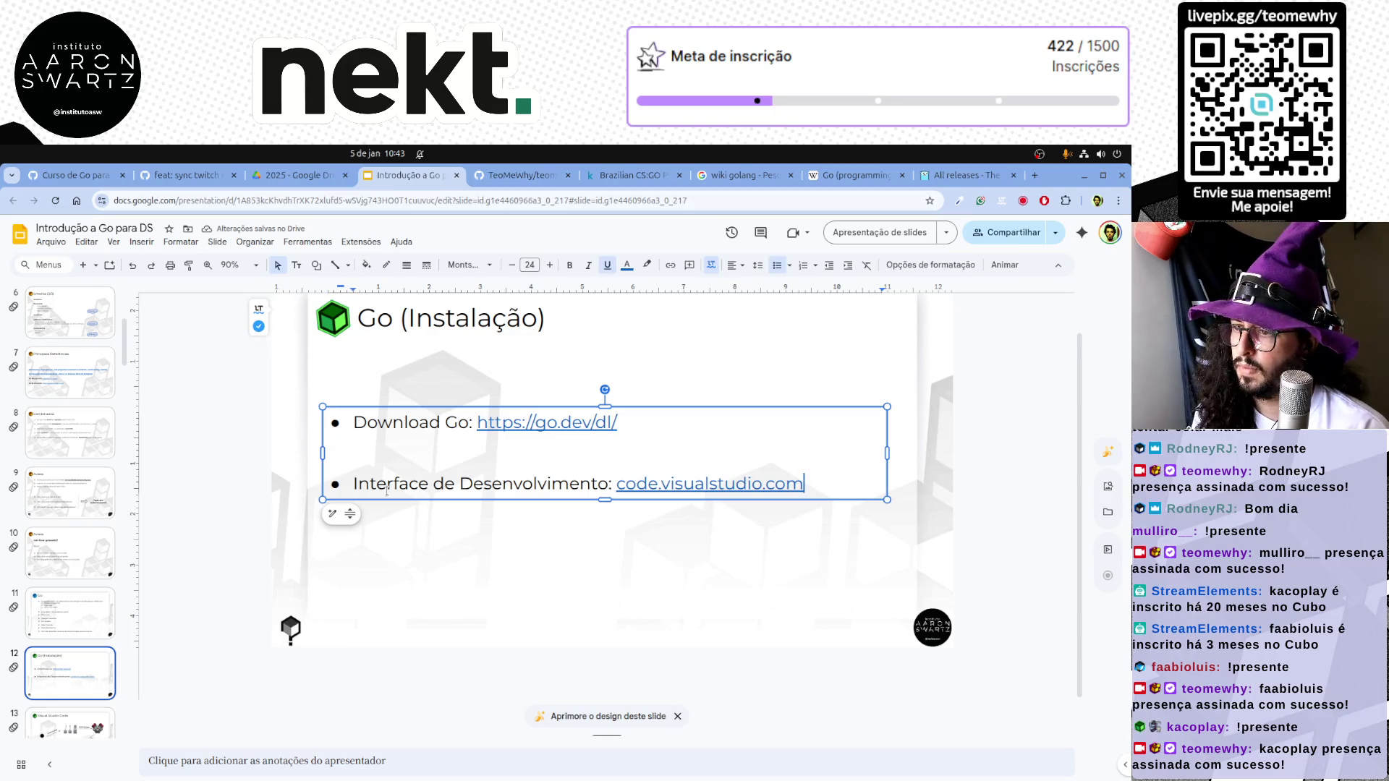
{"action": "left_click", "coordinate": [970, 174]}
{"action": "left_click", "coordinate": [1036, 177]}
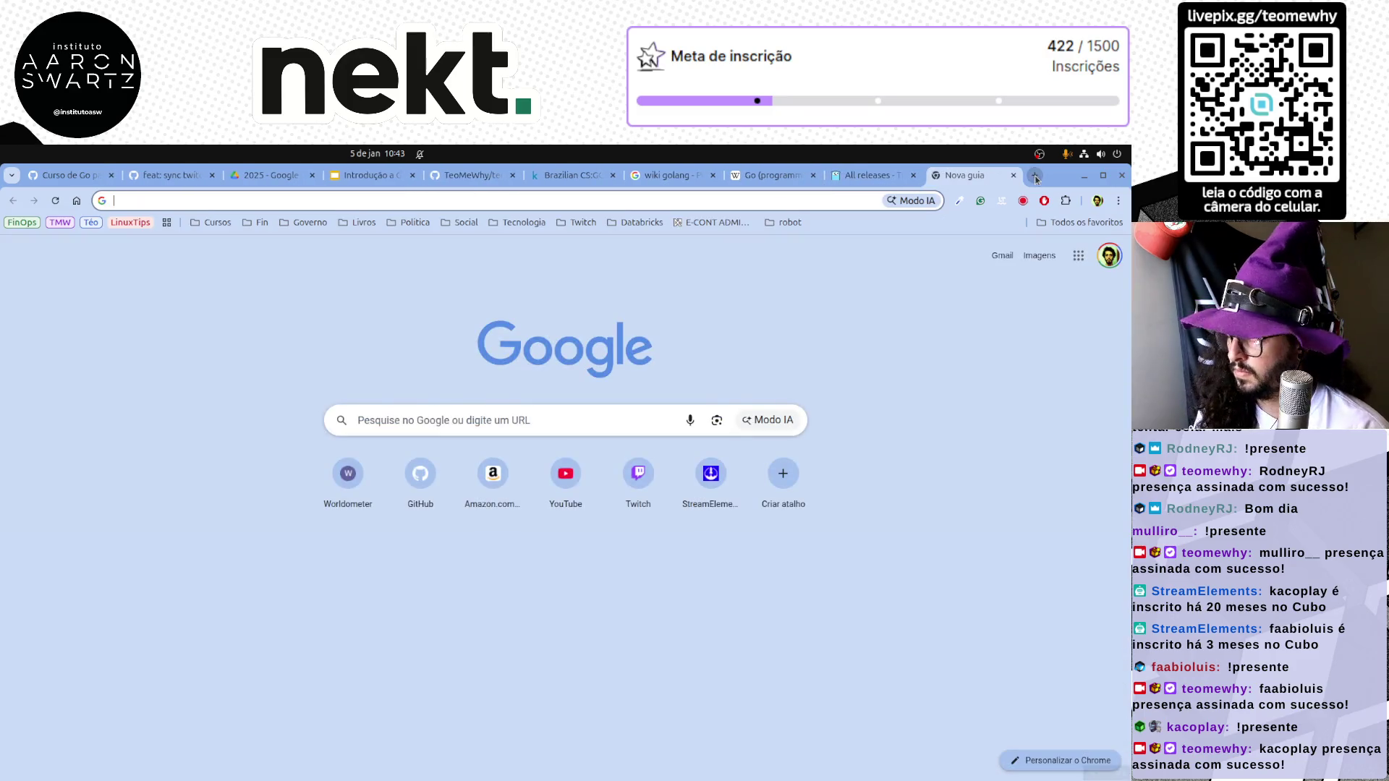
Google 'install go on ubuntu' and view the apt-based install steps
{"action": "key", "text": "ctrl+alt+t"}
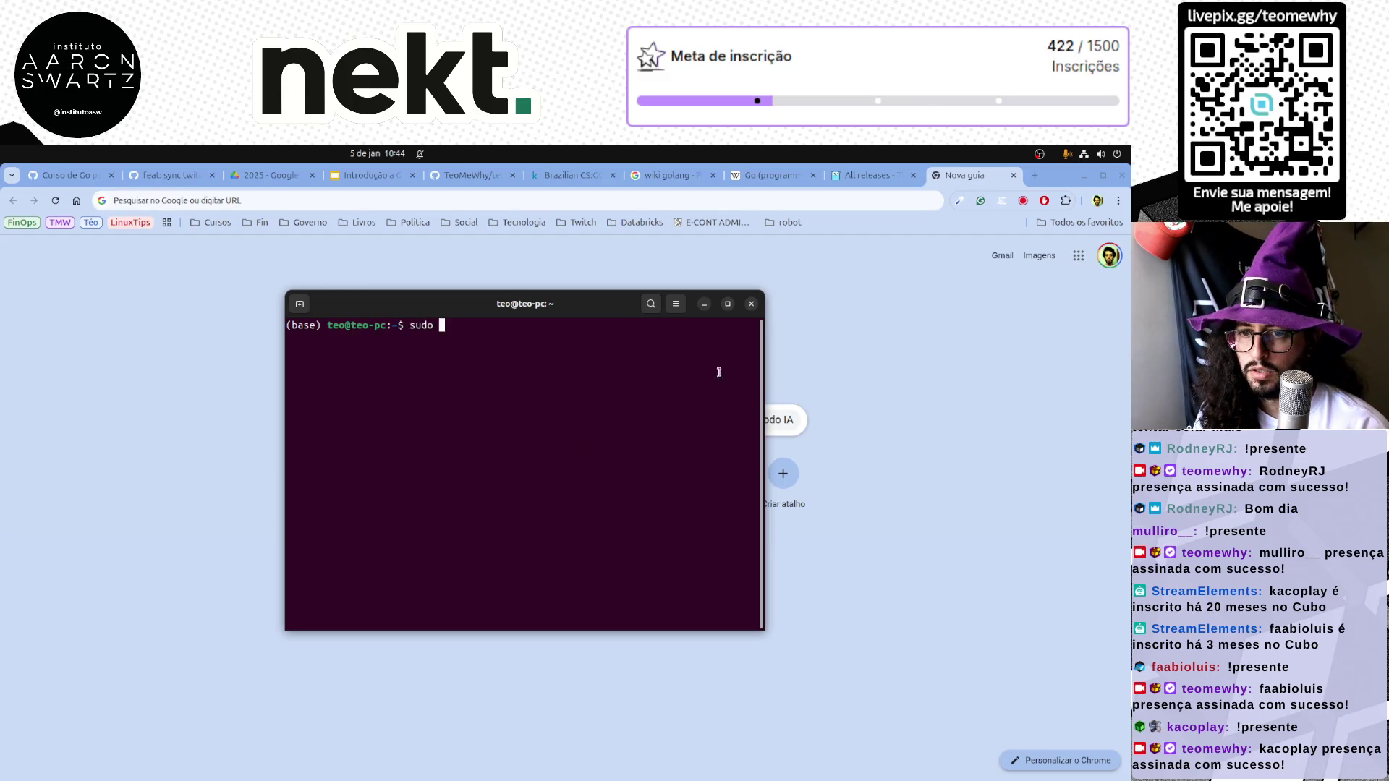
{"action": "left_click", "coordinate": [822, 305]}
{"action": "left_click", "coordinate": [758, 201]}
{"action": "type", "text": "install go on ubunt"}
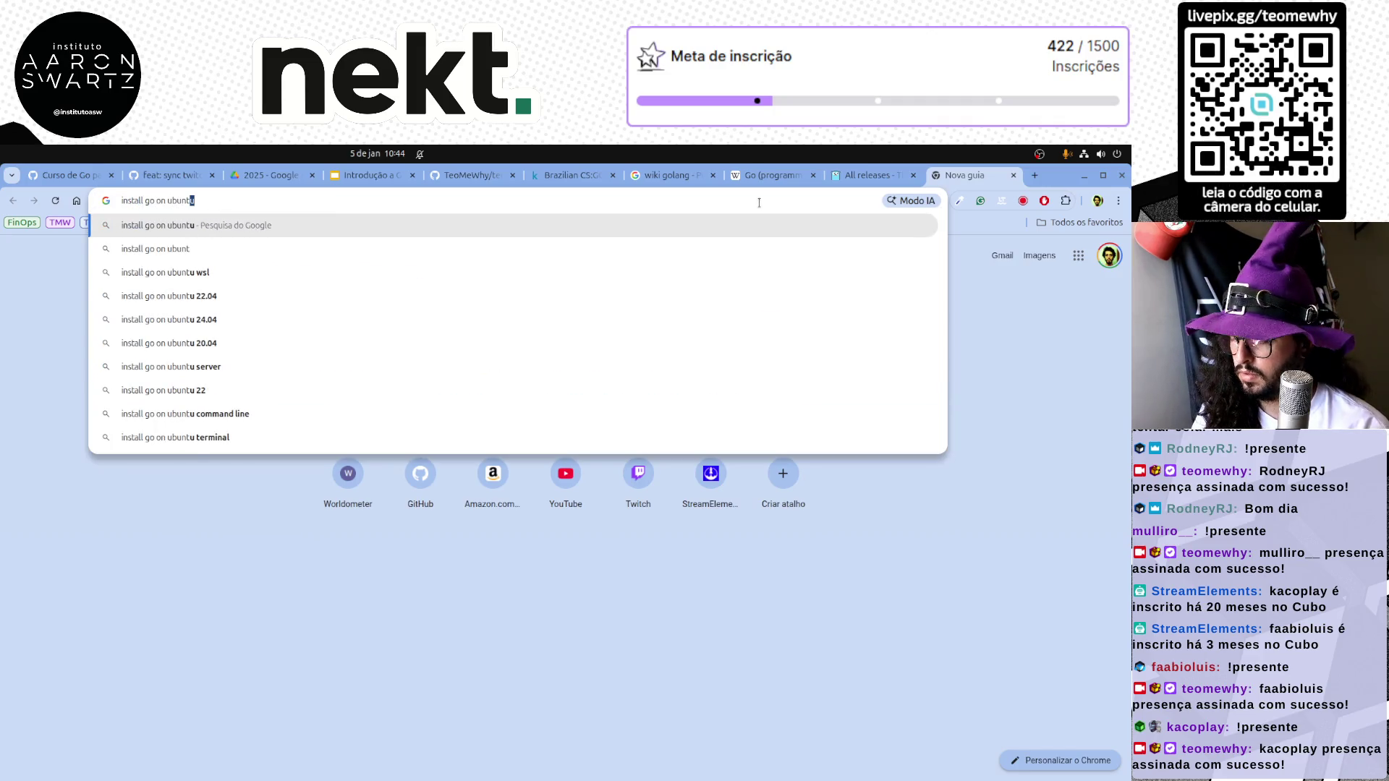
{"action": "key", "text": "Return"}
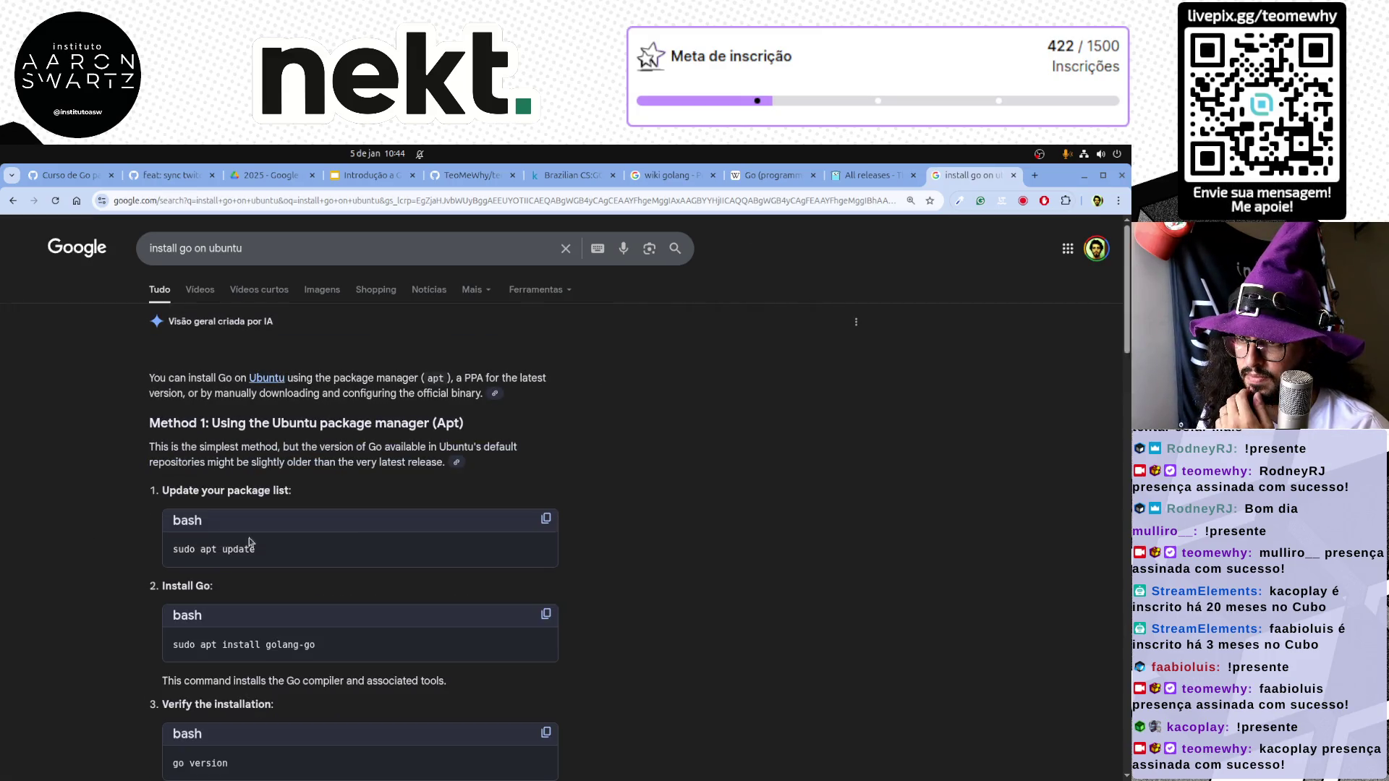
{"action": "scroll", "coordinate": [77, 568], "scroll_direction": "down", "scroll_amount": 1}
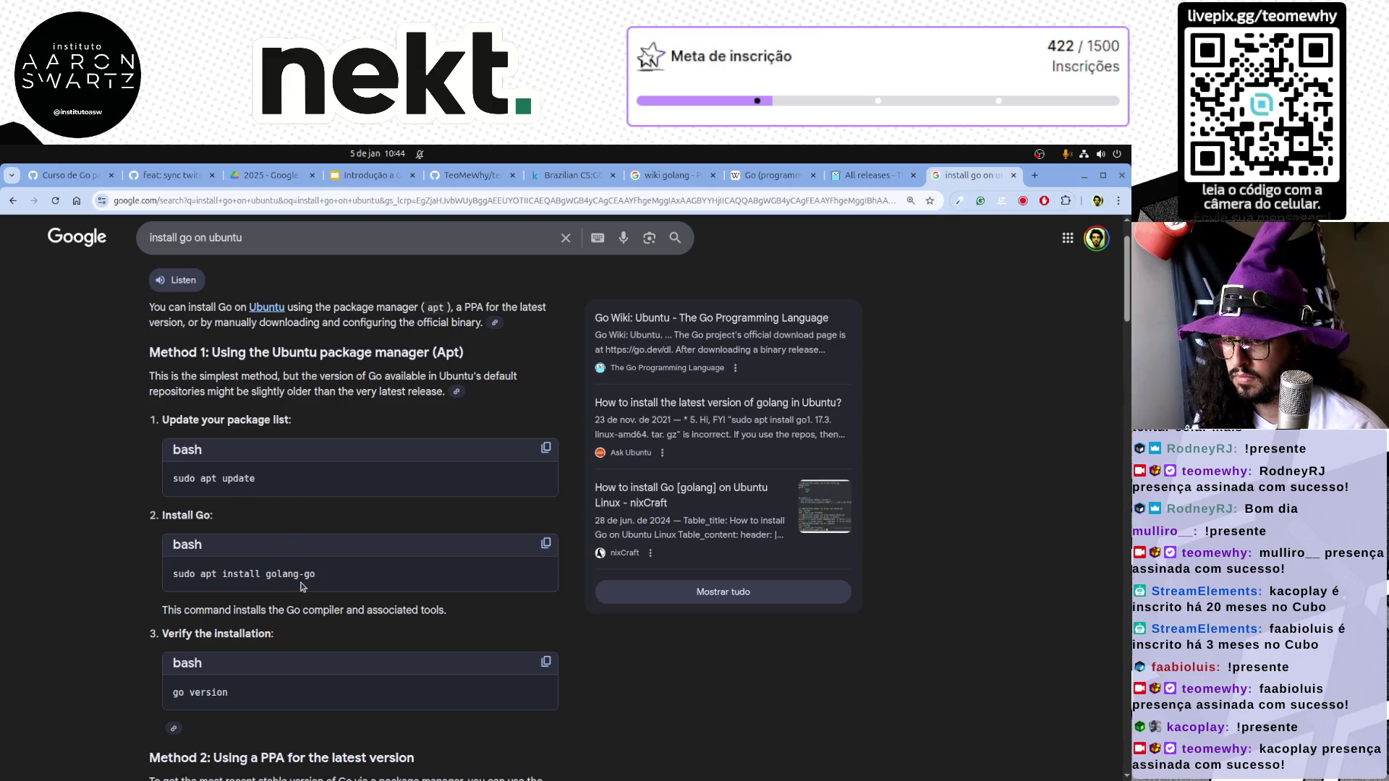
{"action": "left_click", "coordinate": [1036, 178]}
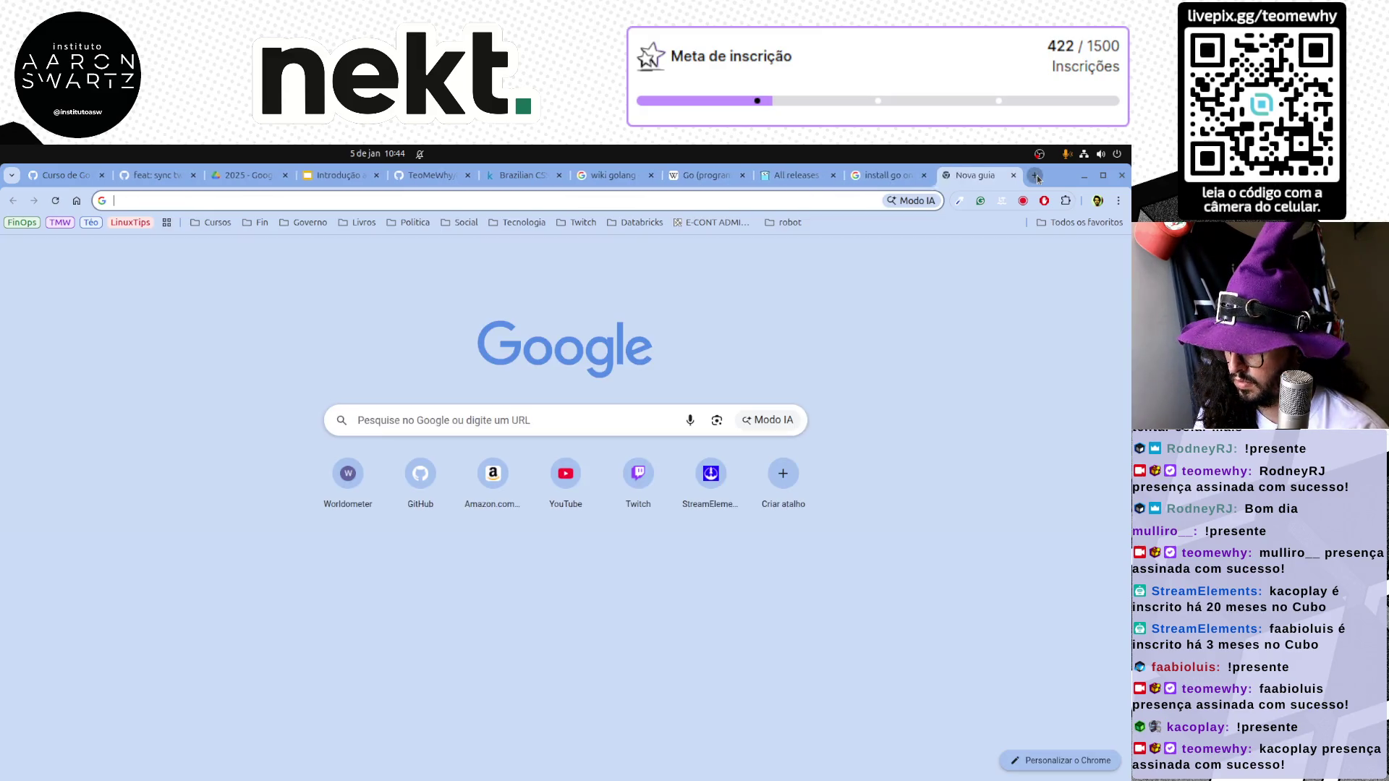
{"action": "type", "text": "carbo"}
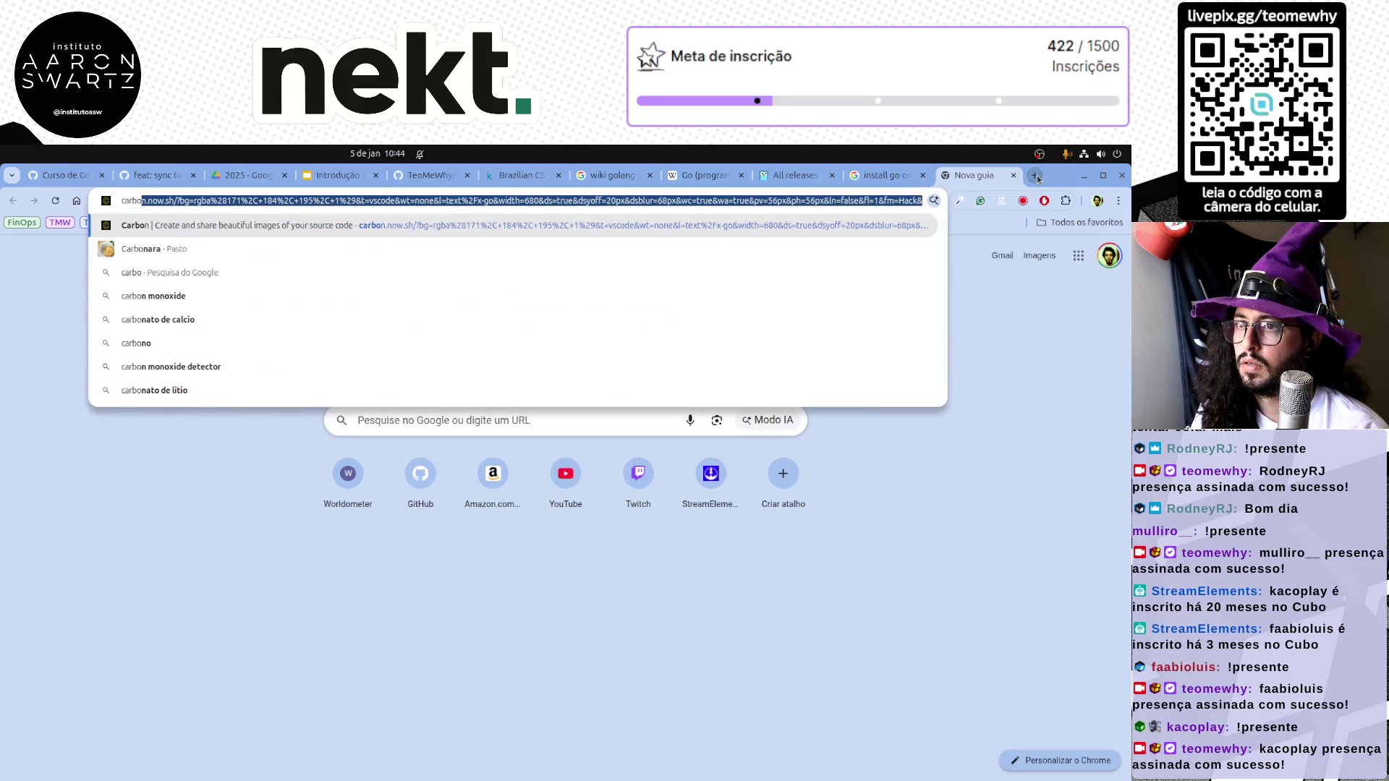
{"action": "type", "text": ".no"}
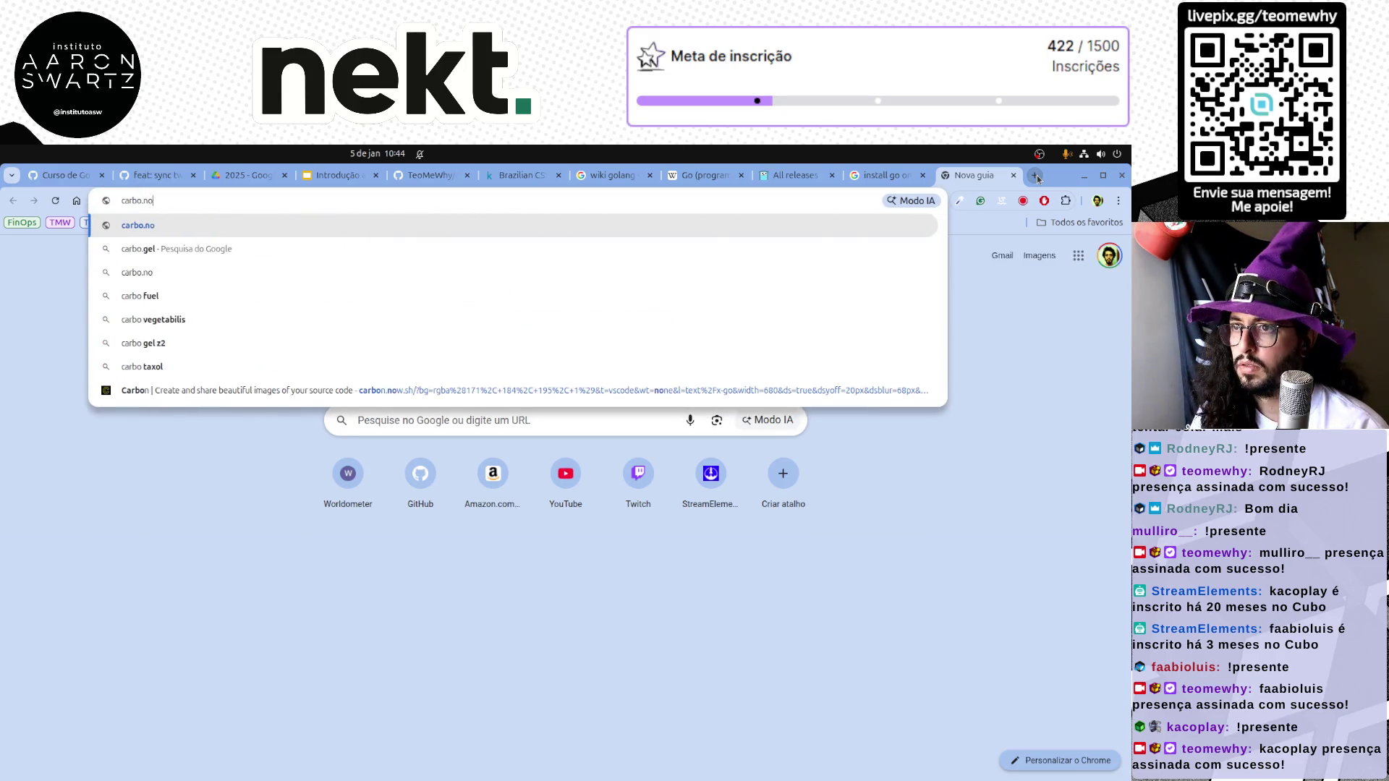
Load carbon.now.sh and try the One Dark theme on the sample code
{"action": "key", "text": "BackSpace"}
{"action": "key", "text": "BackSpace"}
{"action": "key", "text": "BackSpace"}
{"action": "type", "text": "n"}
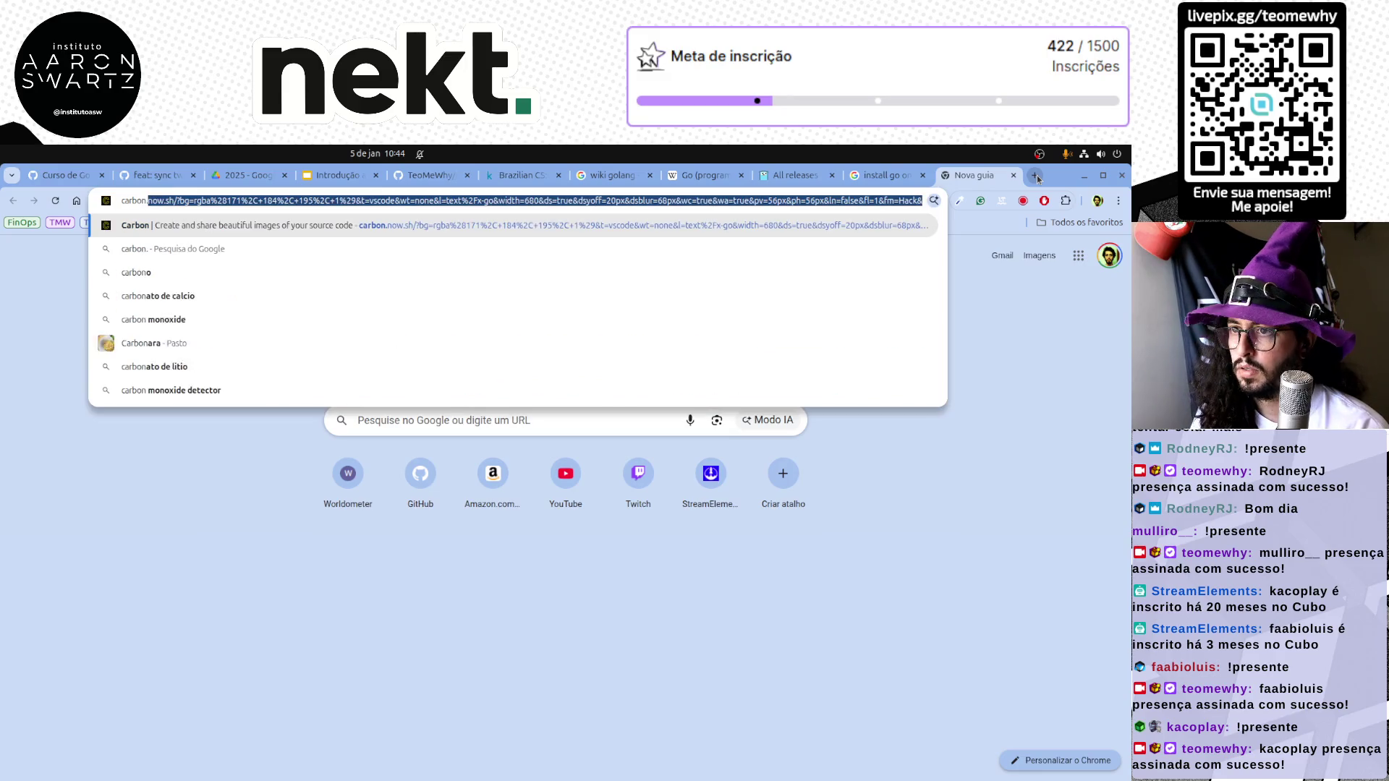
{"action": "type", "text": ".now.sh"}
{"action": "key", "text": "Return"}
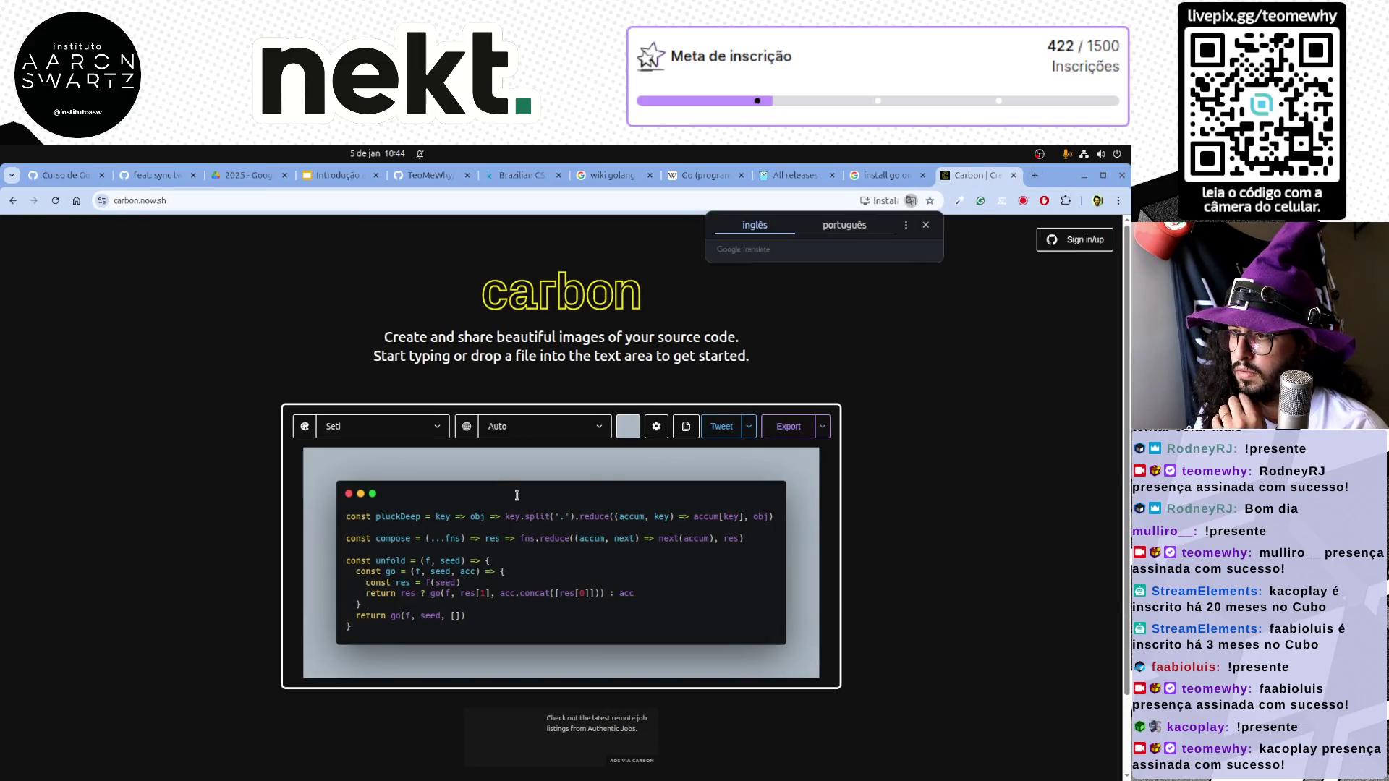
{"action": "left_click", "coordinate": [365, 432]}
{"action": "scroll", "coordinate": [380, 543], "scroll_direction": "up", "scroll_amount": 3}
{"action": "scroll", "coordinate": [385, 565], "scroll_direction": "up", "scroll_amount": 3}
{"action": "scroll", "coordinate": [390, 578], "scroll_direction": "up", "scroll_amount": 5}
{"action": "scroll", "coordinate": [393, 579], "scroll_direction": "down", "scroll_amount": 5}
{"action": "scroll", "coordinate": [404, 579], "scroll_direction": "down", "scroll_amount": 5}
{"action": "scroll", "coordinate": [400, 596], "scroll_direction": "up", "scroll_amount": 2}
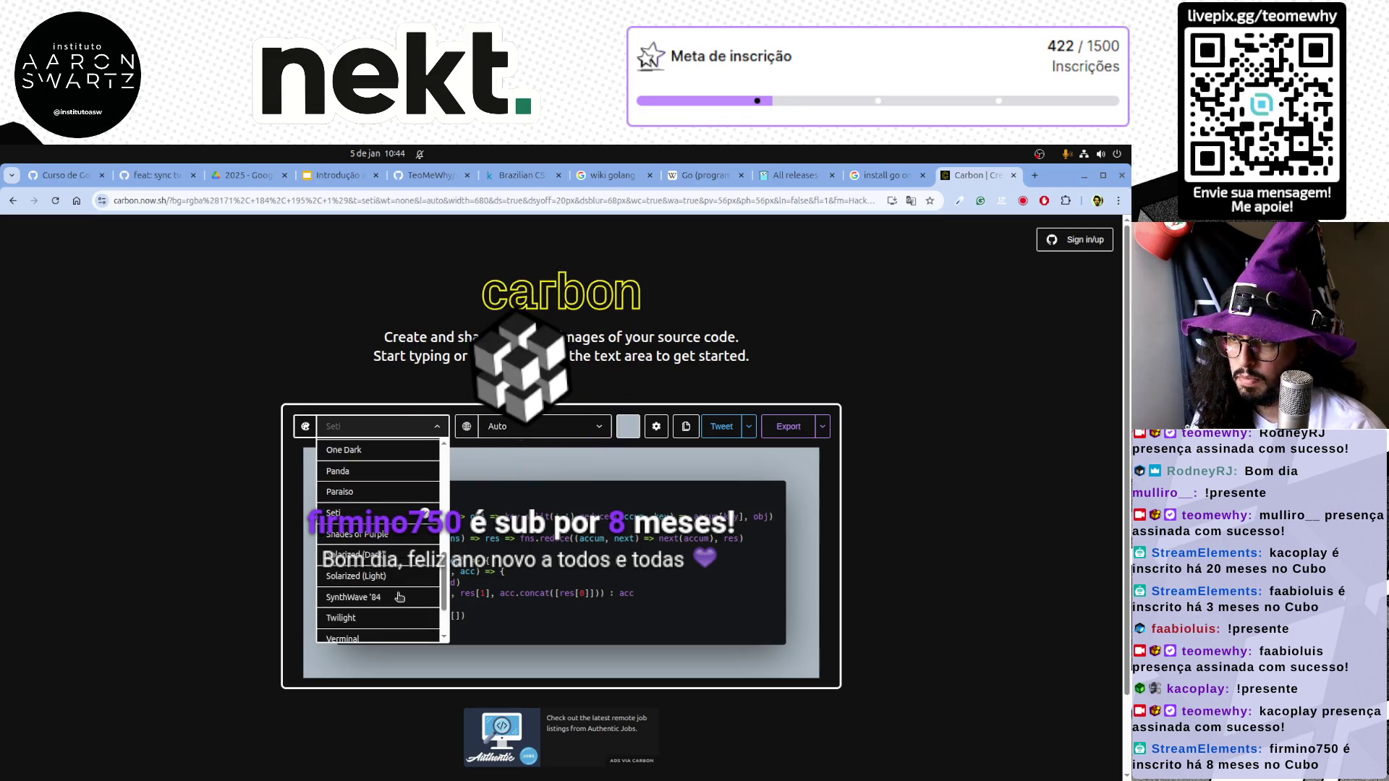
{"action": "scroll", "coordinate": [400, 597], "scroll_direction": "up", "scroll_amount": 2}
{"action": "left_click", "coordinate": [358, 520]}
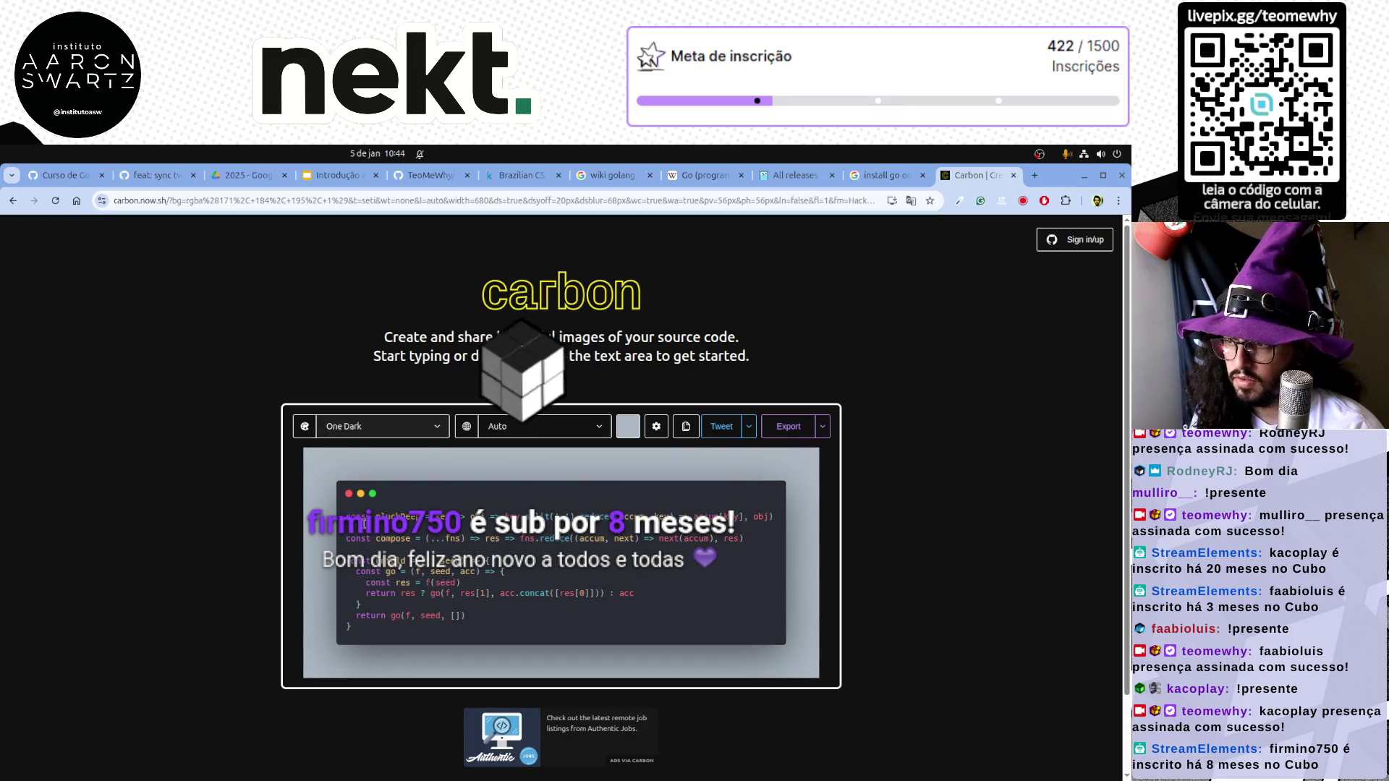
Switch the Carbon theme to VSCode and select the sample code for replacement
{"action": "left_click", "coordinate": [386, 427]}
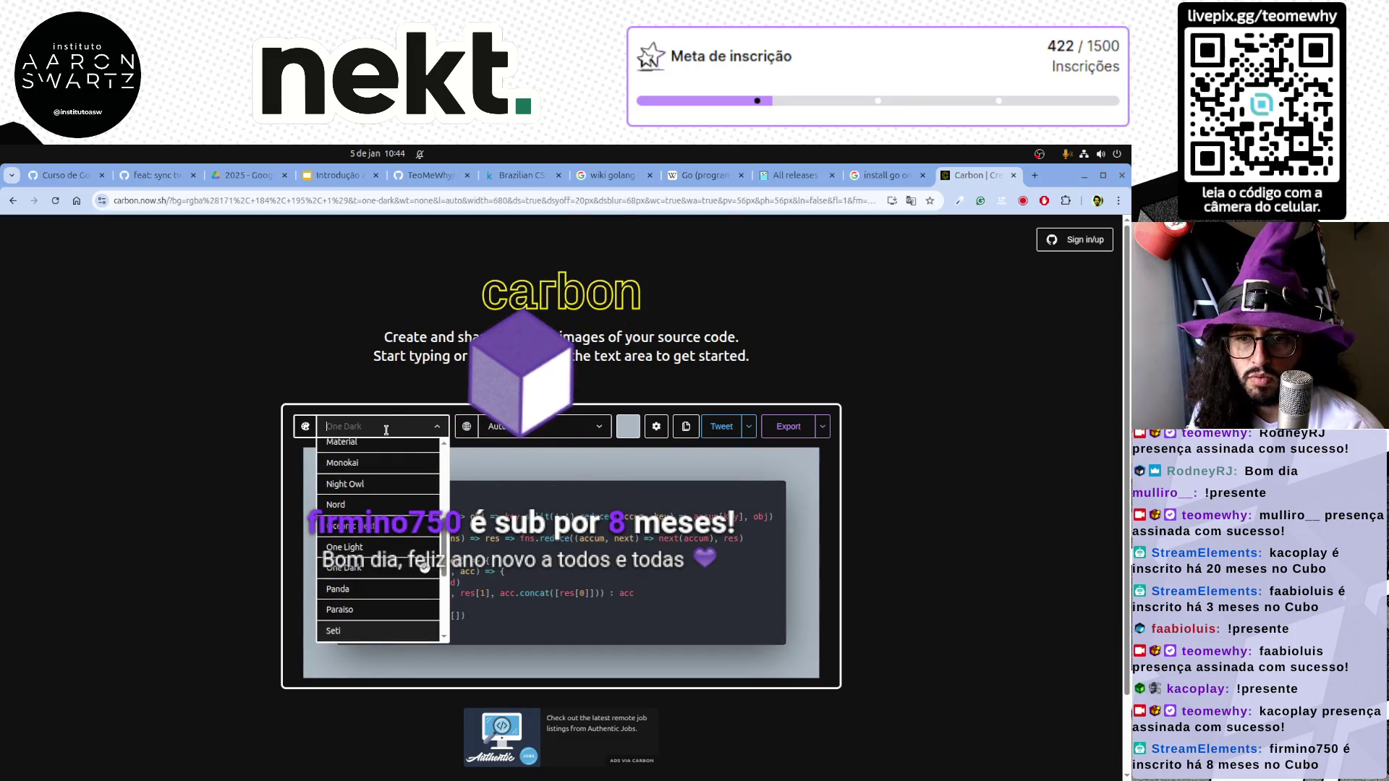
{"action": "scroll", "coordinate": [397, 548], "scroll_direction": "up", "scroll_amount": 2}
{"action": "scroll", "coordinate": [397, 553], "scroll_direction": "up", "scroll_amount": 2}
{"action": "scroll", "coordinate": [397, 543], "scroll_direction": "up", "scroll_amount": 1}
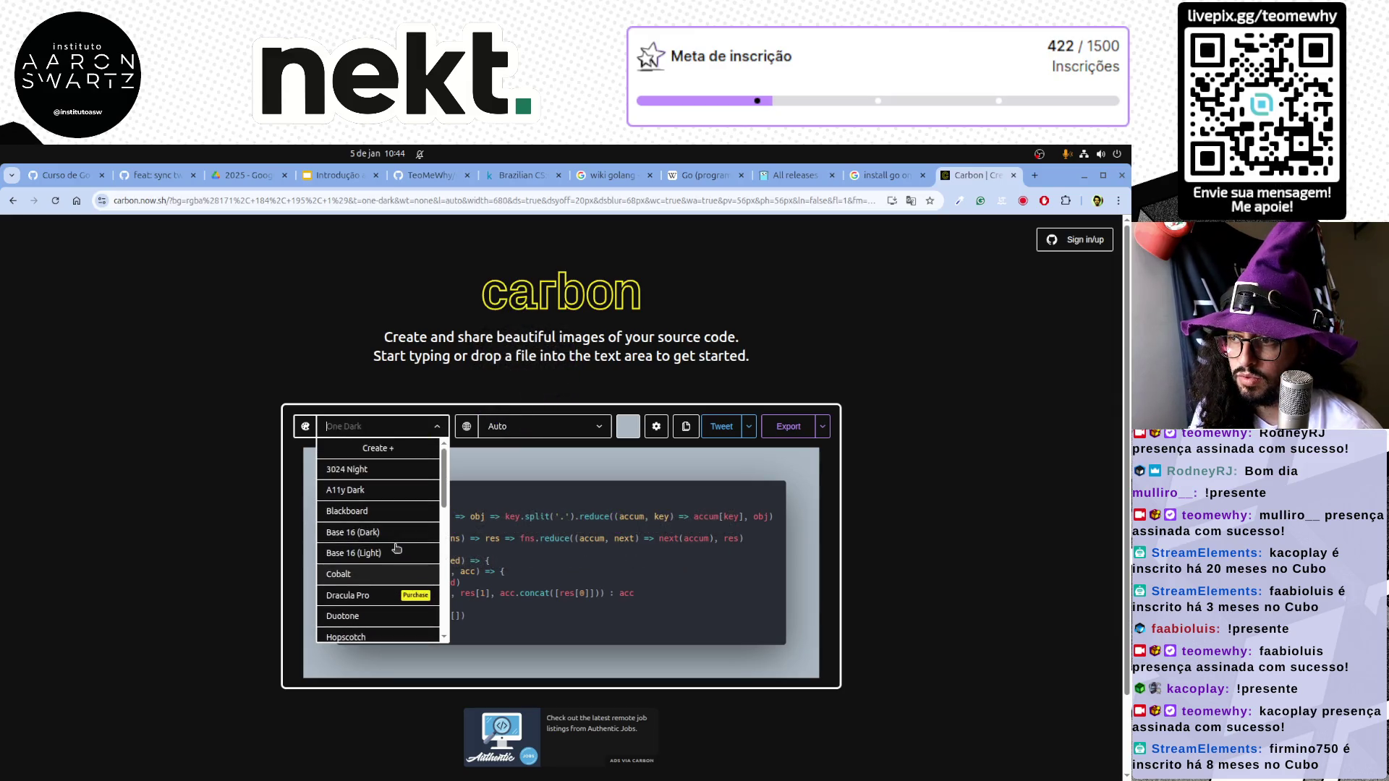
{"action": "scroll", "coordinate": [381, 580], "scroll_direction": "down", "scroll_amount": 2}
{"action": "scroll", "coordinate": [382, 575], "scroll_direction": "down", "scroll_amount": 2}
{"action": "scroll", "coordinate": [384, 584], "scroll_direction": "down", "scroll_amount": 1}
{"action": "left_click", "coordinate": [384, 583]}
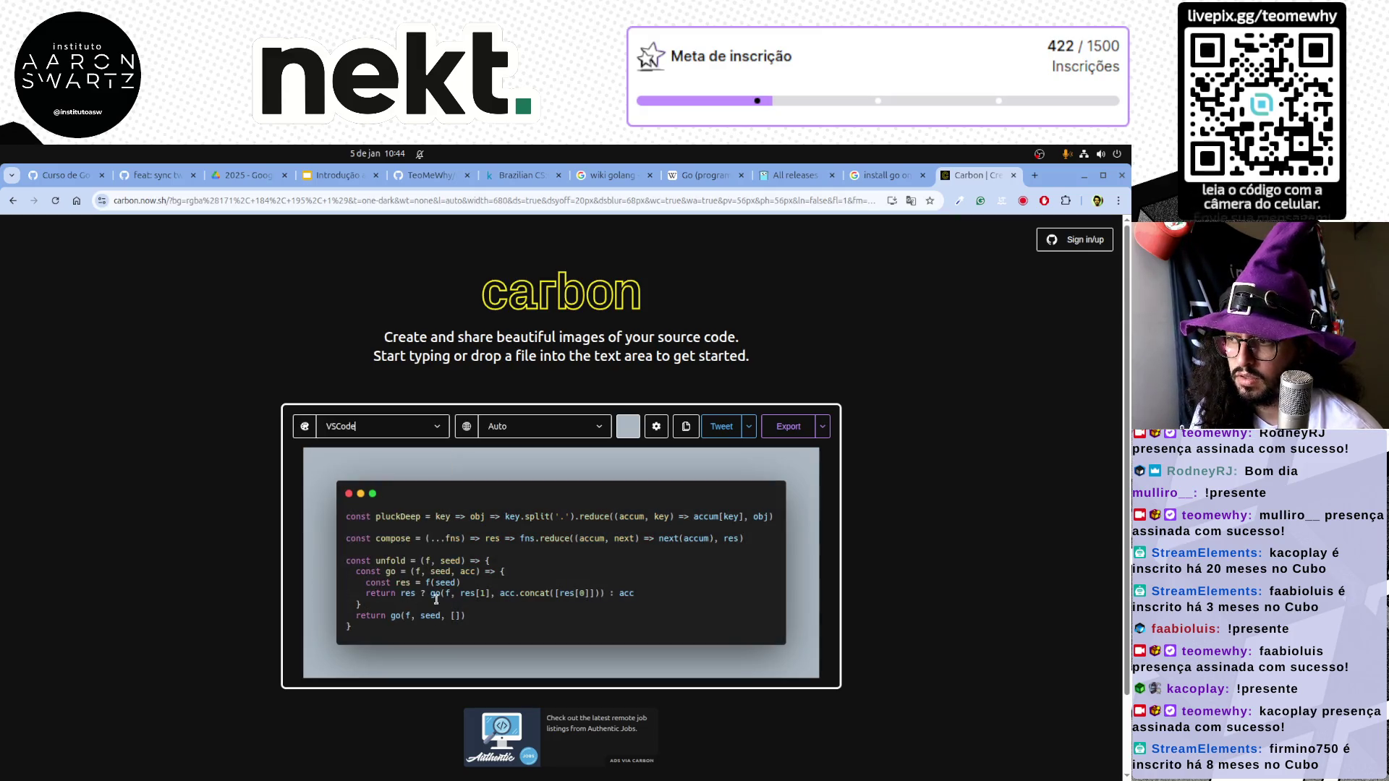
{"action": "mouse_move", "coordinate": [350, 627]}
{"action": "left_mouse_down"}
{"action": "mouse_move", "coordinate": [360, 587]}
{"action": "mouse_move", "coordinate": [338, 512]}
{"action": "left_mouse_up"}
{"action": "key", "text": "BackSpace"}
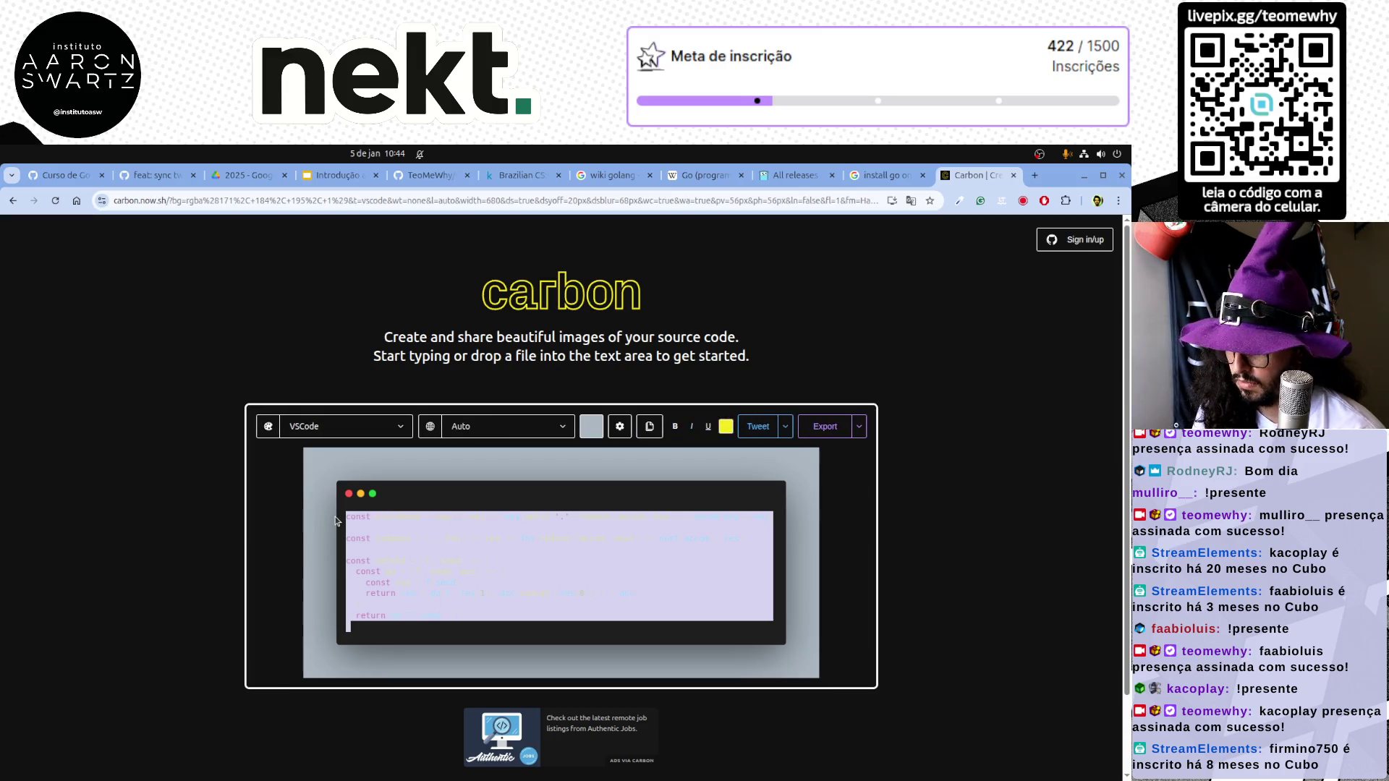
{"action": "type", "text": "sudo a"}
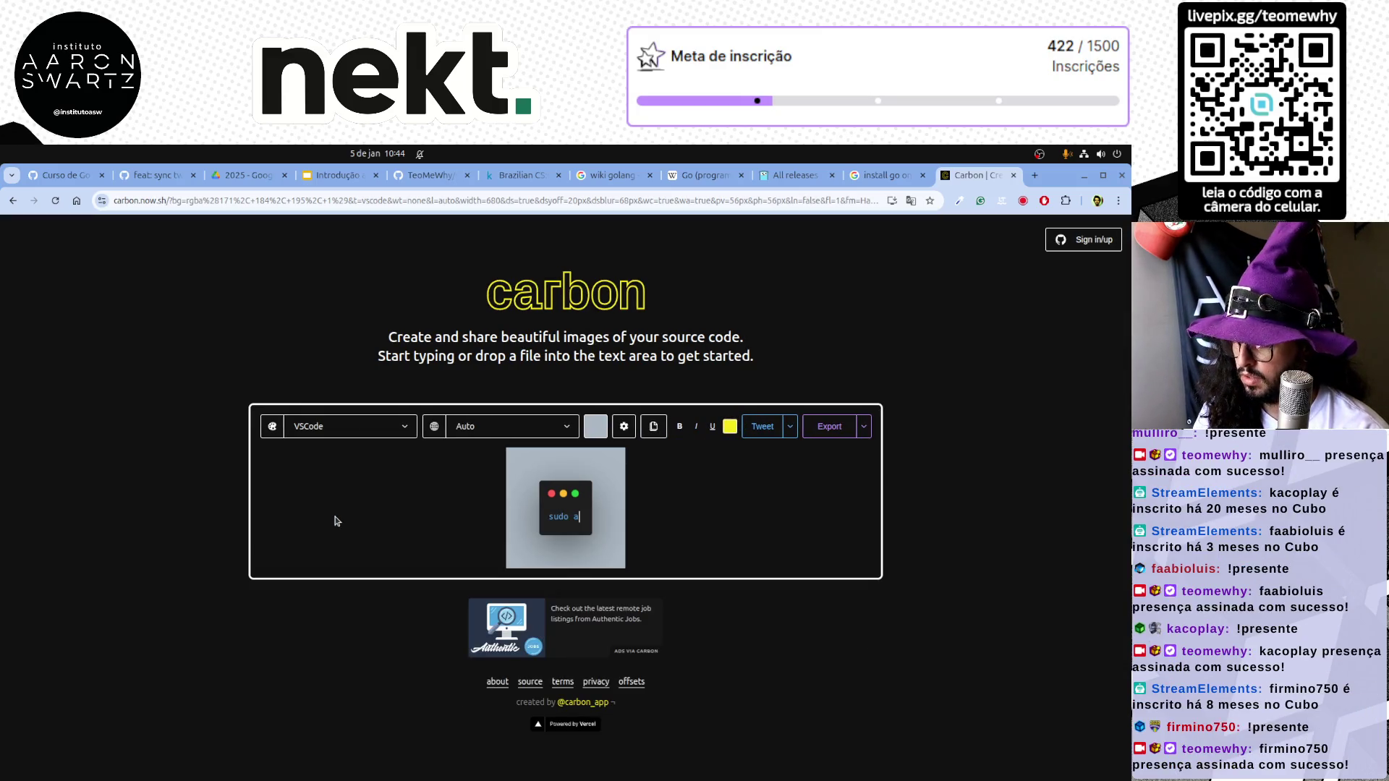
{"action": "type", "text": "pt update"}
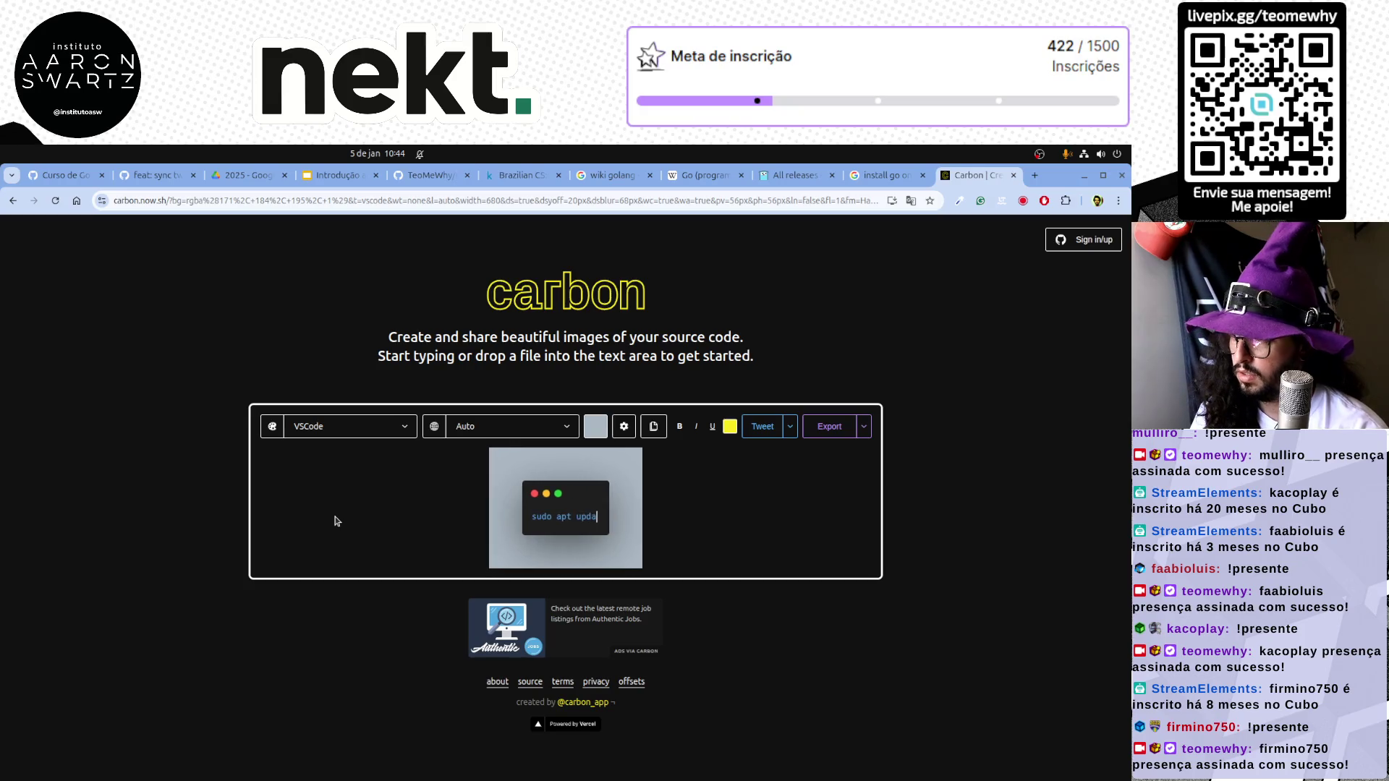
Enter sudo apt update, then paste sudo apt install golang-go copied from the search results
{"action": "key", "text": "Return"}
{"action": "type", "text": "sudo ap ins"}
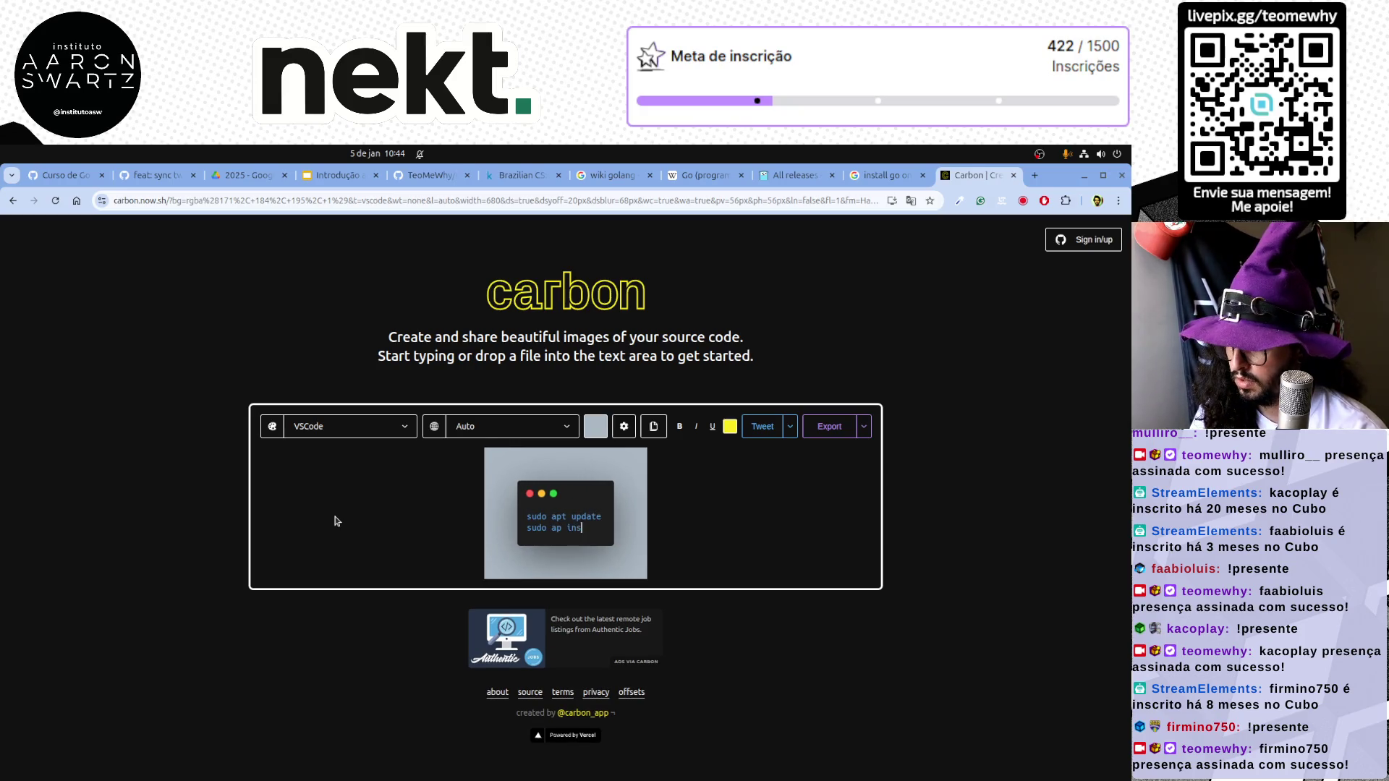
{"action": "type", "text": "tall go-lang"}
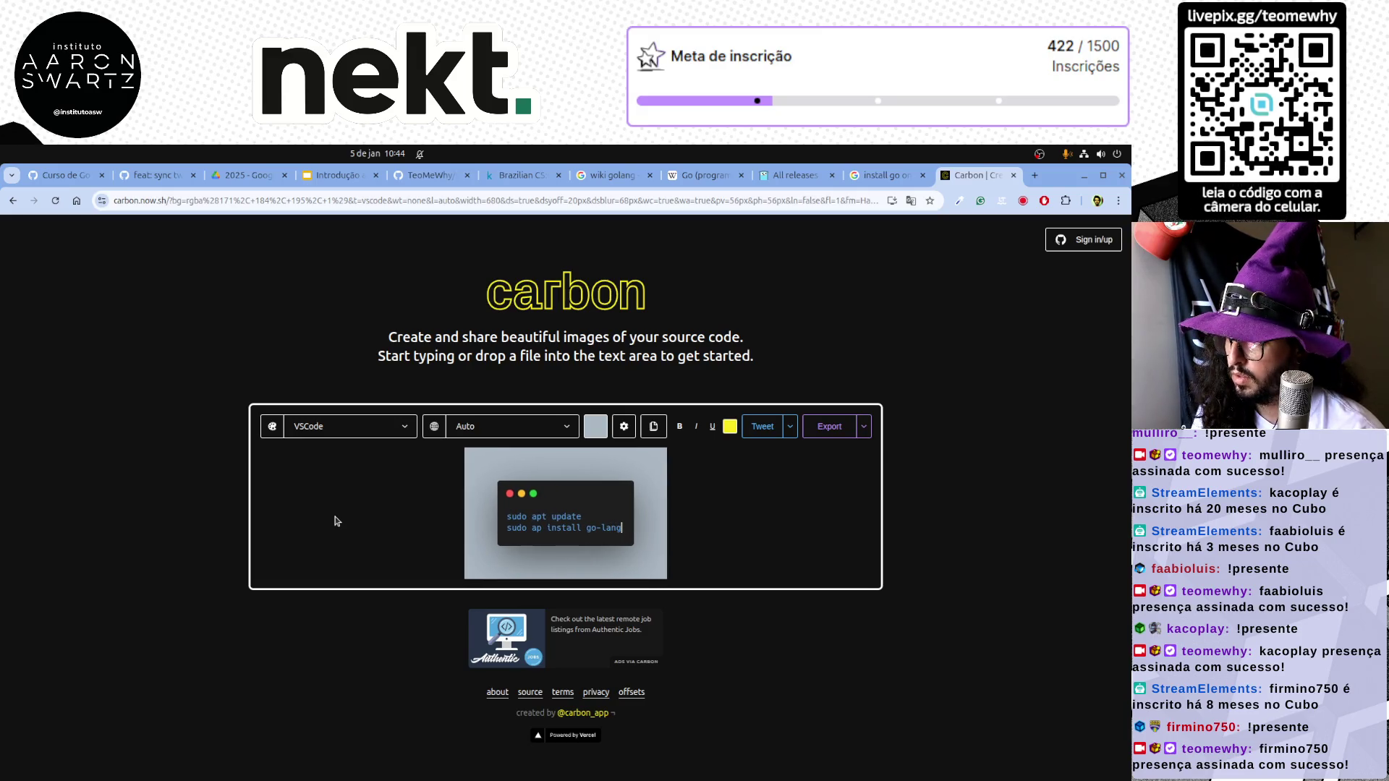
{"action": "key", "text": "alt+Tab"}
{"action": "key", "text": "alt+Tab"}
{"action": "left_click", "coordinate": [896, 179]}
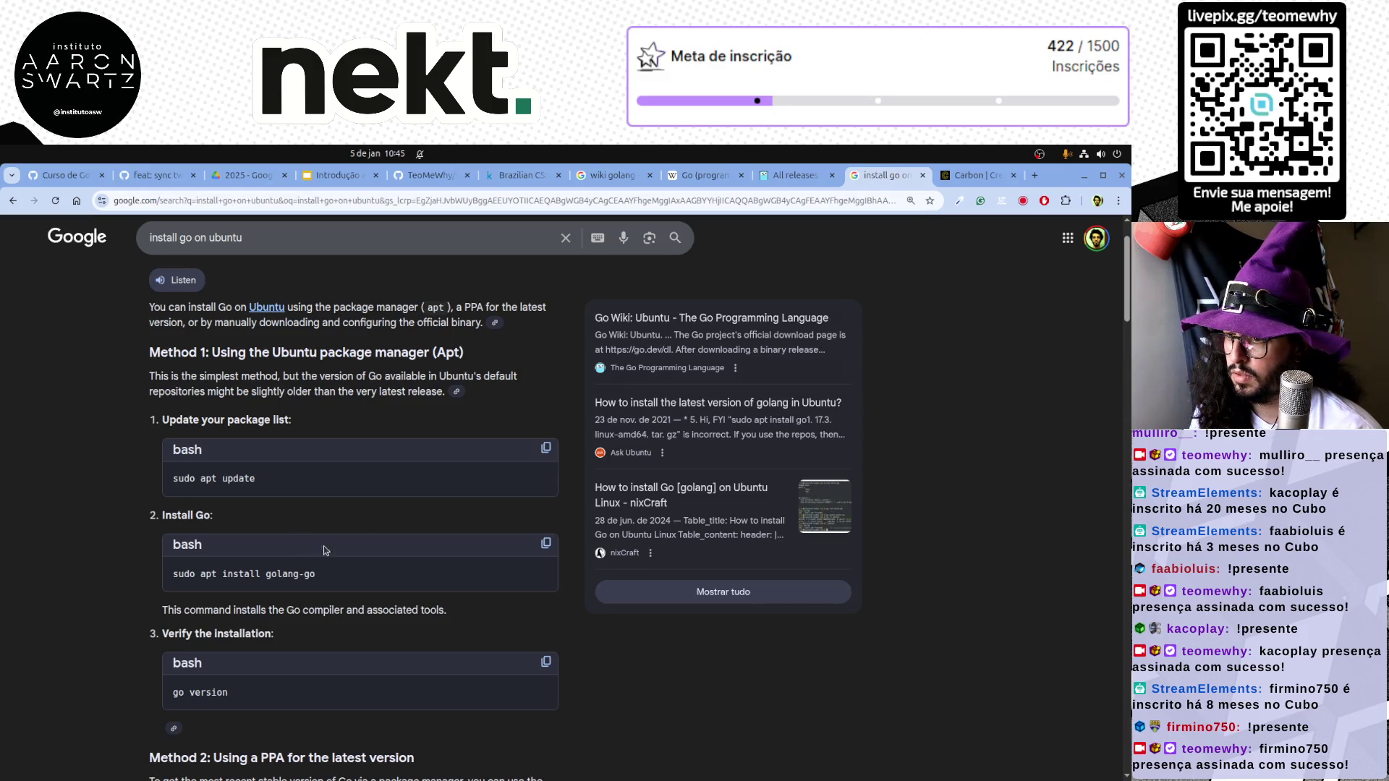
{"action": "left_click", "coordinate": [547, 544]}
{"action": "left_click", "coordinate": [977, 179]}
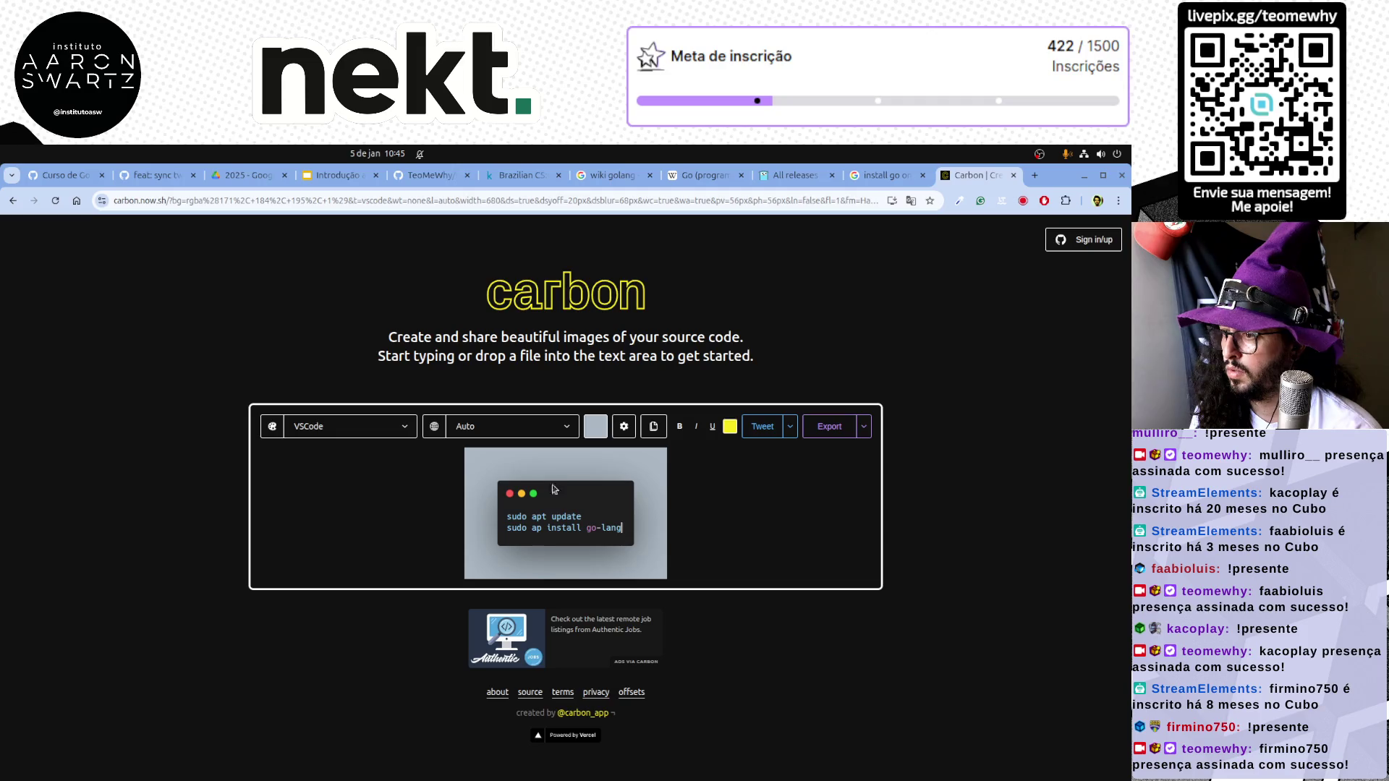
{"action": "key", "text": "ctrl+a"}
{"action": "key", "text": "ctrl+v"}
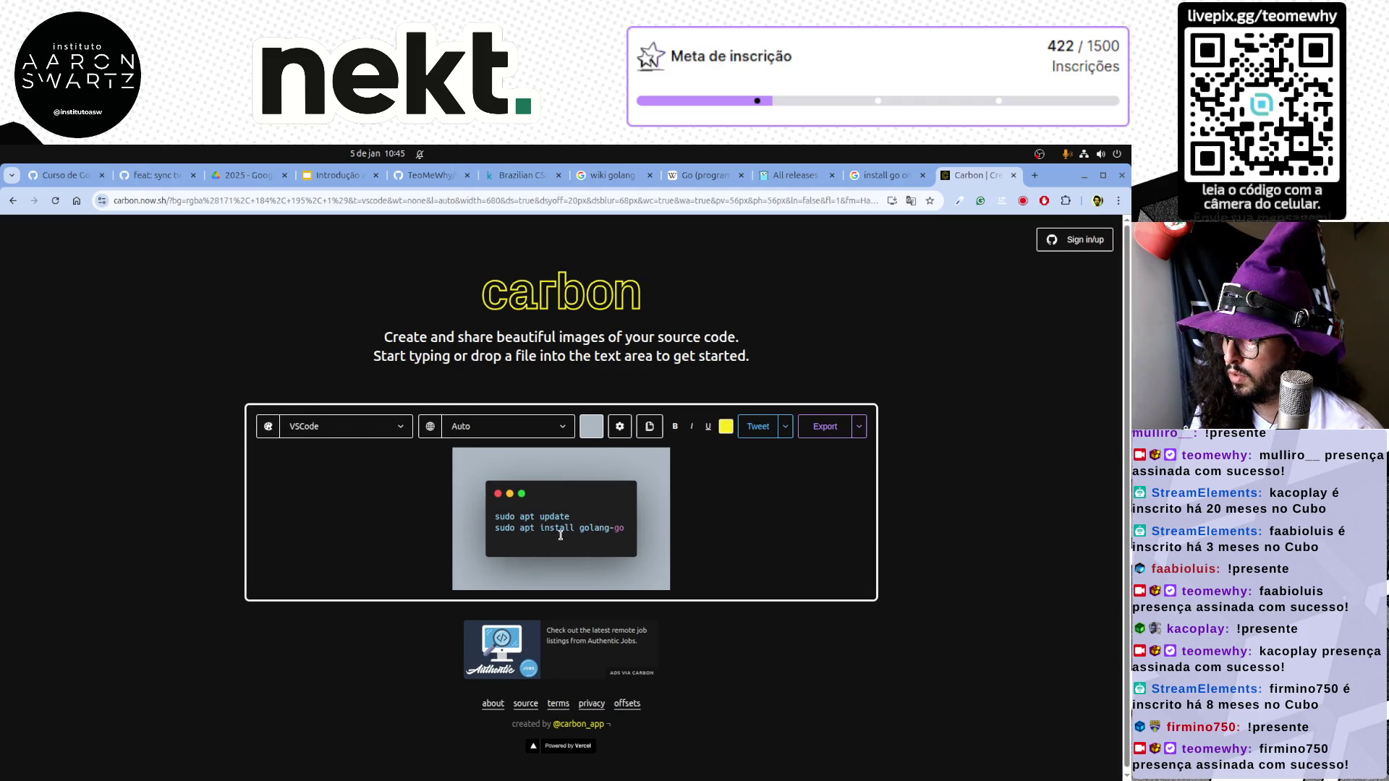
Paste go version from the search results as the third command
{"action": "key", "text": "alt+Tab"}
{"action": "key", "text": "alt+Tab"}
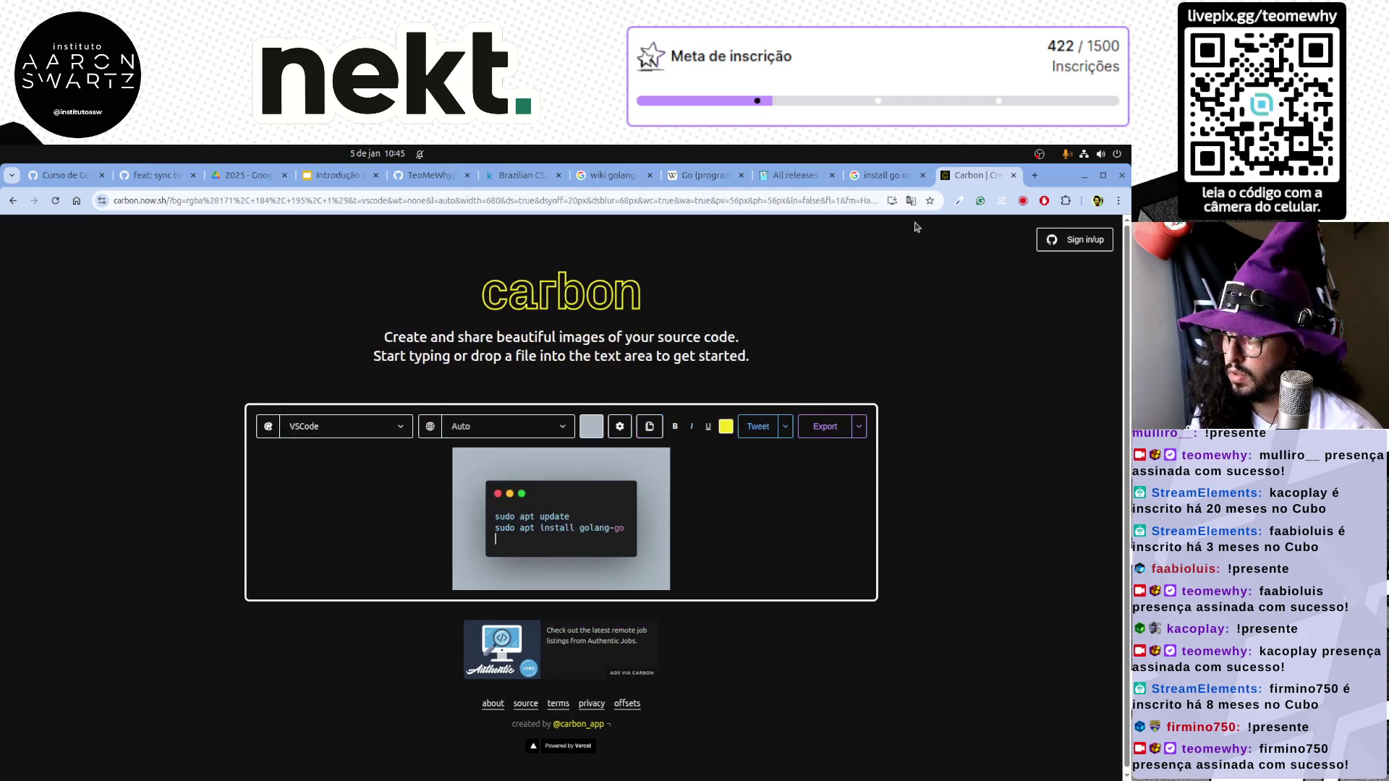
{"action": "left_click", "coordinate": [892, 178]}
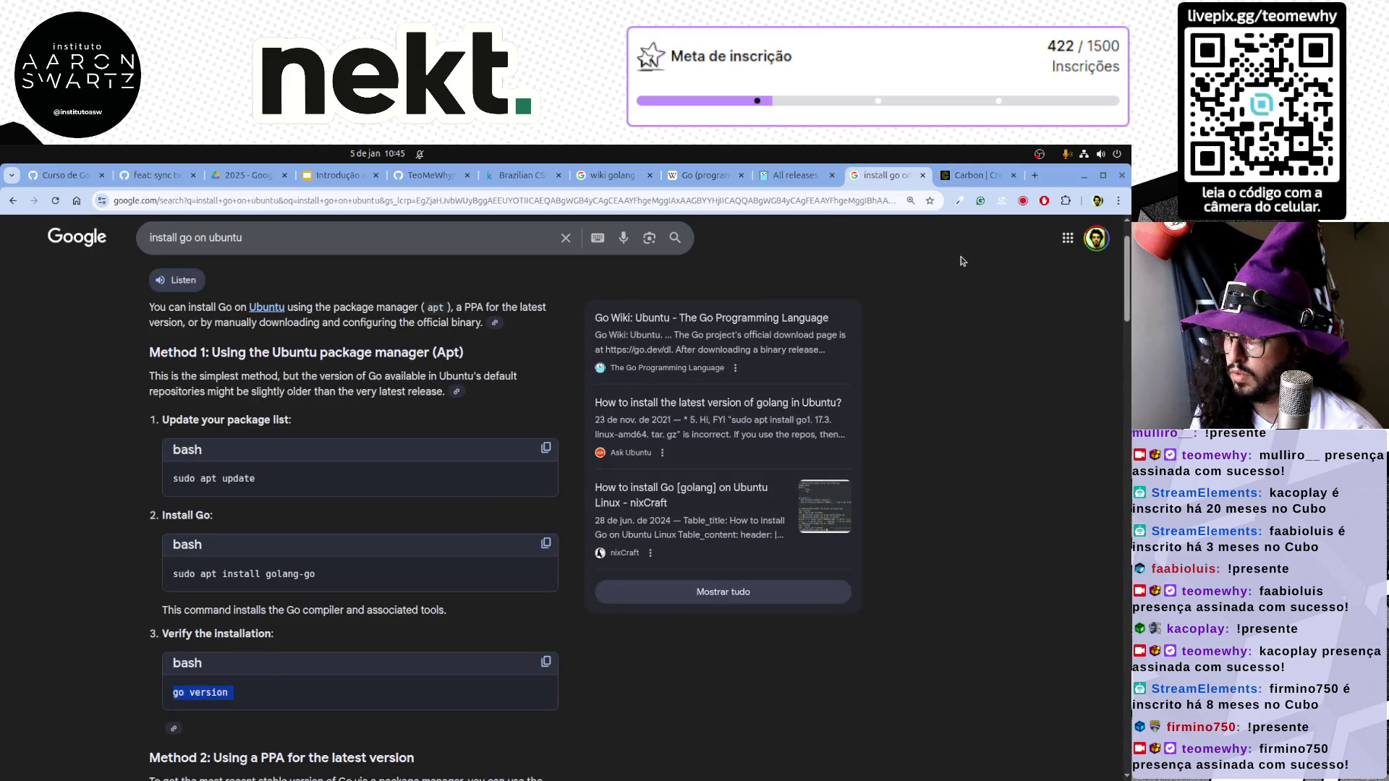
{"action": "left_click", "coordinate": [983, 178]}
{"action": "key", "text": "ctrl+v"}
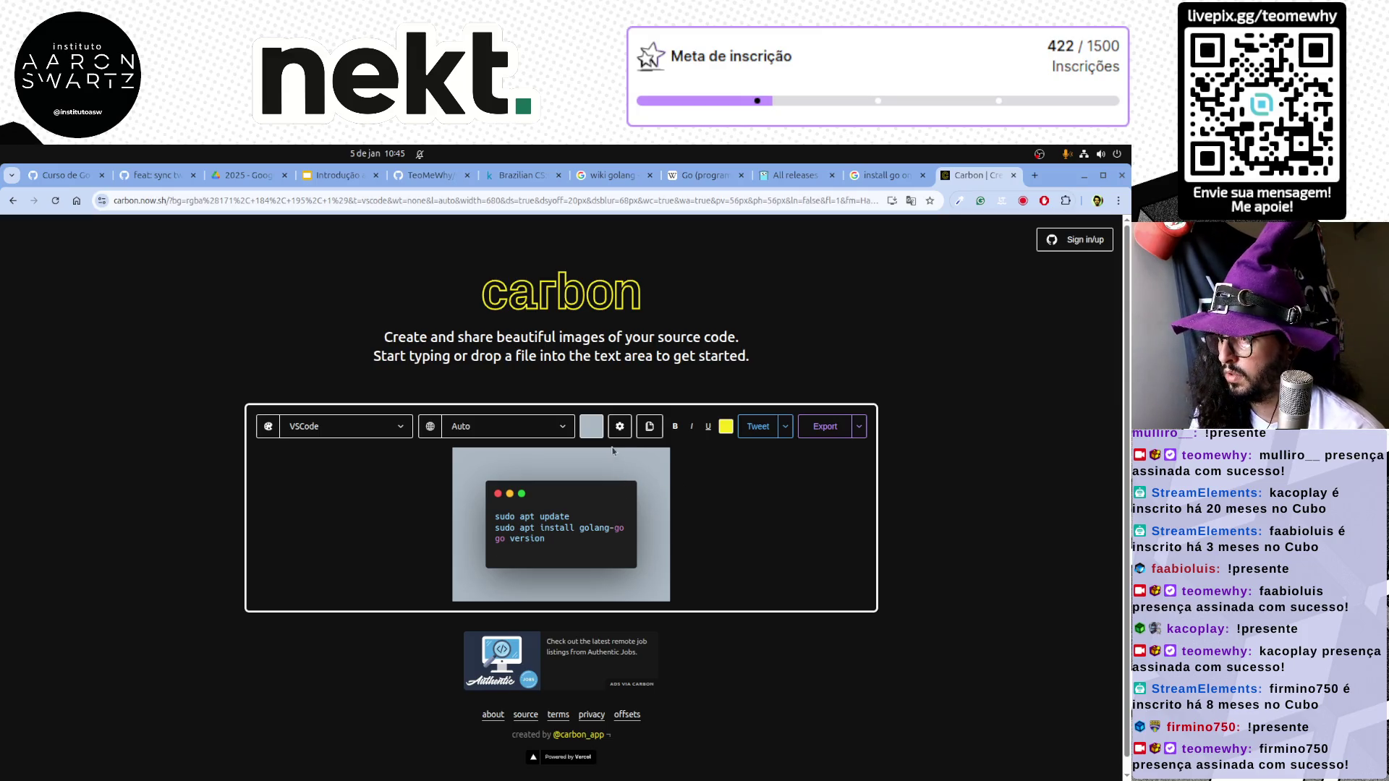
Try Plain Text, Apache and auto-detect languages, then settle the snippet back on Bash
{"action": "left_click", "coordinate": [543, 428]}
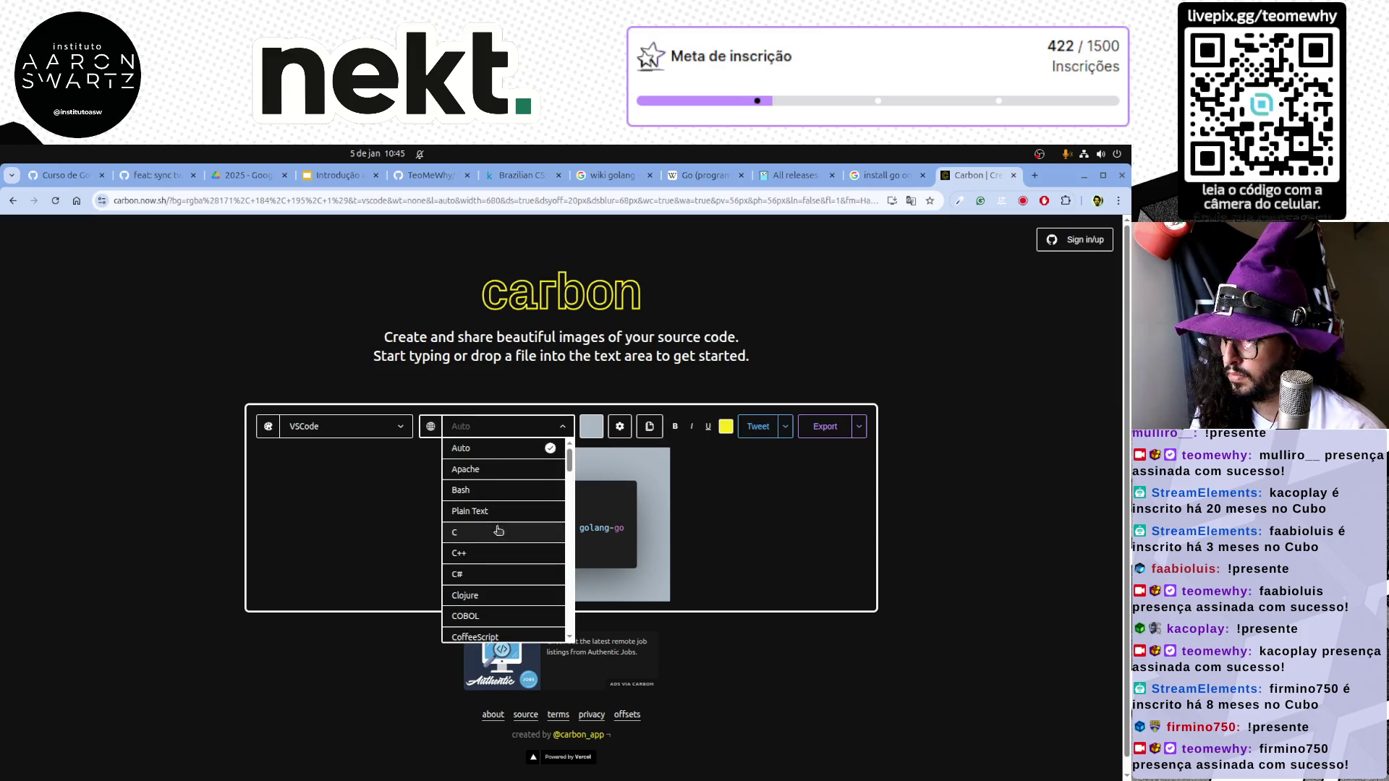
{"action": "scroll", "coordinate": [510, 521], "scroll_direction": "down", "scroll_amount": 2}
{"action": "scroll", "coordinate": [509, 519], "scroll_direction": "down", "scroll_amount": 1}
{"action": "scroll", "coordinate": [509, 520], "scroll_direction": "down", "scroll_amount": 1}
{"action": "scroll", "coordinate": [509, 519], "scroll_direction": "down", "scroll_amount": 1}
{"action": "scroll", "coordinate": [509, 519], "scroll_direction": "up", "scroll_amount": 1}
{"action": "scroll", "coordinate": [509, 520], "scroll_direction": "up", "scroll_amount": 1}
{"action": "scroll", "coordinate": [509, 520], "scroll_direction": "up", "scroll_amount": 2}
{"action": "scroll", "coordinate": [509, 519], "scroll_direction": "up", "scroll_amount": 1}
{"action": "scroll", "coordinate": [508, 520], "scroll_direction": "up", "scroll_amount": 2}
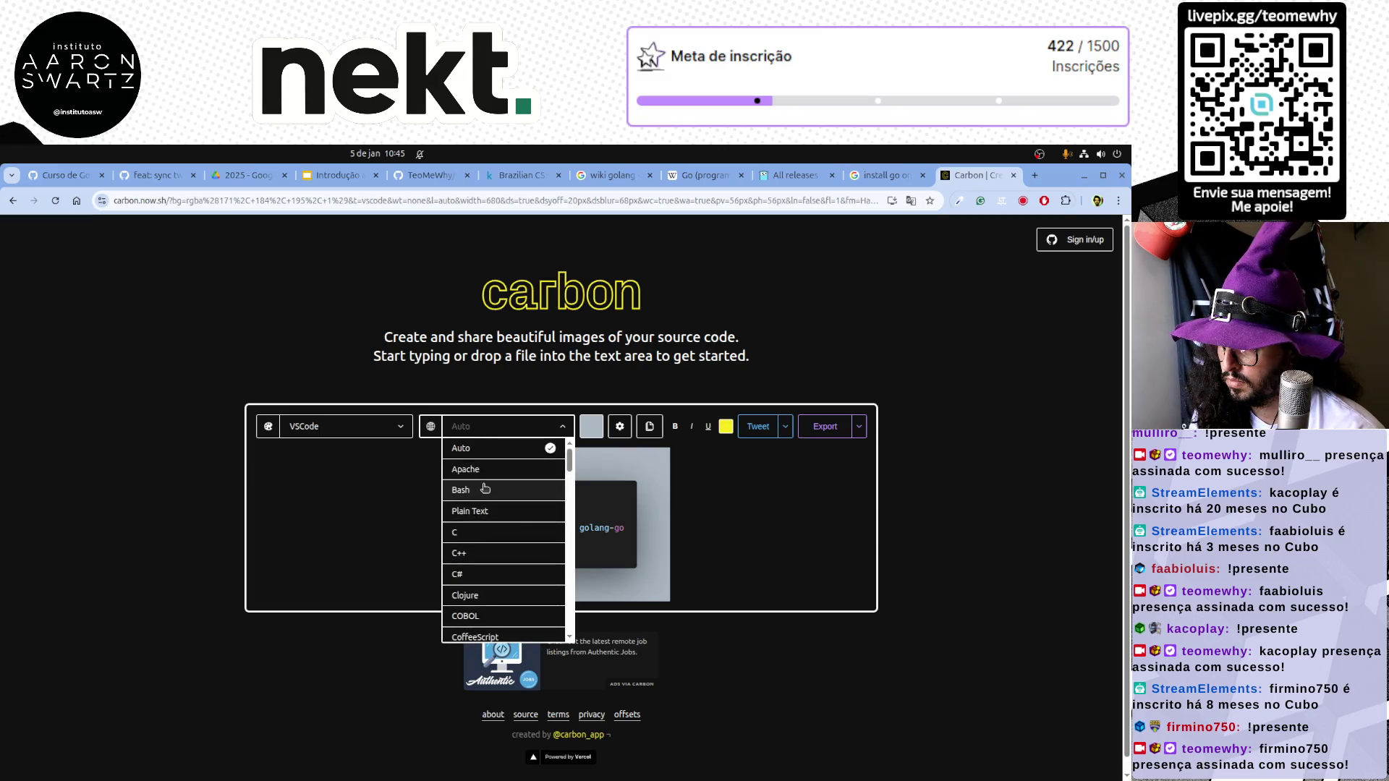
{"action": "left_click", "coordinate": [481, 491]}
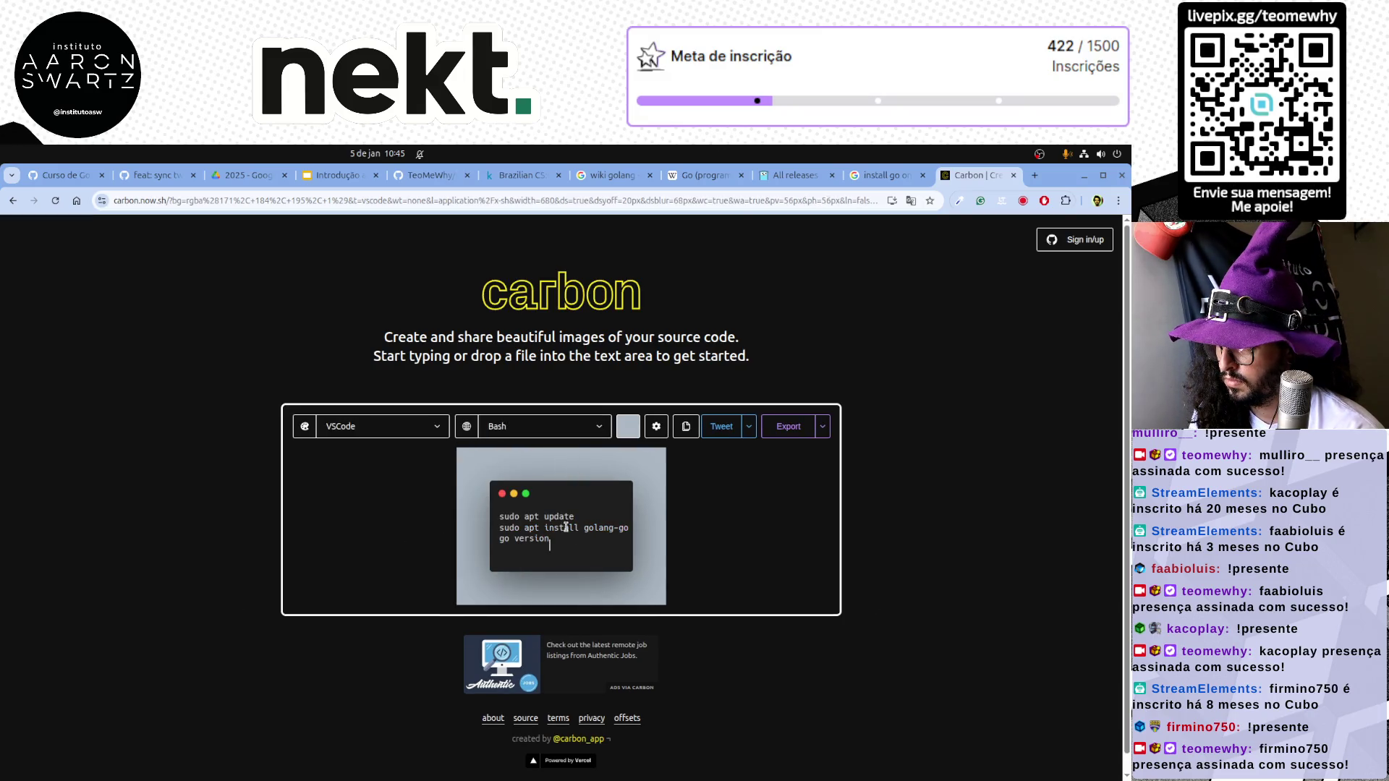
{"action": "left_click", "coordinate": [581, 427]}
{"action": "scroll", "coordinate": [529, 594], "scroll_direction": "down", "scroll_amount": 3}
{"action": "scroll", "coordinate": [529, 593], "scroll_direction": "down", "scroll_amount": 3}
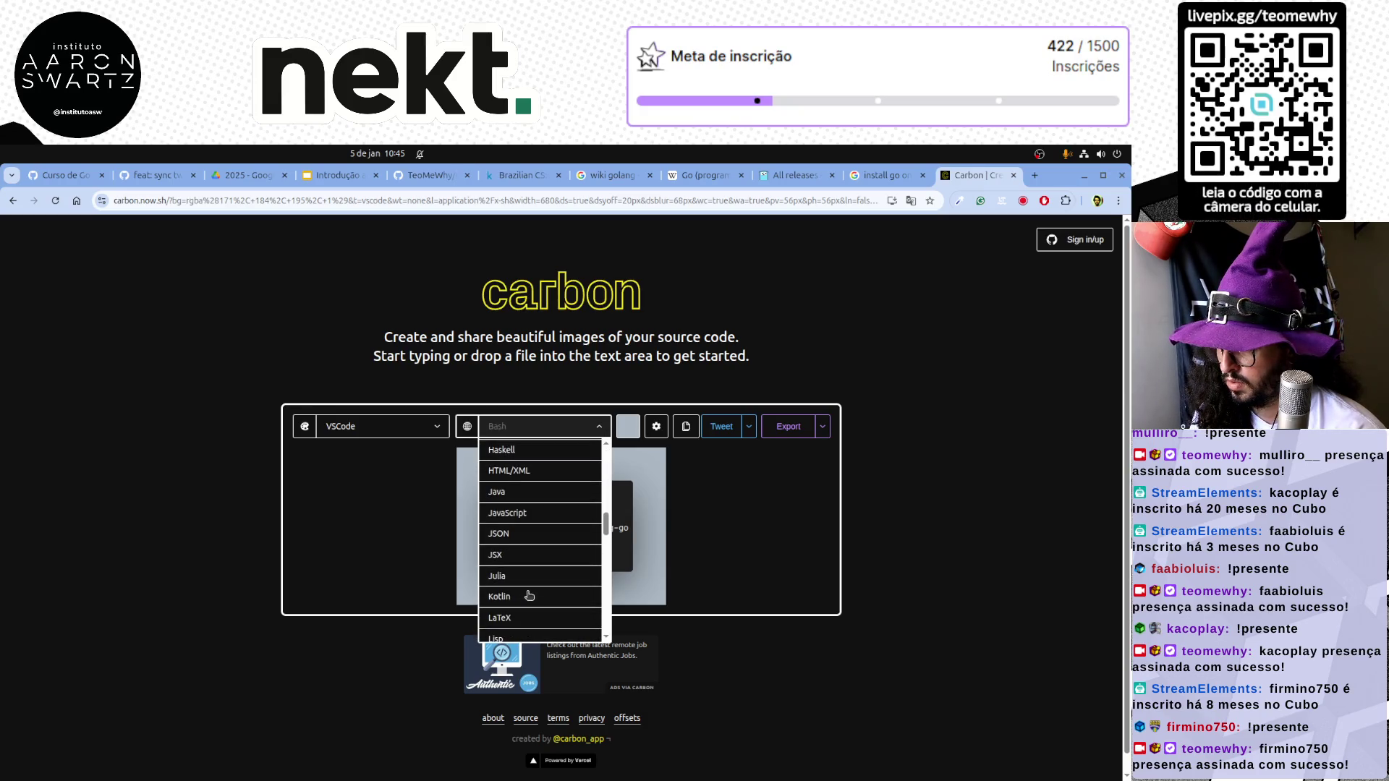
{"action": "scroll", "coordinate": [528, 594], "scroll_direction": "down", "scroll_amount": 3}
{"action": "scroll", "coordinate": [528, 595], "scroll_direction": "down", "scroll_amount": 3}
{"action": "scroll", "coordinate": [529, 595], "scroll_direction": "down", "scroll_amount": 2}
{"action": "scroll", "coordinate": [529, 595], "scroll_direction": "down", "scroll_amount": 2}
{"action": "scroll", "coordinate": [528, 596], "scroll_direction": "down", "scroll_amount": 1}
{"action": "scroll", "coordinate": [529, 594], "scroll_direction": "down", "scroll_amount": 1}
{"action": "scroll", "coordinate": [528, 595], "scroll_direction": "down", "scroll_amount": 1}
{"action": "scroll", "coordinate": [529, 596], "scroll_direction": "up", "scroll_amount": 2}
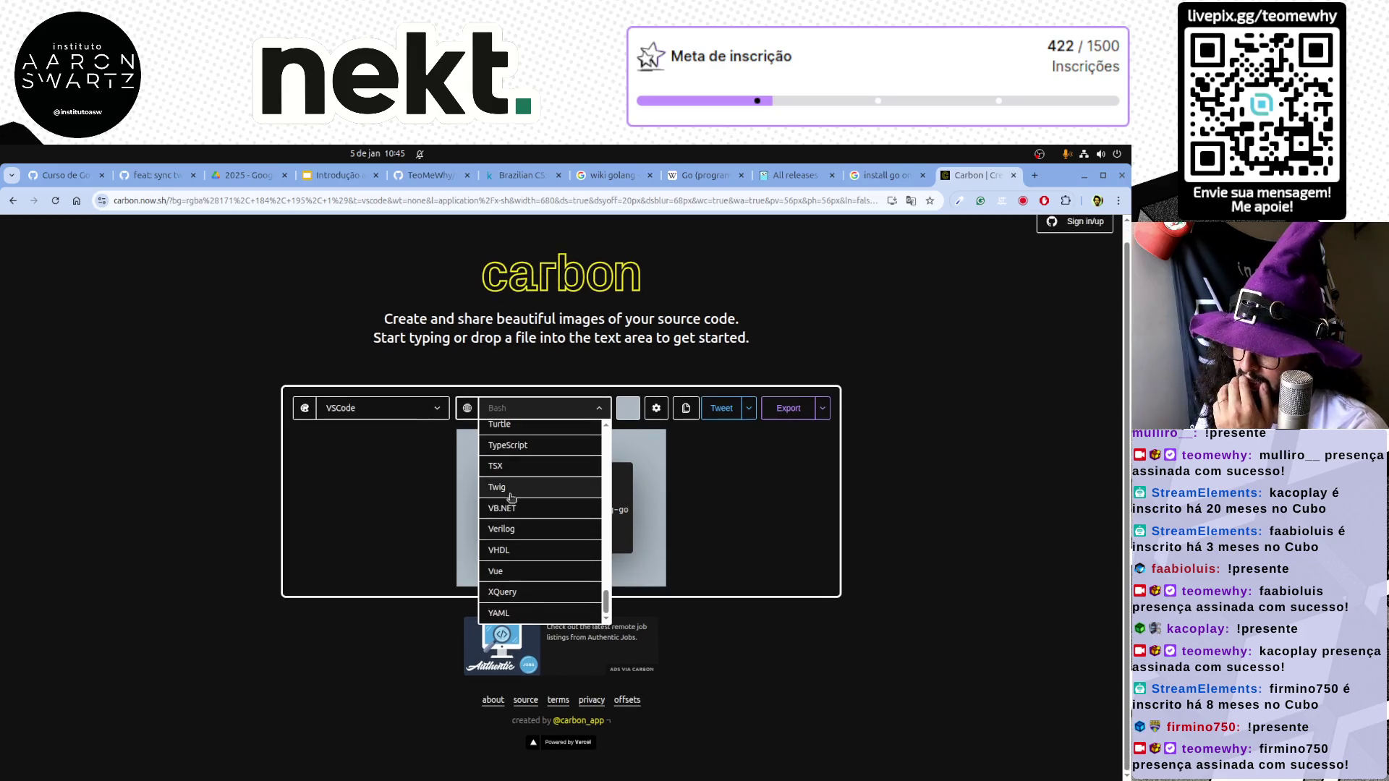
{"action": "scroll", "coordinate": [508, 523], "scroll_direction": "up", "scroll_amount": 2}
{"action": "scroll", "coordinate": [508, 523], "scroll_direction": "up", "scroll_amount": 2}
{"action": "scroll", "coordinate": [508, 523], "scroll_direction": "up", "scroll_amount": 2}
{"action": "scroll", "coordinate": [508, 523], "scroll_direction": "up", "scroll_amount": 1}
{"action": "scroll", "coordinate": [508, 523], "scroll_direction": "up", "scroll_amount": 2}
{"action": "scroll", "coordinate": [508, 523], "scroll_direction": "up", "scroll_amount": 1}
{"action": "scroll", "coordinate": [509, 524], "scroll_direction": "up", "scroll_amount": 2}
{"action": "scroll", "coordinate": [509, 524], "scroll_direction": "up", "scroll_amount": 2}
{"action": "scroll", "coordinate": [508, 524], "scroll_direction": "up", "scroll_amount": 2}
{"action": "scroll", "coordinate": [508, 523], "scroll_direction": "up", "scroll_amount": 2}
{"action": "scroll", "coordinate": [508, 523], "scroll_direction": "up", "scroll_amount": 2}
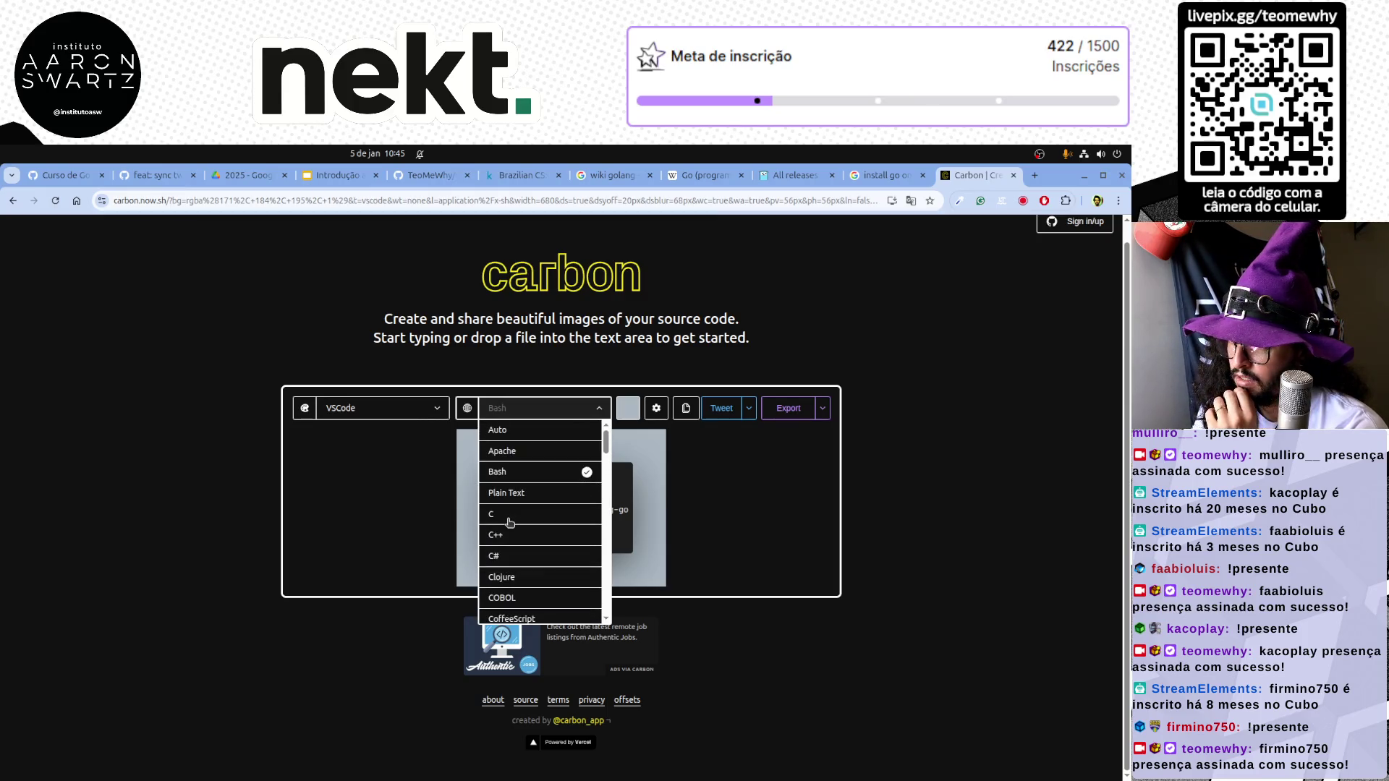
{"action": "left_click", "coordinate": [507, 493]}
{"action": "left_click", "coordinate": [533, 408]}
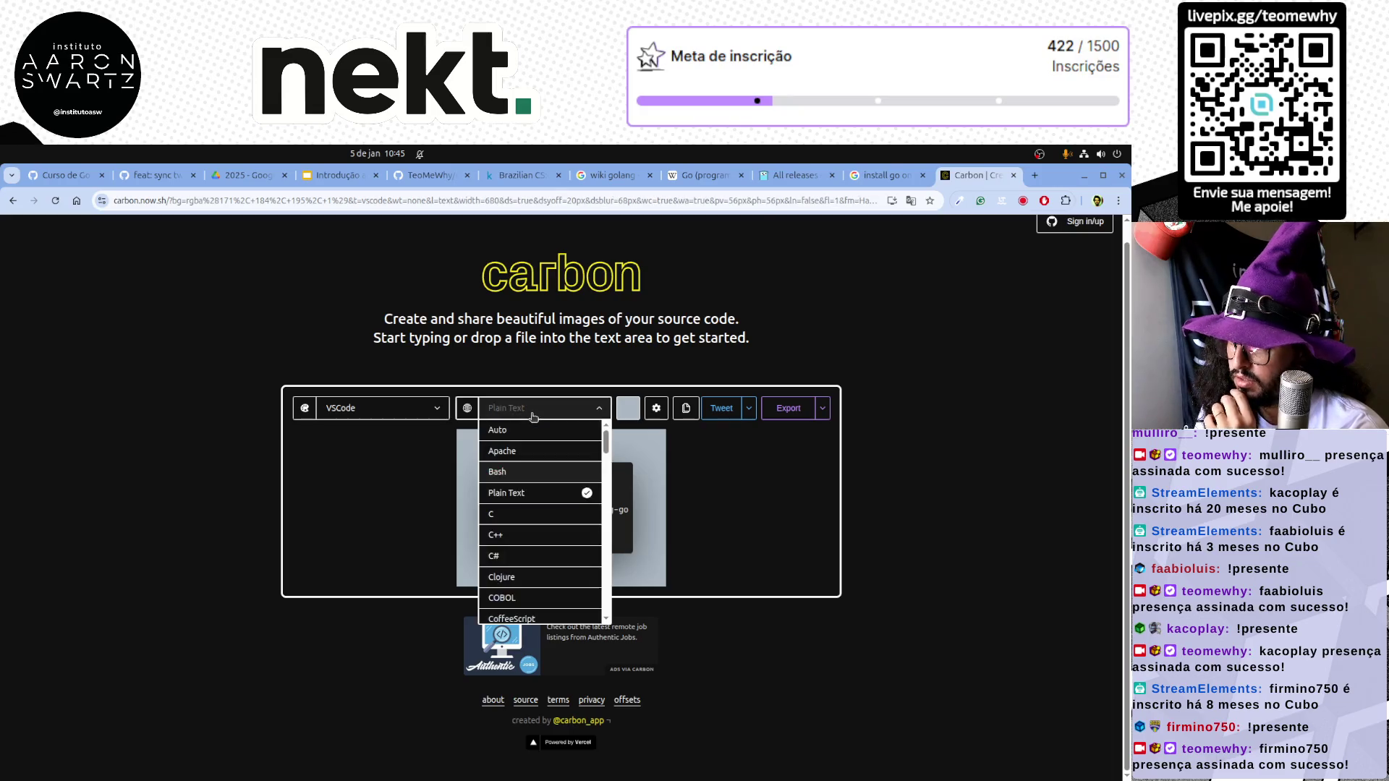
{"action": "left_click", "coordinate": [521, 452]}
{"action": "left_click", "coordinate": [523, 410]}
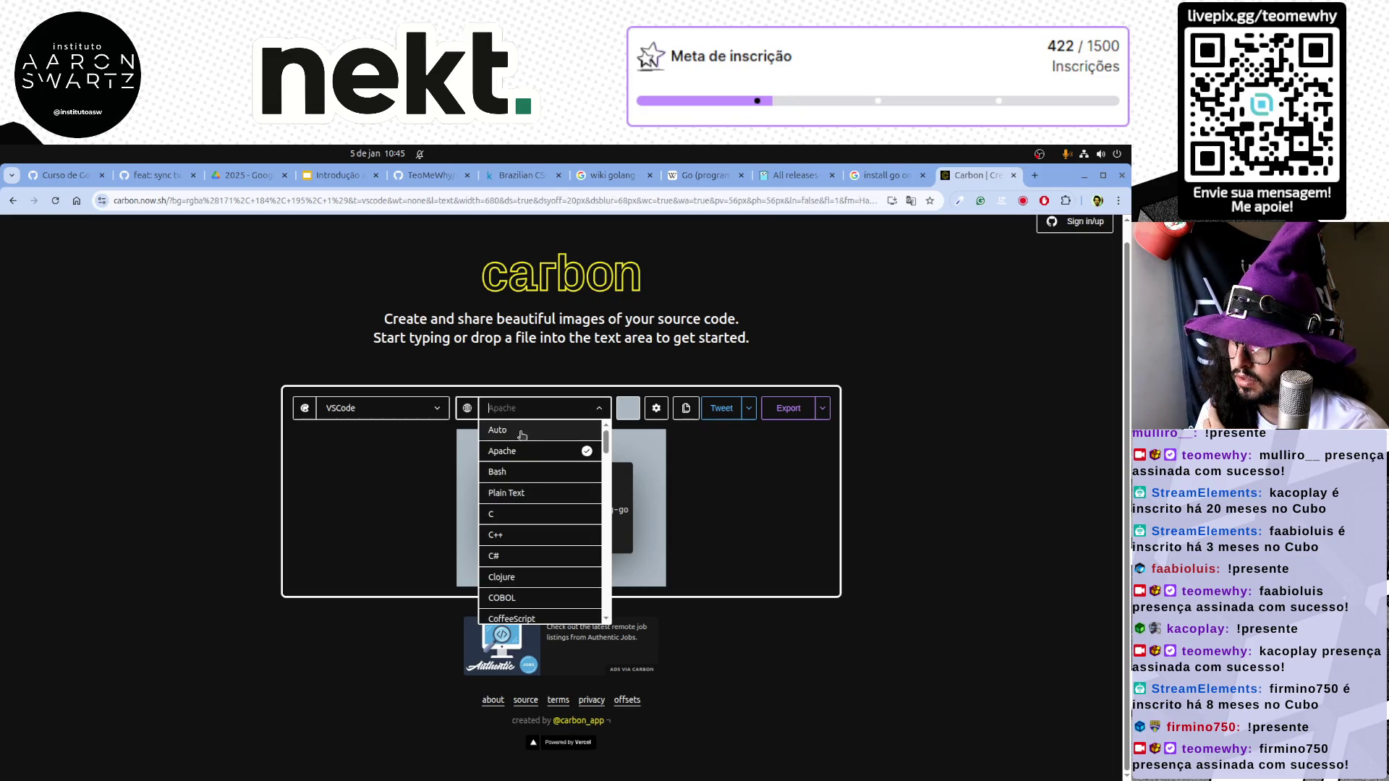
{"action": "left_click", "coordinate": [522, 451]}
{"action": "left_click", "coordinate": [524, 423]}
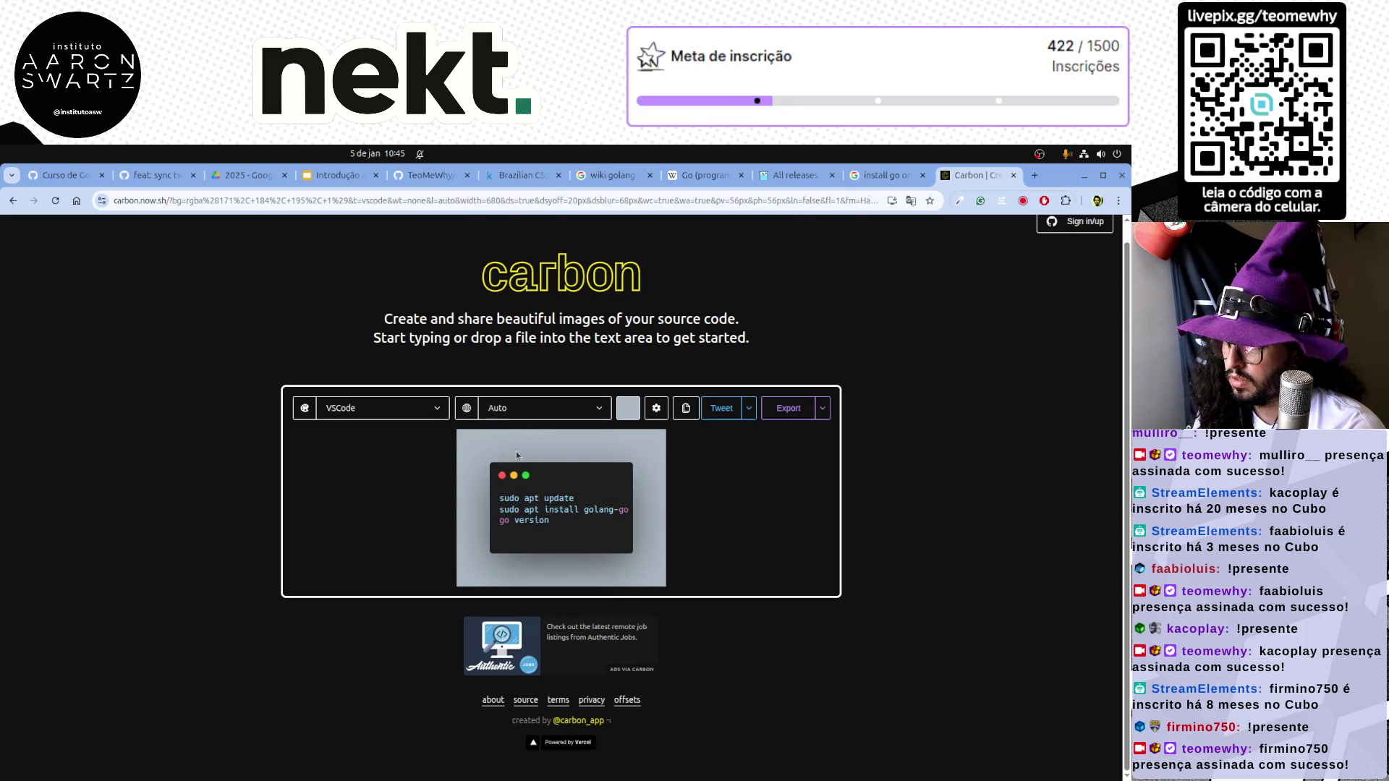
{"action": "left_click", "coordinate": [542, 409]}
{"action": "left_click", "coordinate": [512, 484]}
Trim the trailing empty line and space the commands with blank lines between them
{"action": "left_click", "coordinate": [572, 524]}
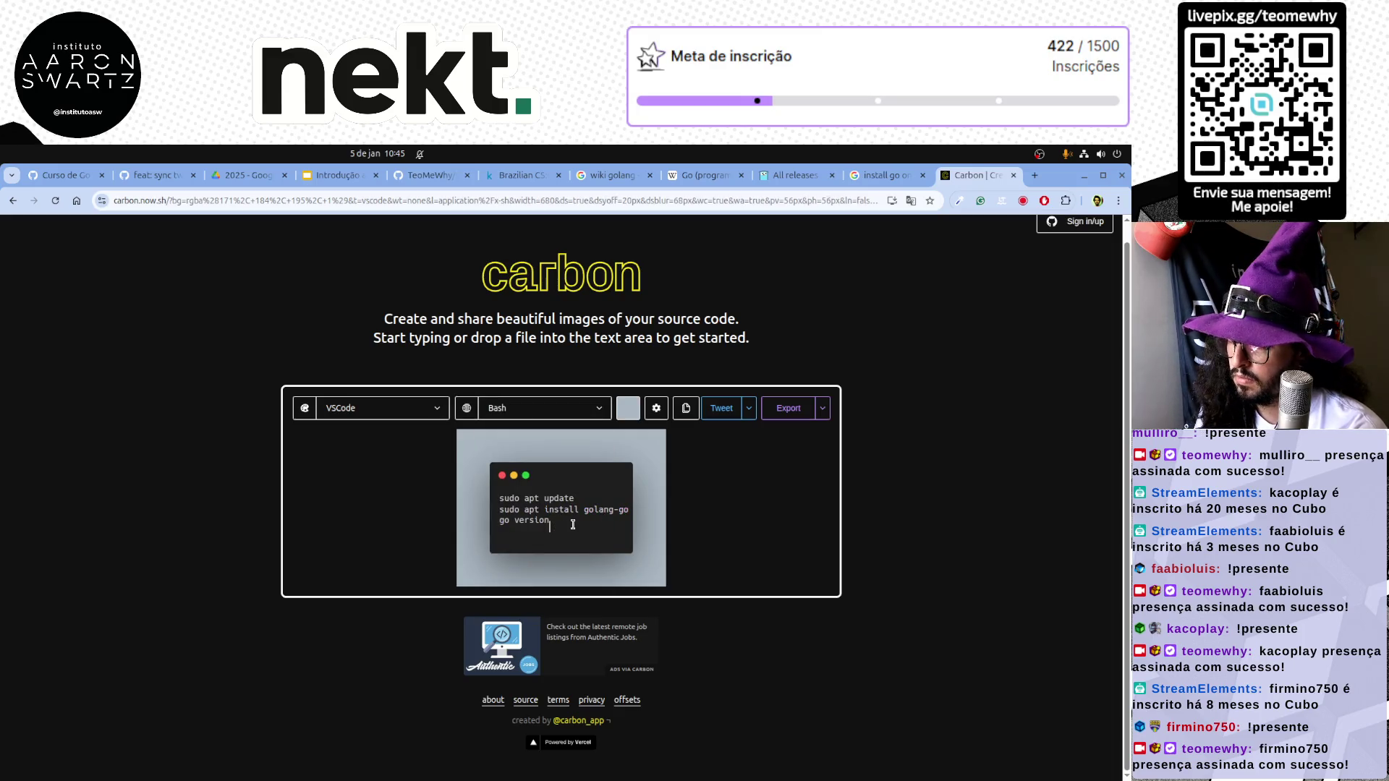
{"action": "key", "text": "BackSpace"}
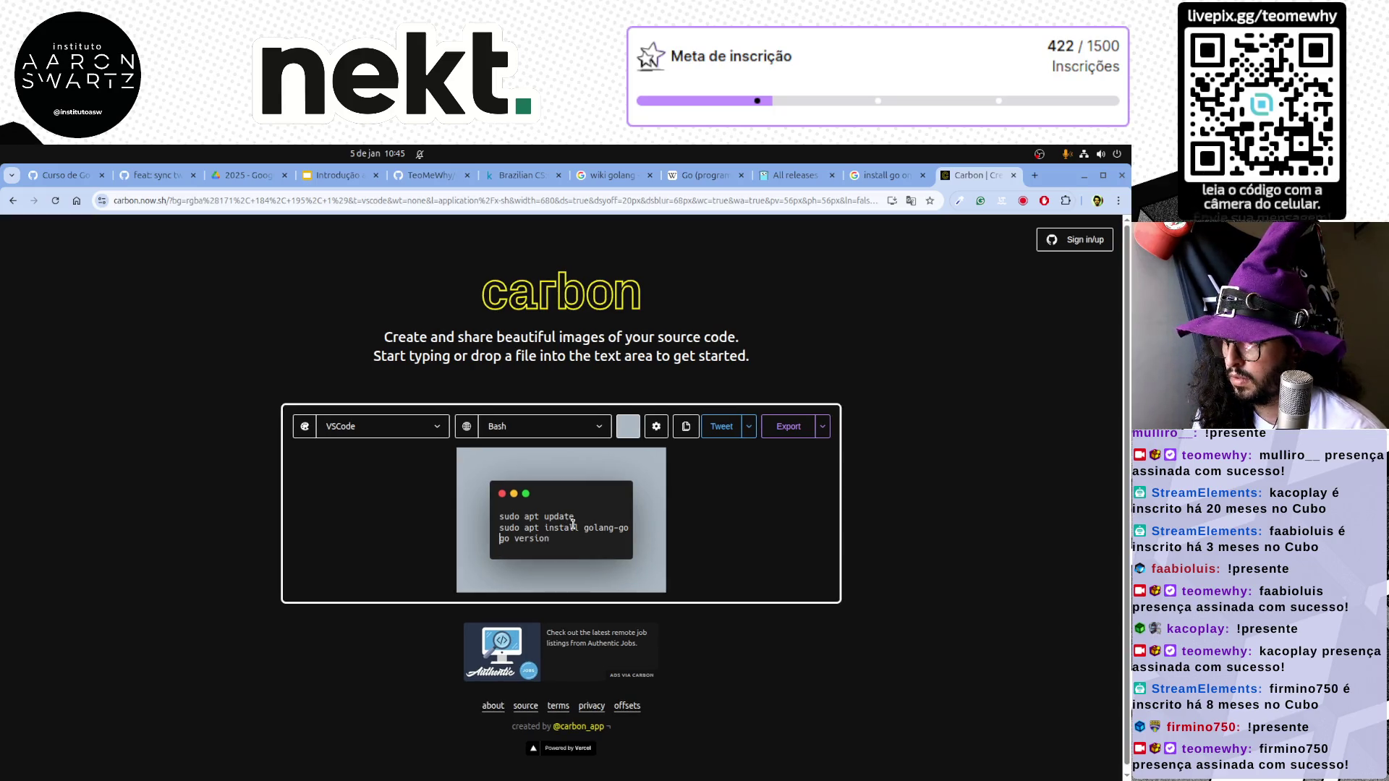
{"action": "key", "text": "Home"}
{"action": "key", "text": "Return"}
{"action": "key", "text": "Return"}
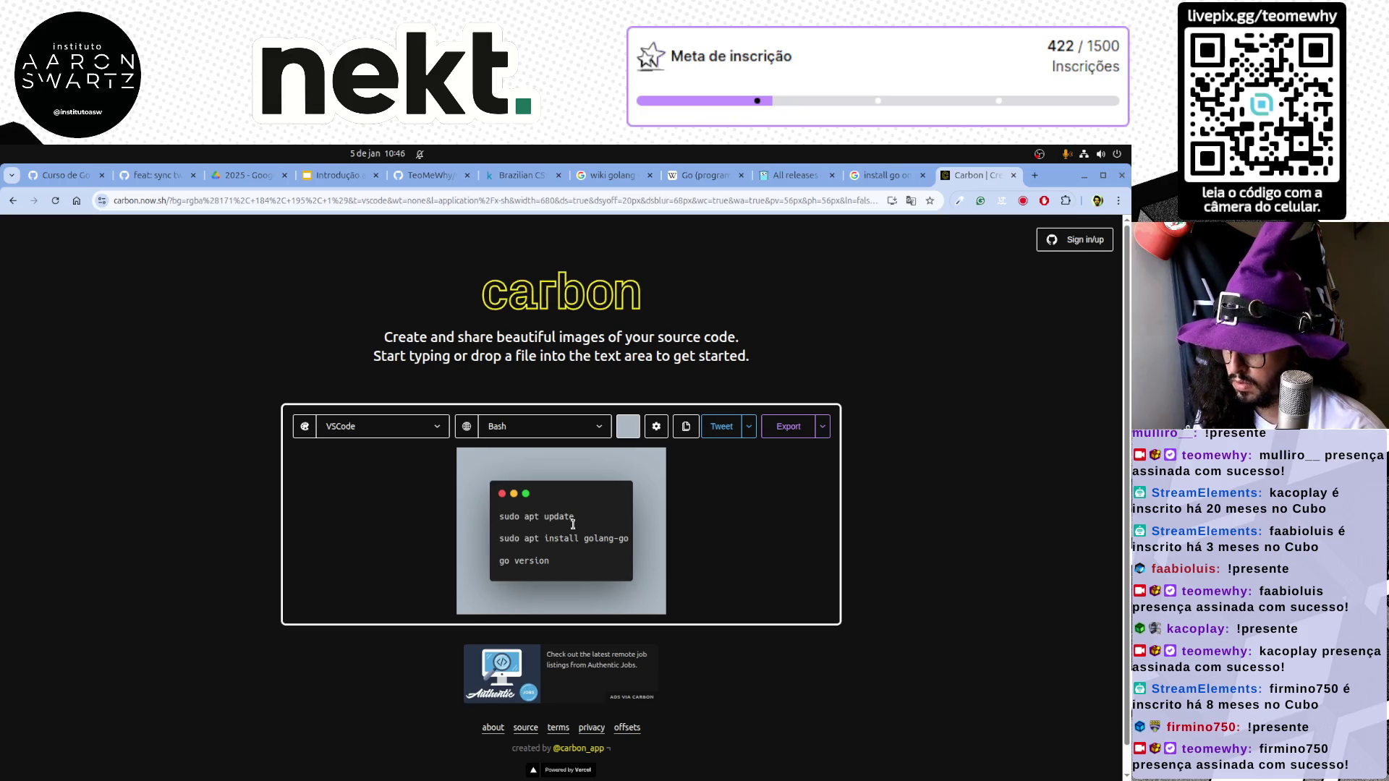
{"action": "type", "text": "$"}
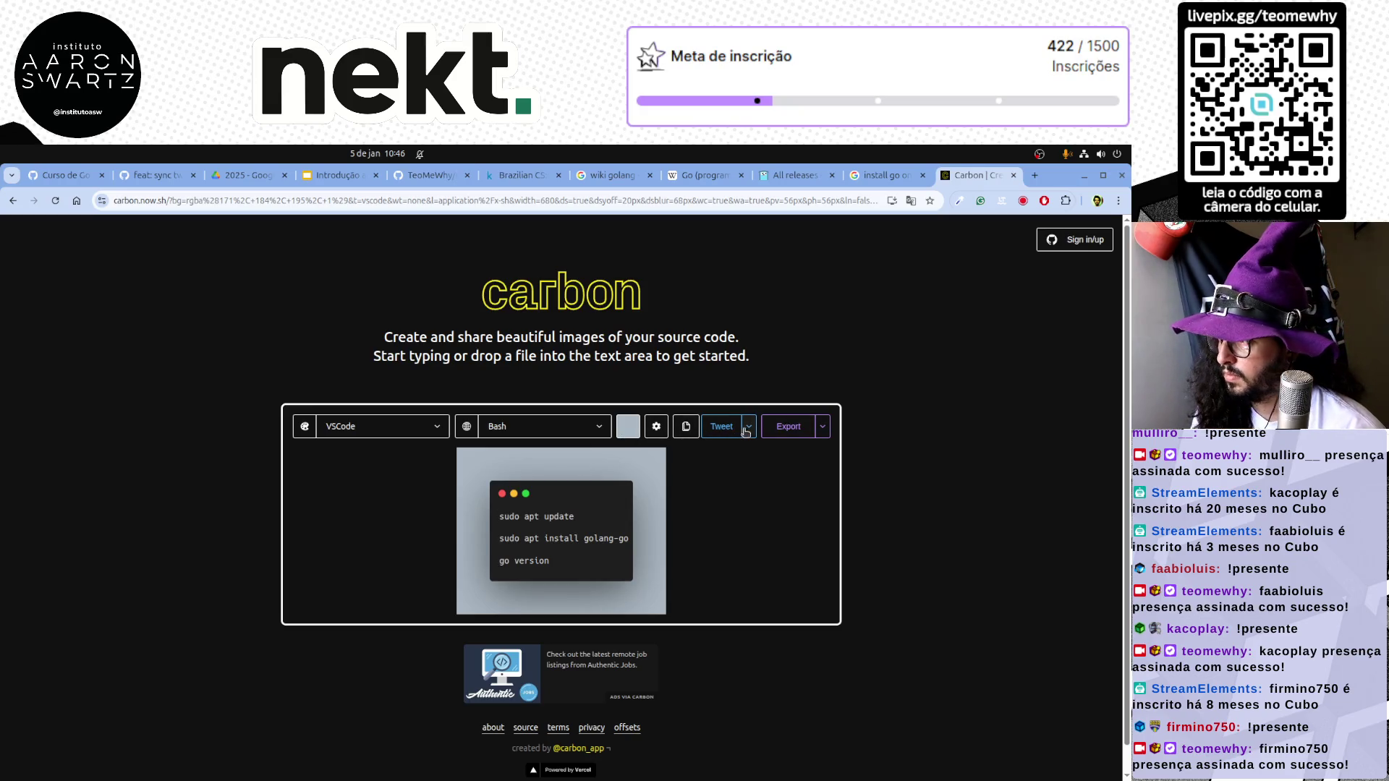
Hide the window controls, widen the card and make the background fully transparent
{"action": "left_click", "coordinate": [655, 426]}
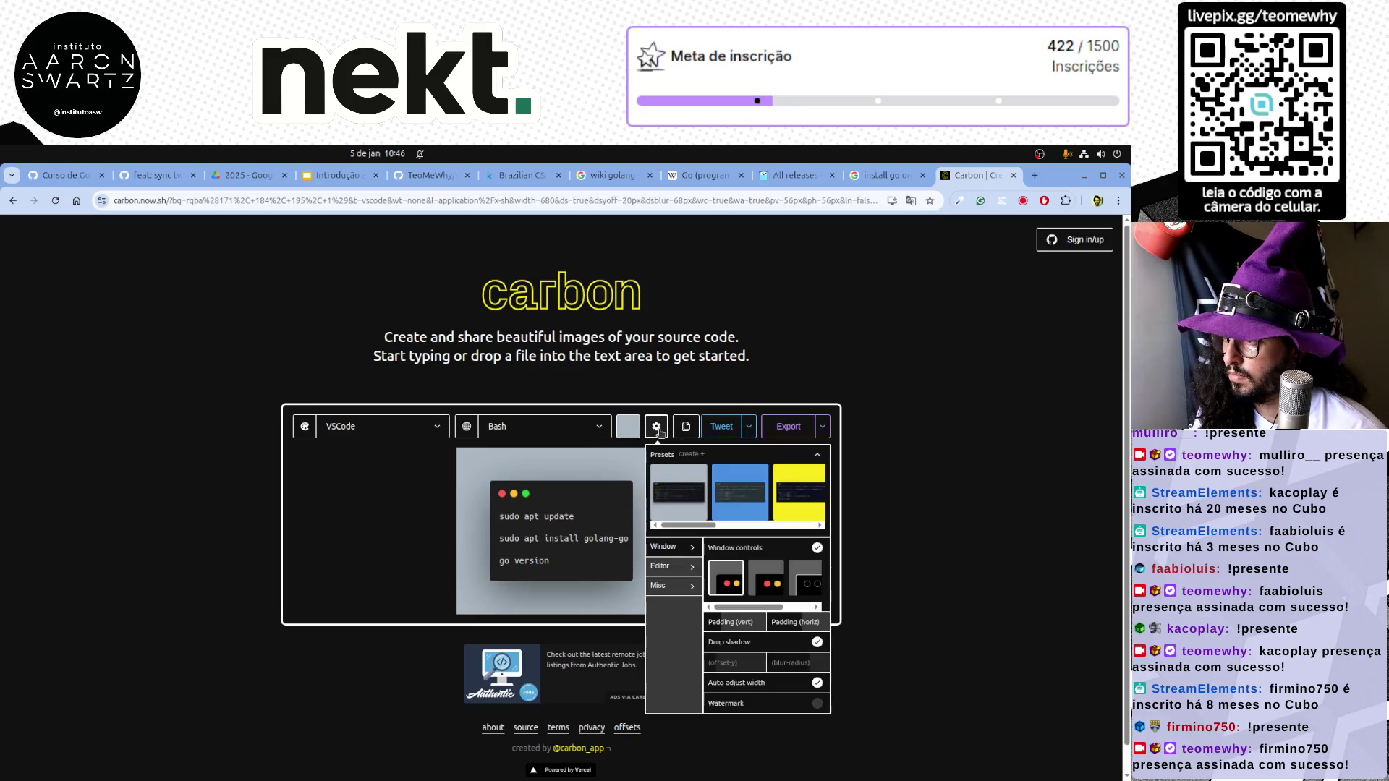
{"action": "left_click", "coordinate": [817, 548]}
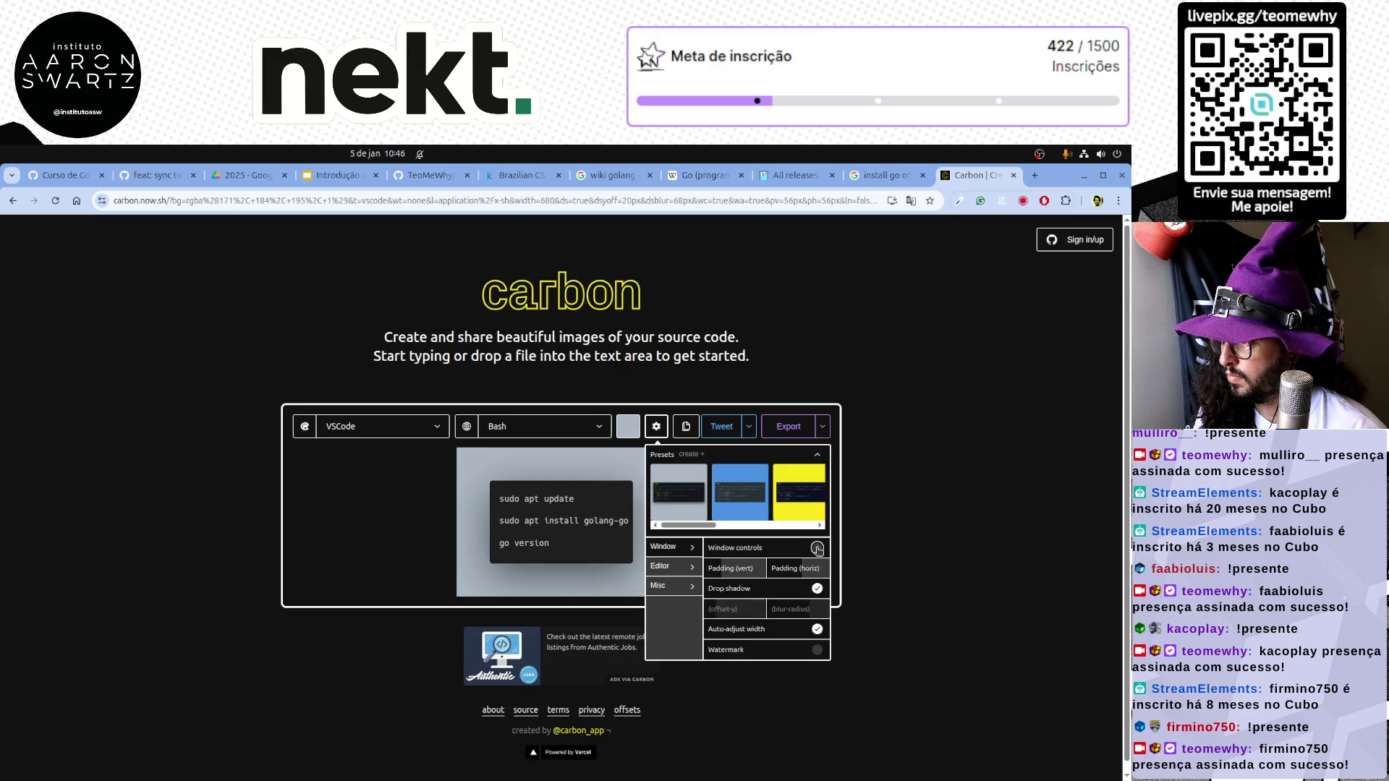
{"action": "mouse_move", "coordinate": [629, 529]}
{"action": "left_mouse_down"}
{"action": "mouse_move", "coordinate": [654, 532]}
{"action": "mouse_move", "coordinate": [668, 593]}
{"action": "left_mouse_up"}
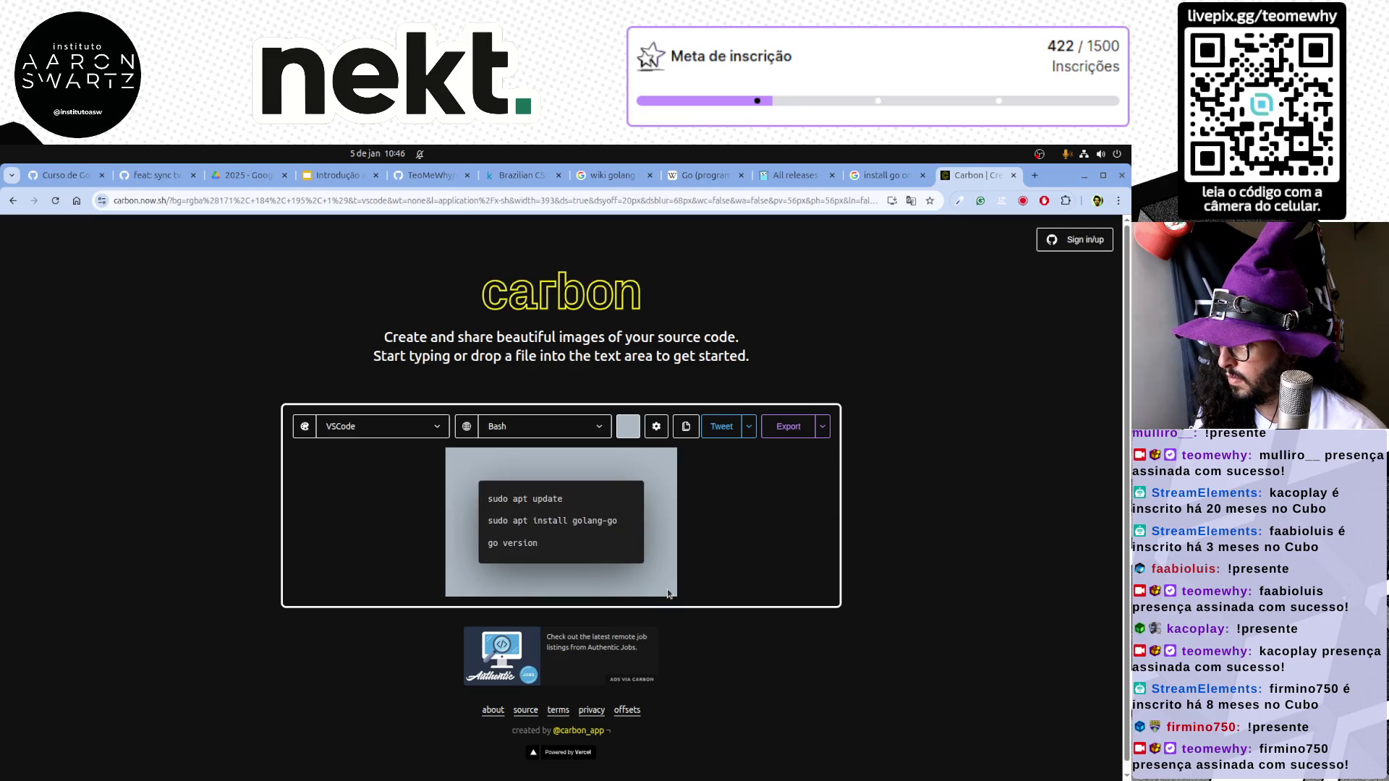
{"action": "left_click", "coordinate": [635, 432]}
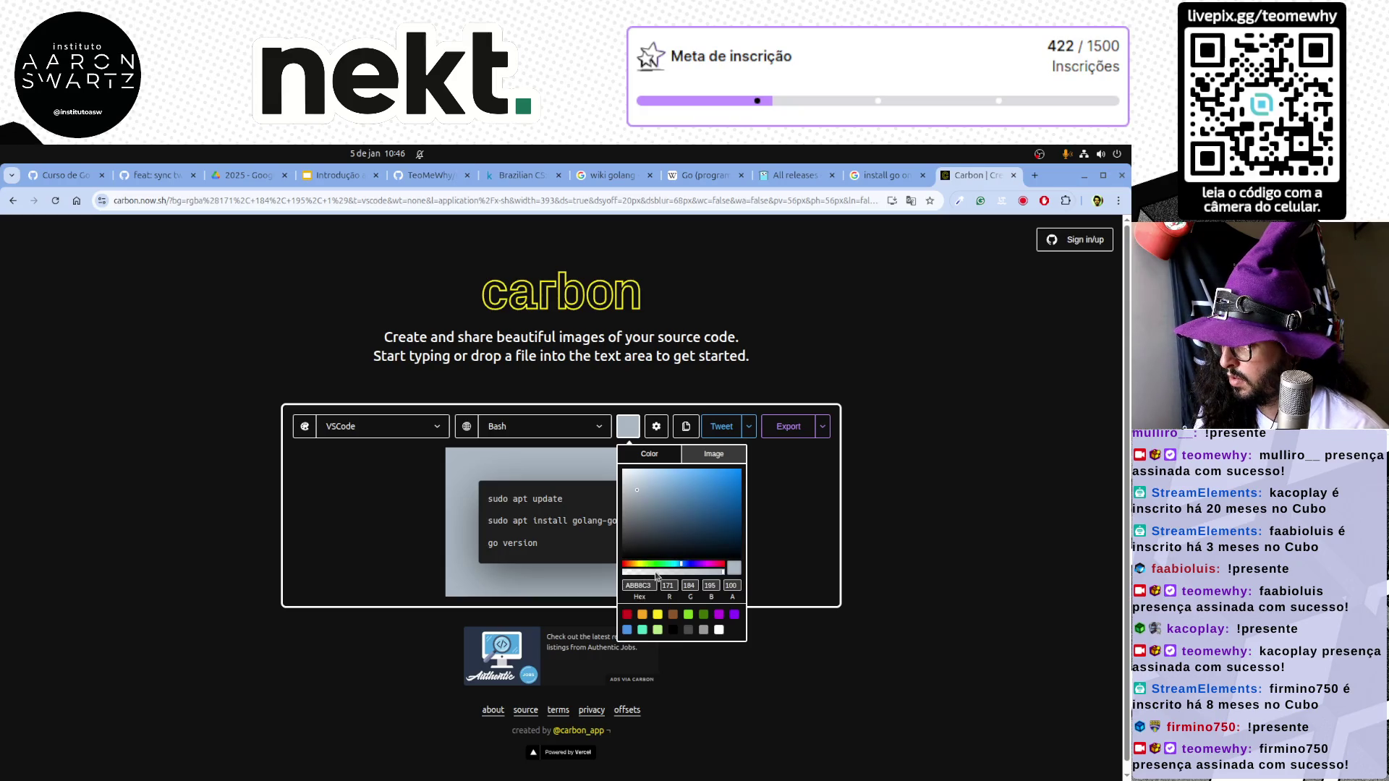
{"action": "left_click_drag", "start_coordinate": [628, 573], "coordinate": [603, 571]}
{"action": "left_click", "coordinate": [597, 573]}
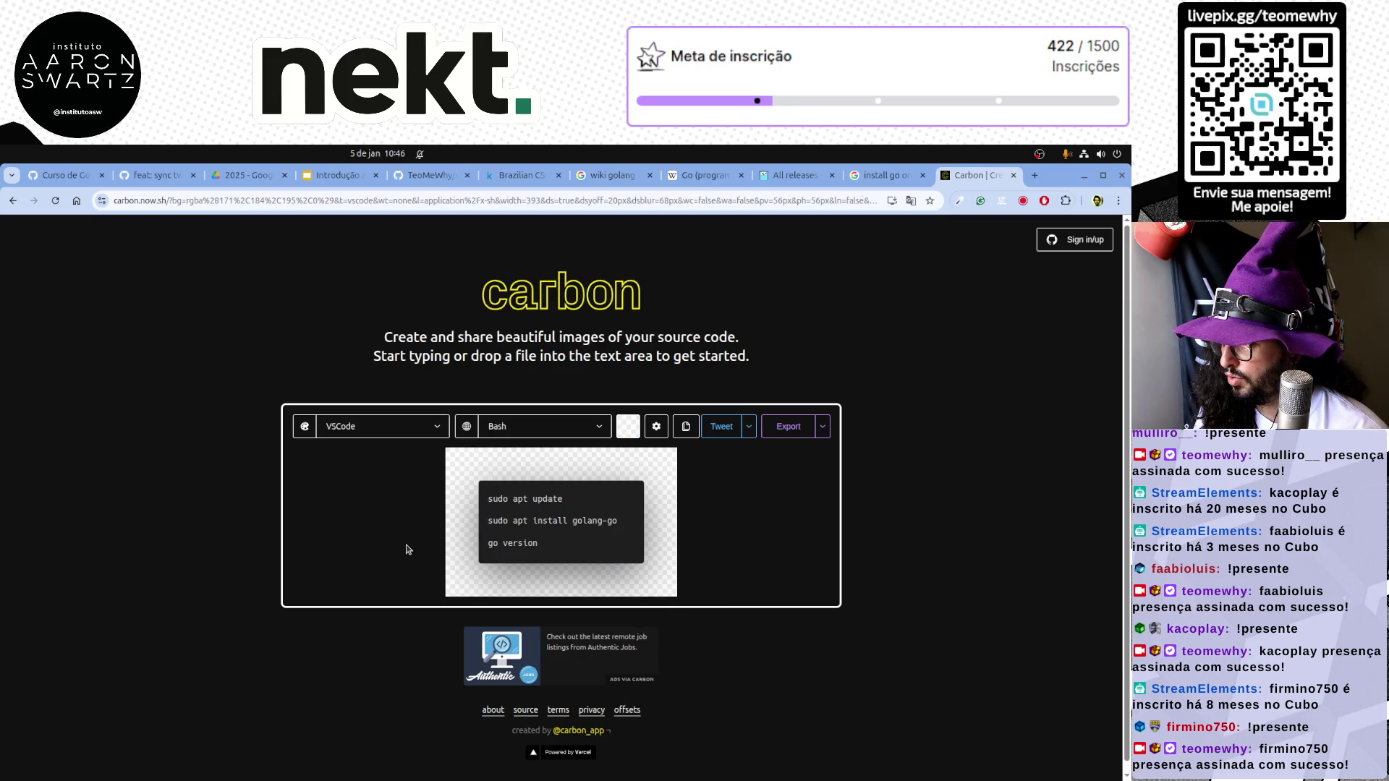
Set padding to 0, narrow the card to fit, copy all commands and return to the slides
{"action": "left_click", "coordinate": [656, 429]}
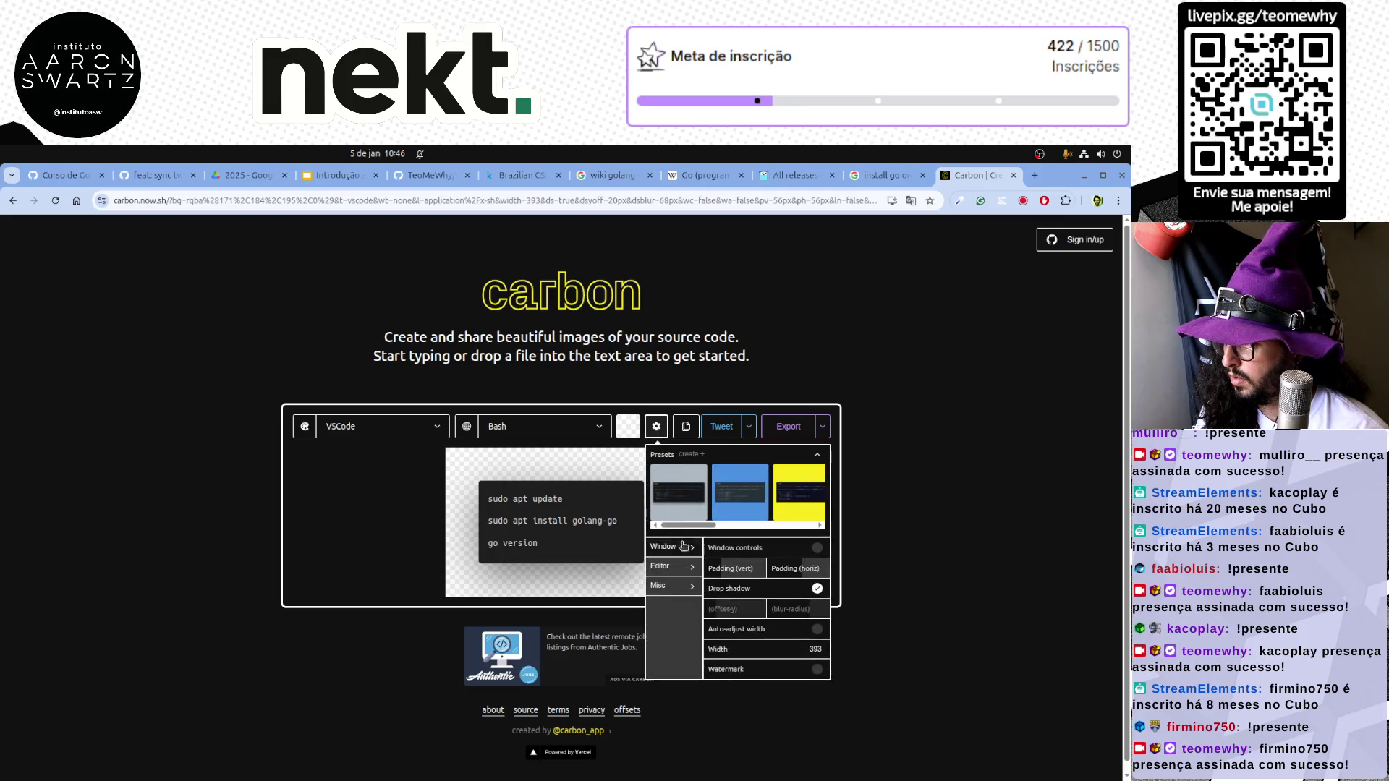
{"action": "left_click_drag", "start_coordinate": [716, 568], "coordinate": [758, 570]}
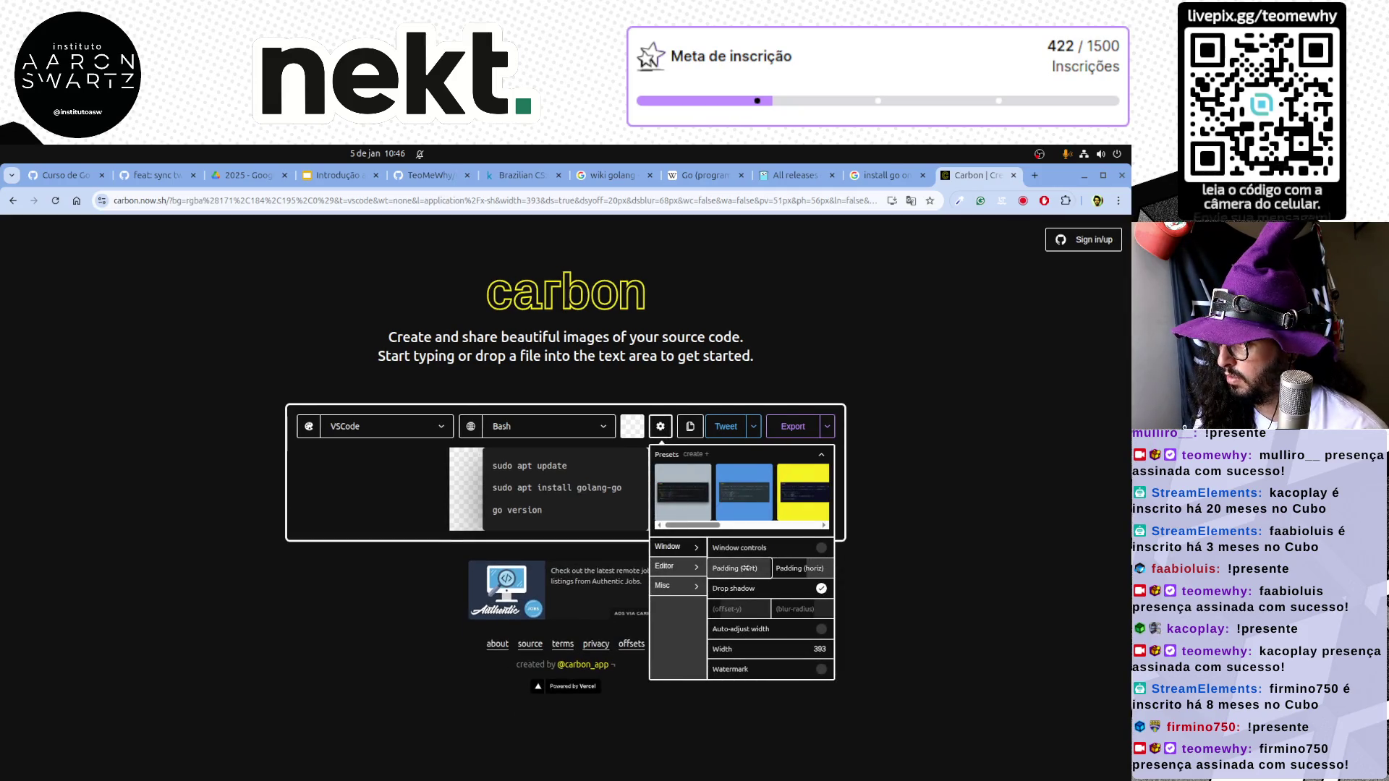
{"action": "left_click", "coordinate": [931, 587]}
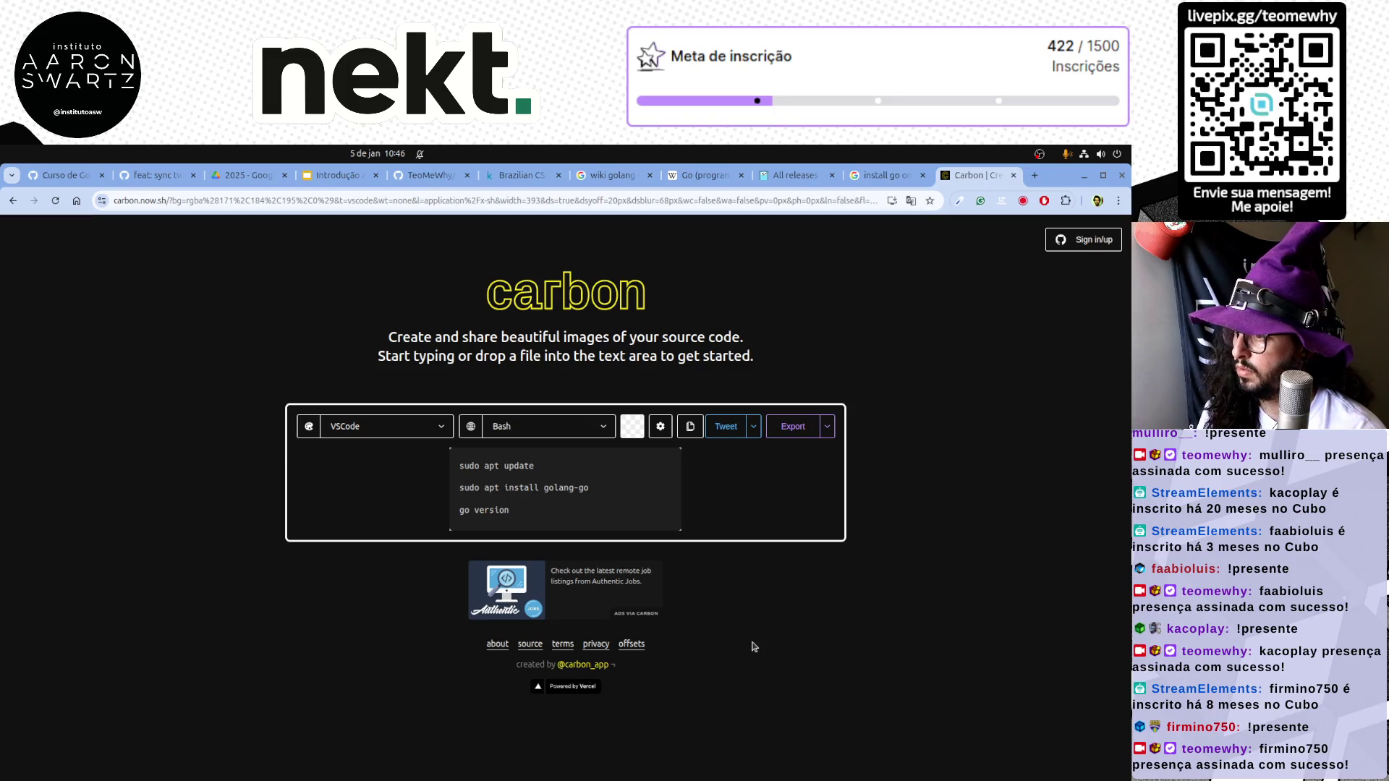
{"action": "left_click_drag", "start_coordinate": [679, 498], "coordinate": [658, 498]}
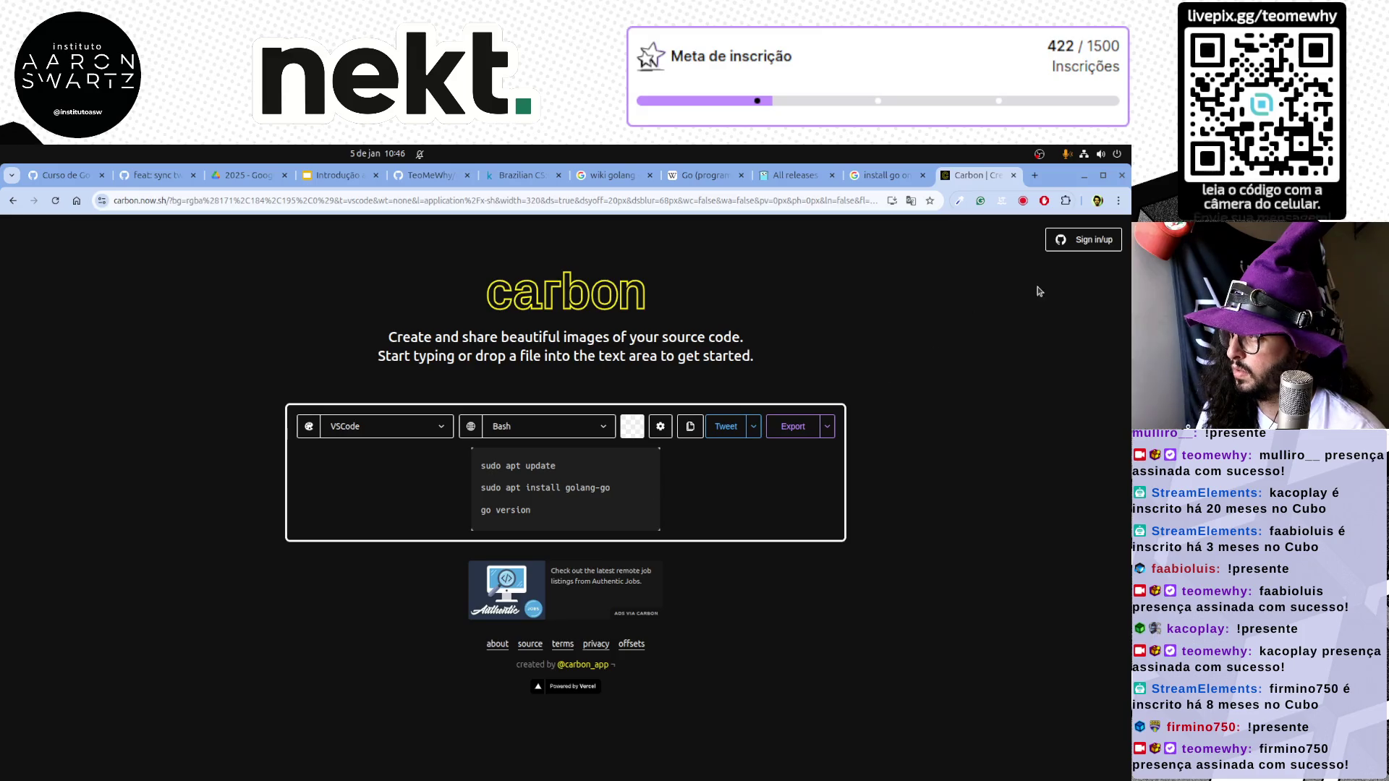
{"action": "key", "text": "ctrl+a"}
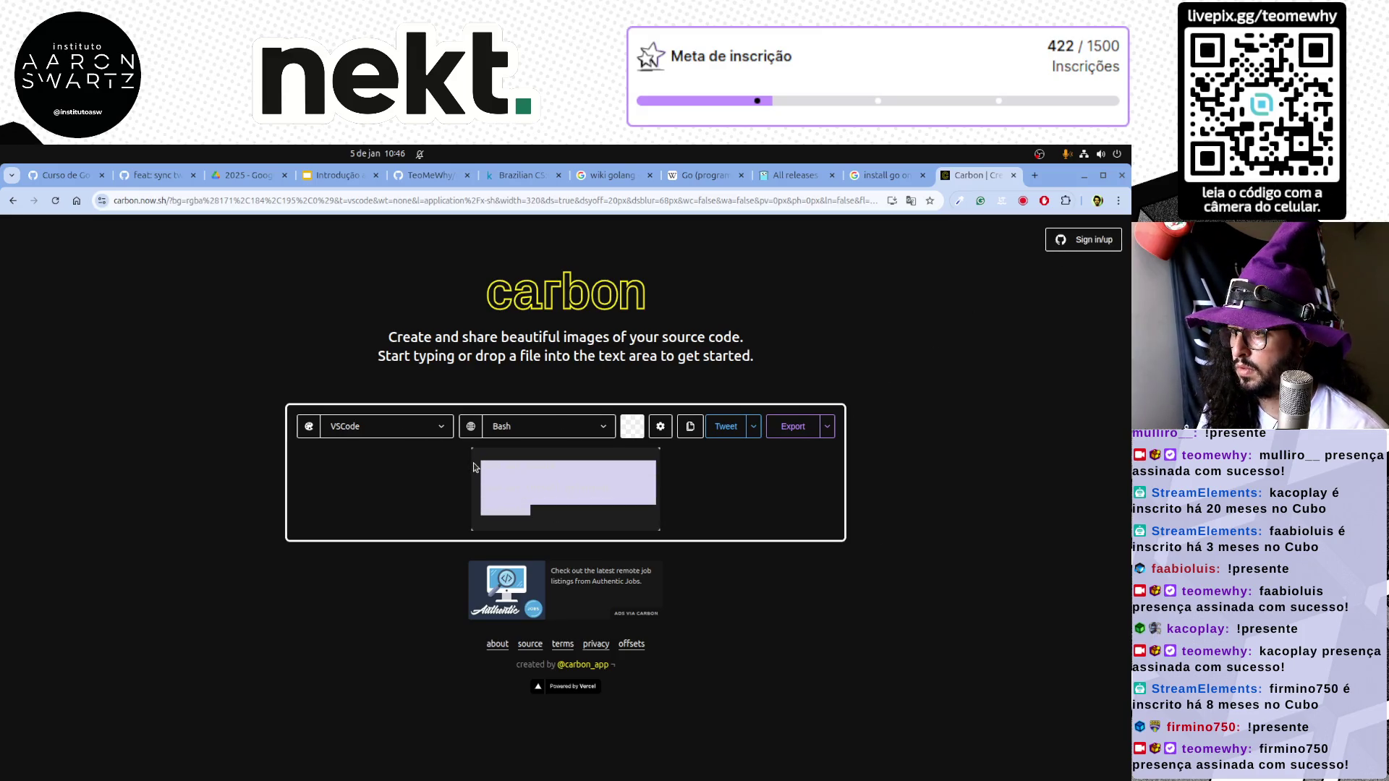
{"action": "left_click", "coordinate": [790, 557]}
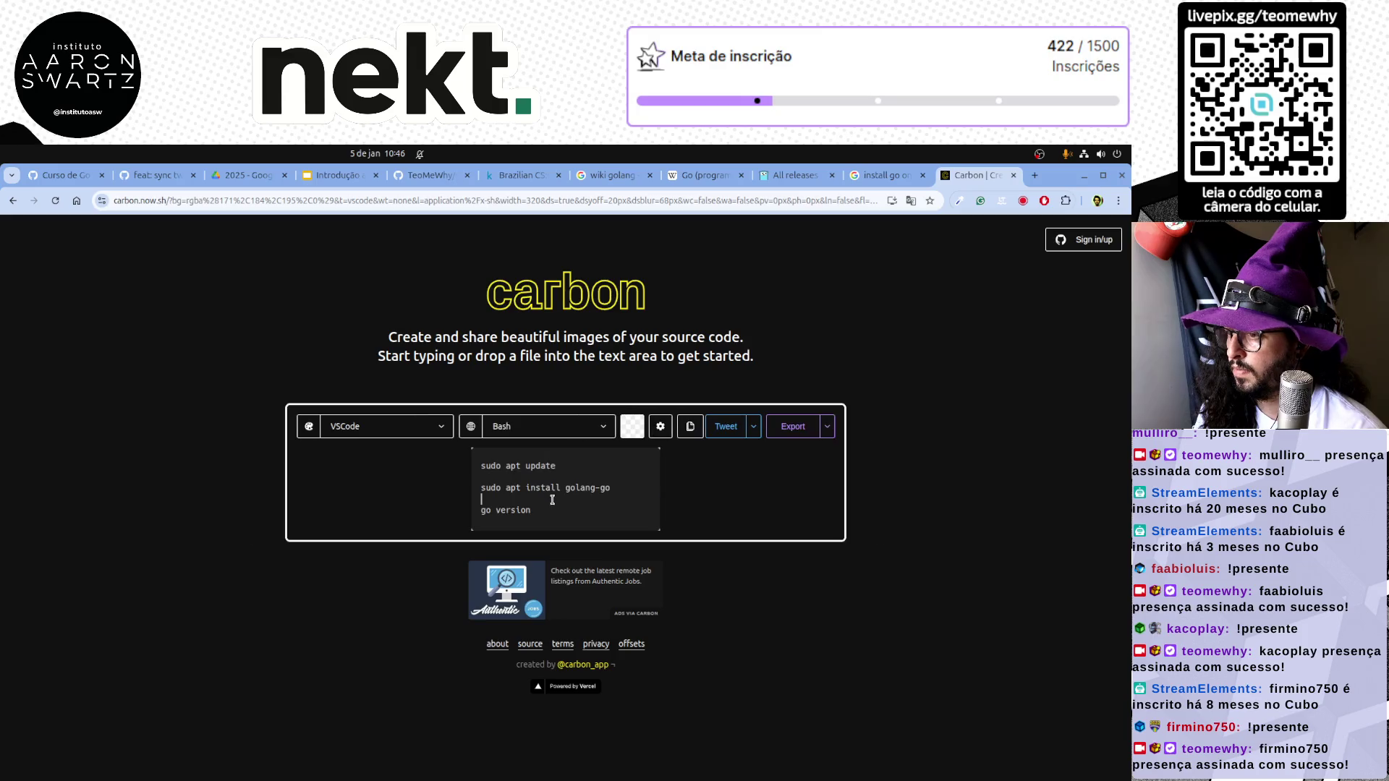
{"action": "left_click", "coordinate": [347, 175]}
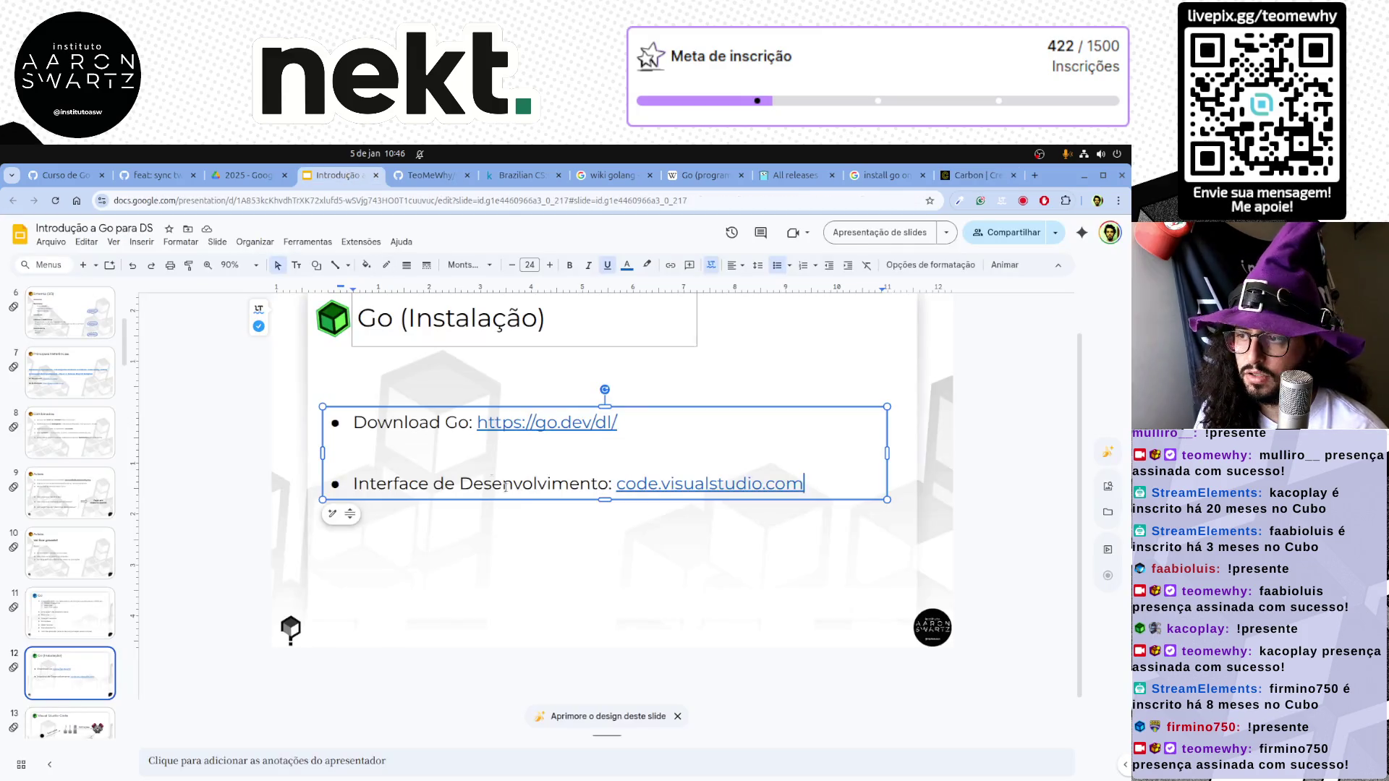
Paste the three install commands into a new text box below the bullets and set Montserrat
{"action": "left_click", "coordinate": [296, 266]}
{"action": "left_click", "coordinate": [384, 513]}
{"action": "type", "text": "sudo apt update  sudo apt install golang-go  go version"}
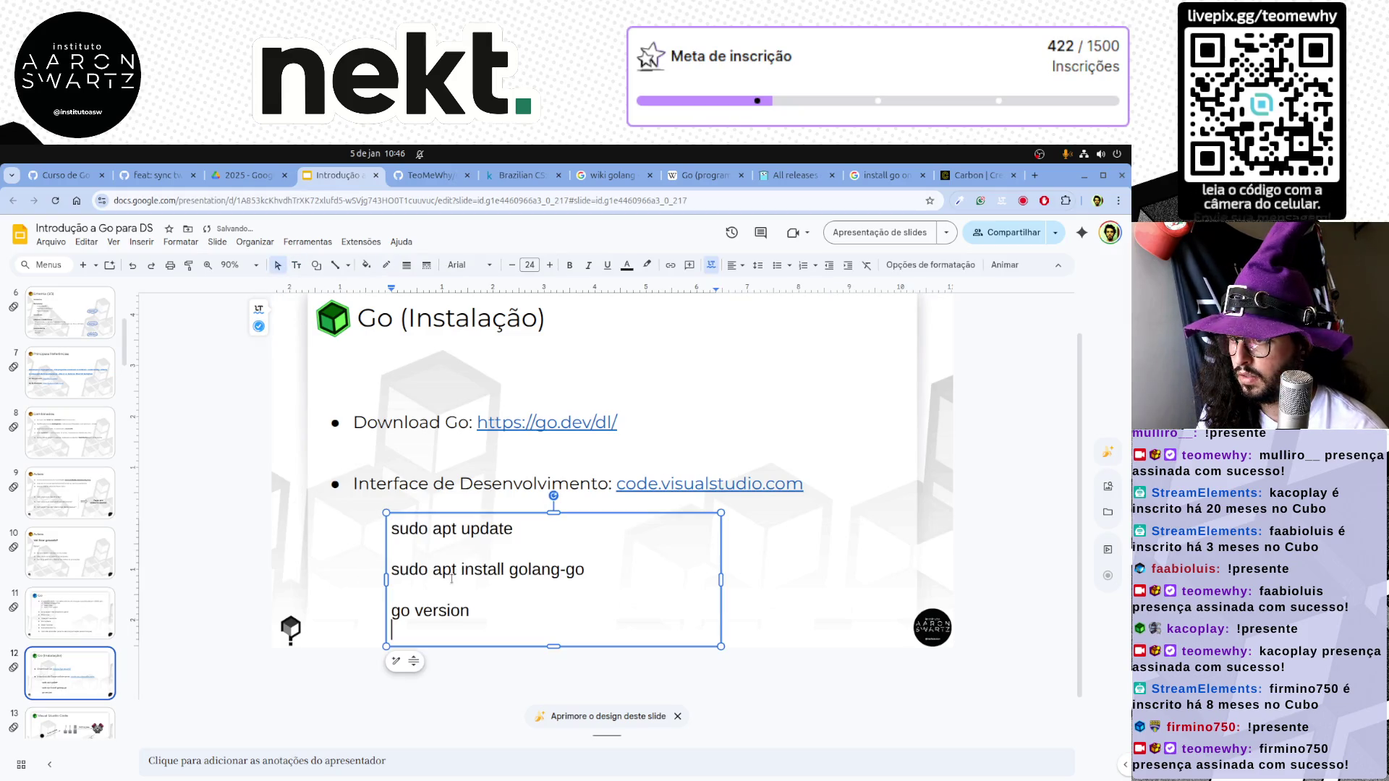
{"action": "left_click_drag", "start_coordinate": [499, 616], "coordinate": [551, 489]}
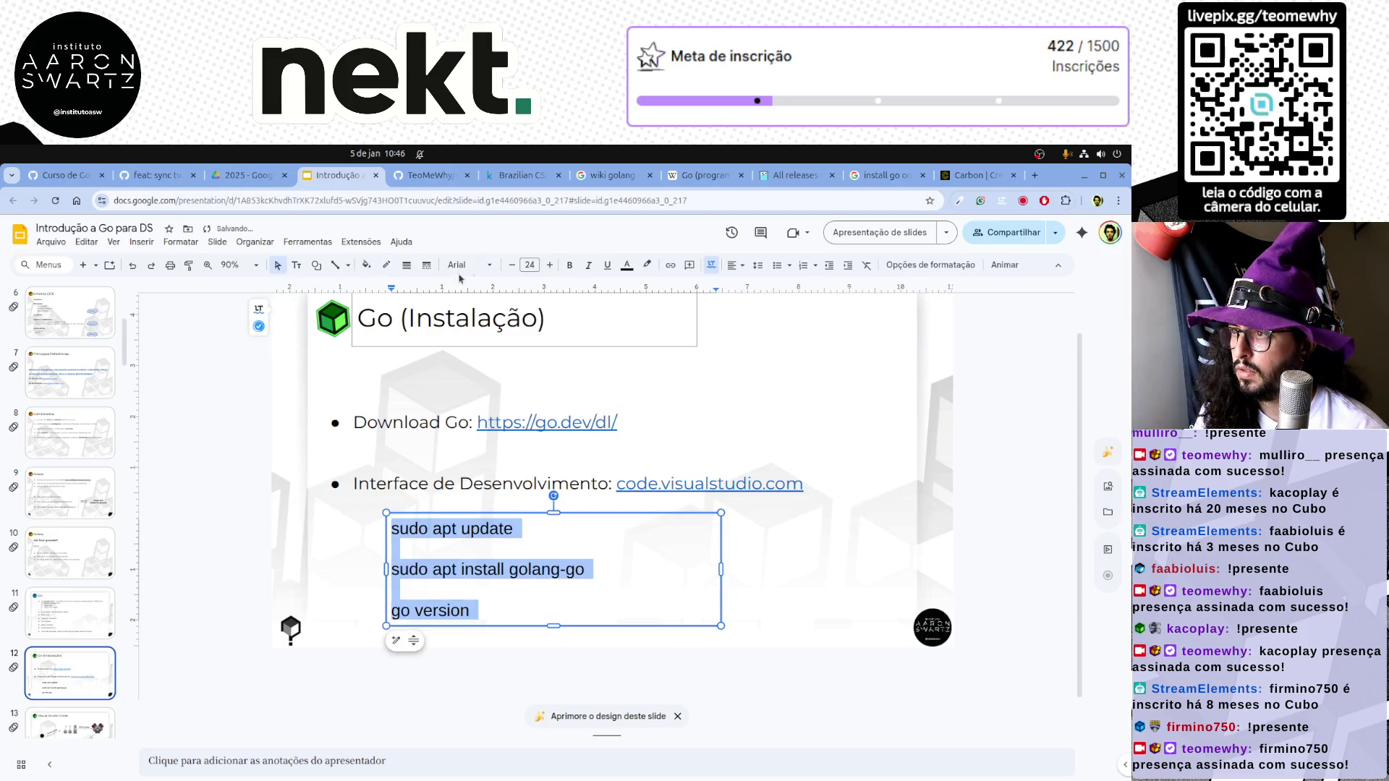
{"action": "left_click", "coordinate": [468, 265]}
{"action": "mouse_move", "coordinate": [511, 401]}
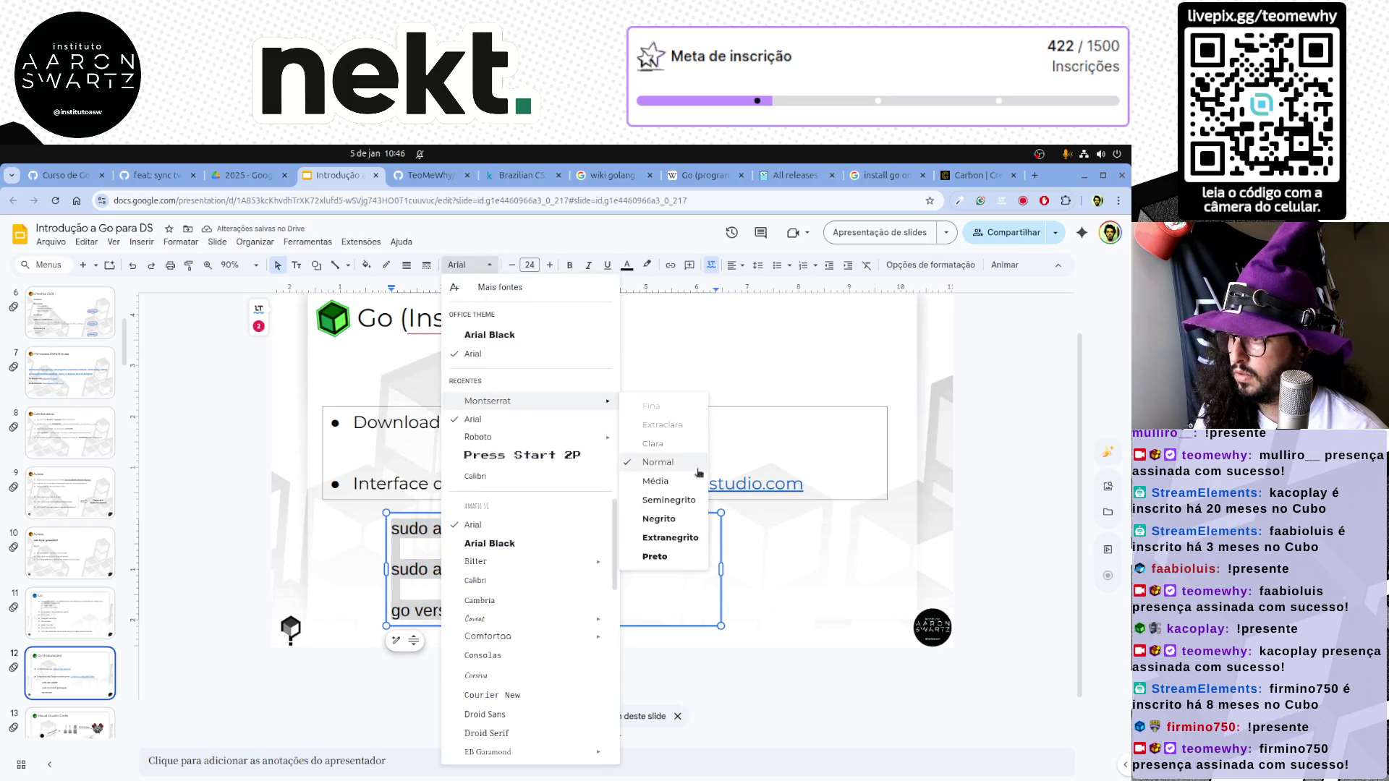
{"action": "left_click", "coordinate": [573, 403]}
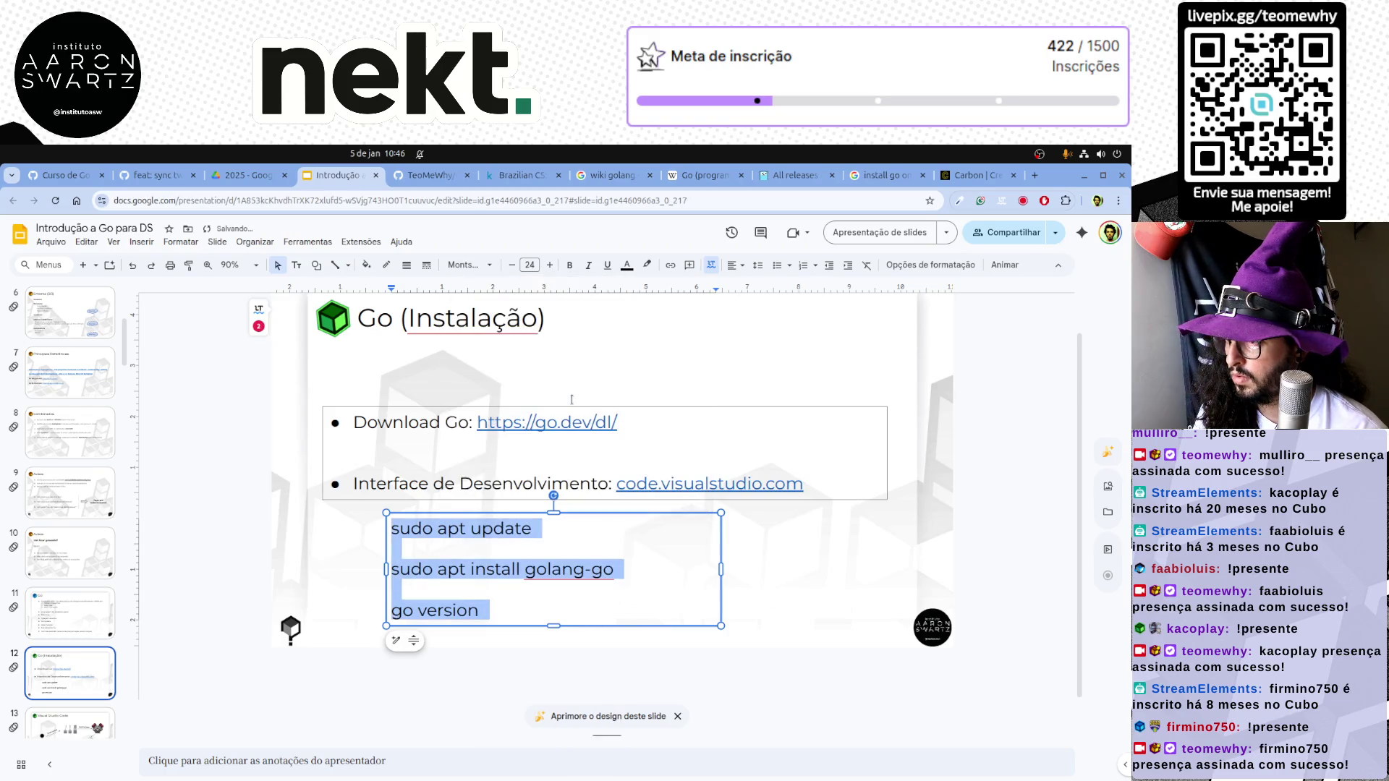
Compact the three apt command lines: remove the blank lines and set single line spacing
{"action": "left_click", "coordinate": [551, 488]}
{"action": "left_click", "coordinate": [450, 557]}
{"action": "key", "text": "ctrl+a"}
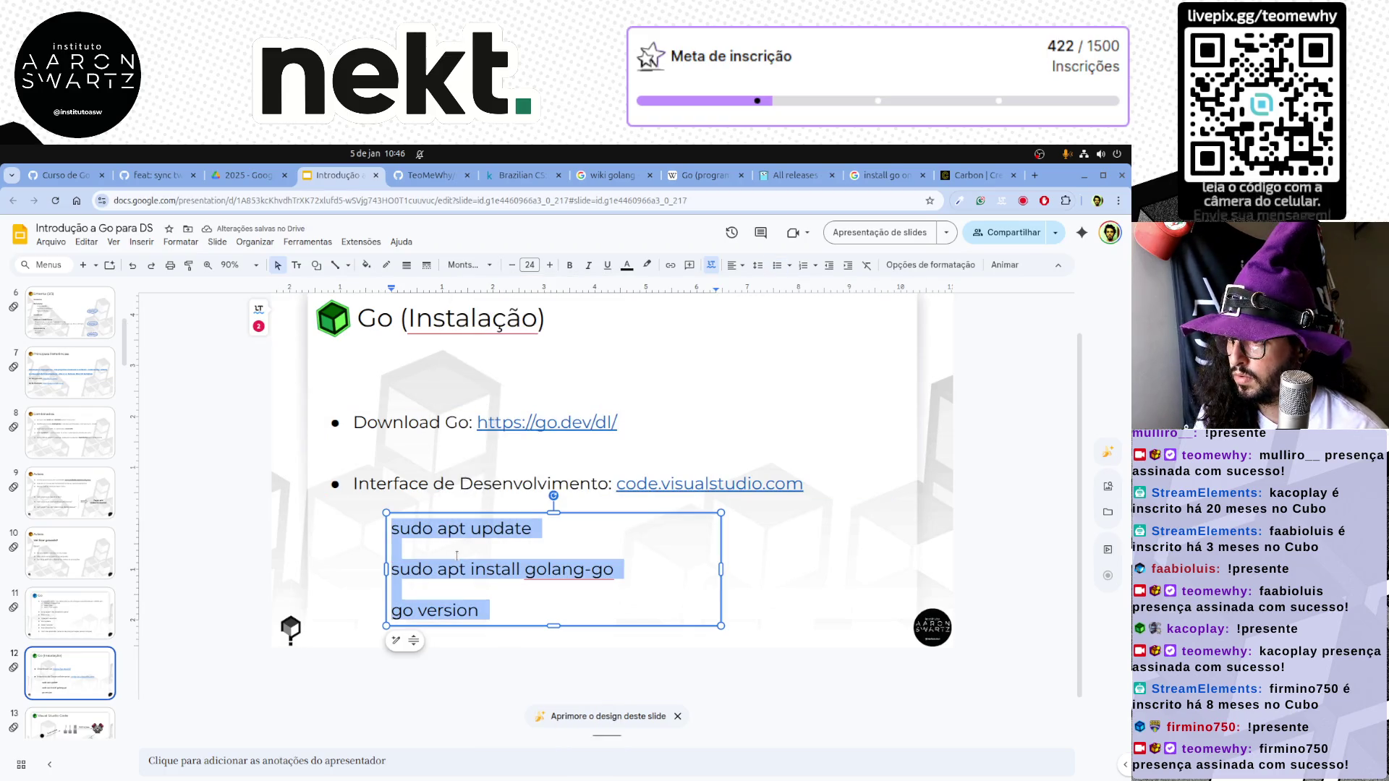
{"action": "left_click", "coordinate": [757, 265]}
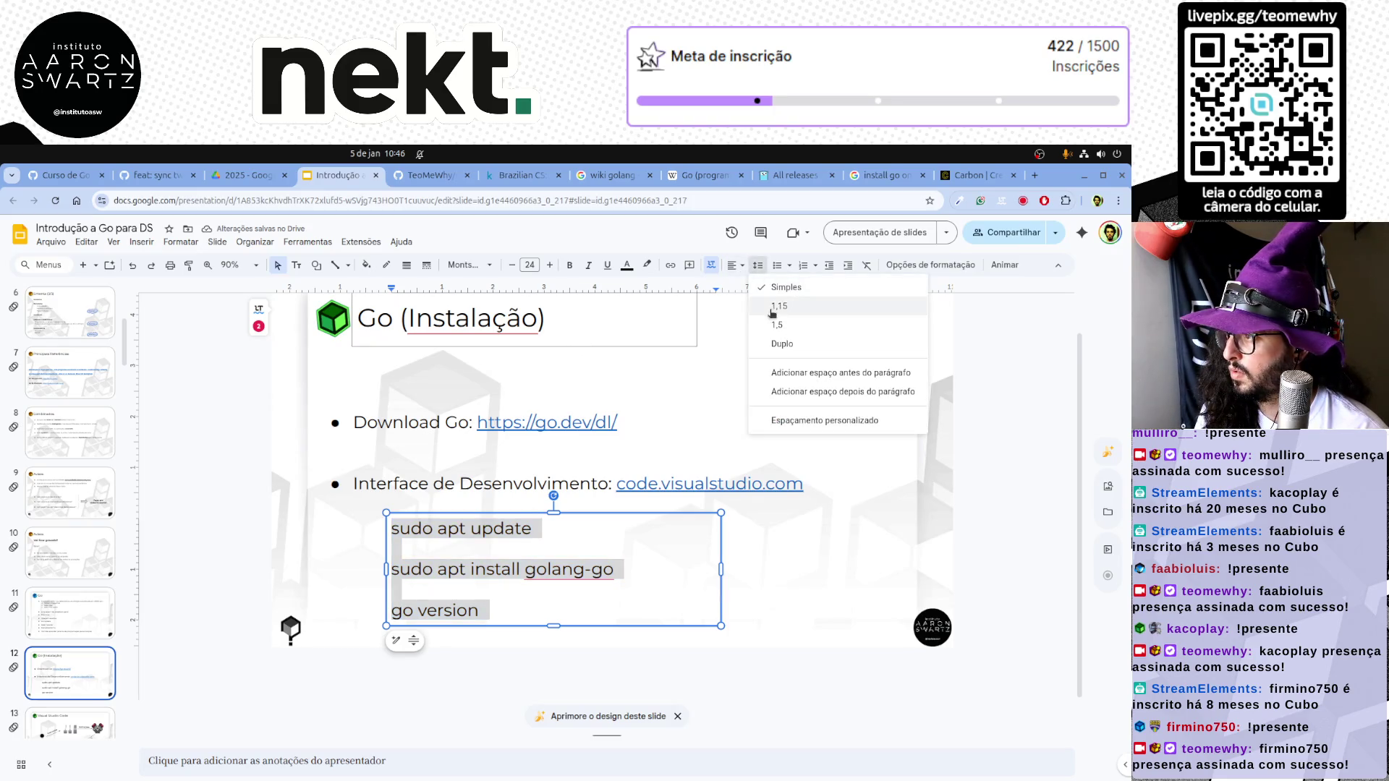
{"action": "left_click", "coordinate": [777, 307]}
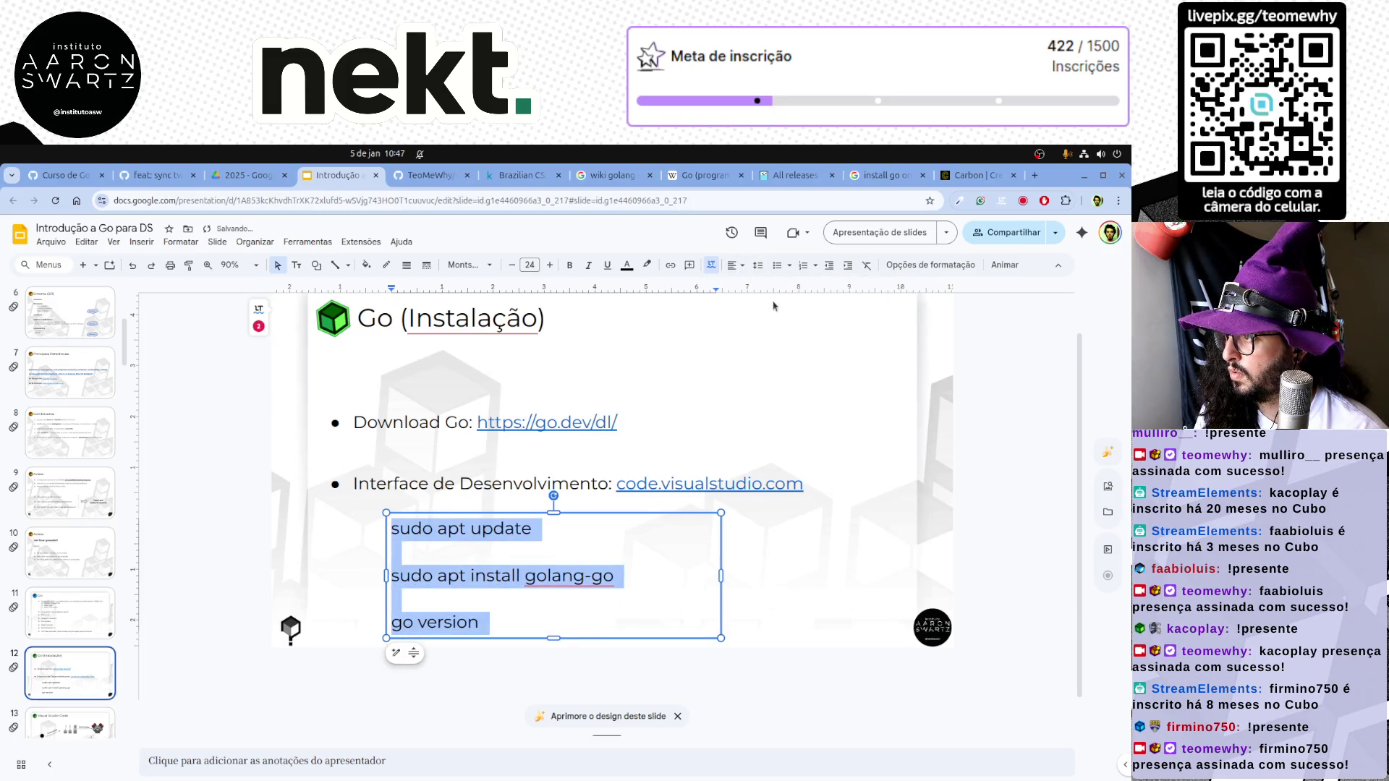
{"action": "left_click", "coordinate": [500, 552]}
{"action": "key", "text": "BackSpace"}
{"action": "left_click", "coordinate": [497, 575]}
{"action": "key", "text": "BackSpace"}
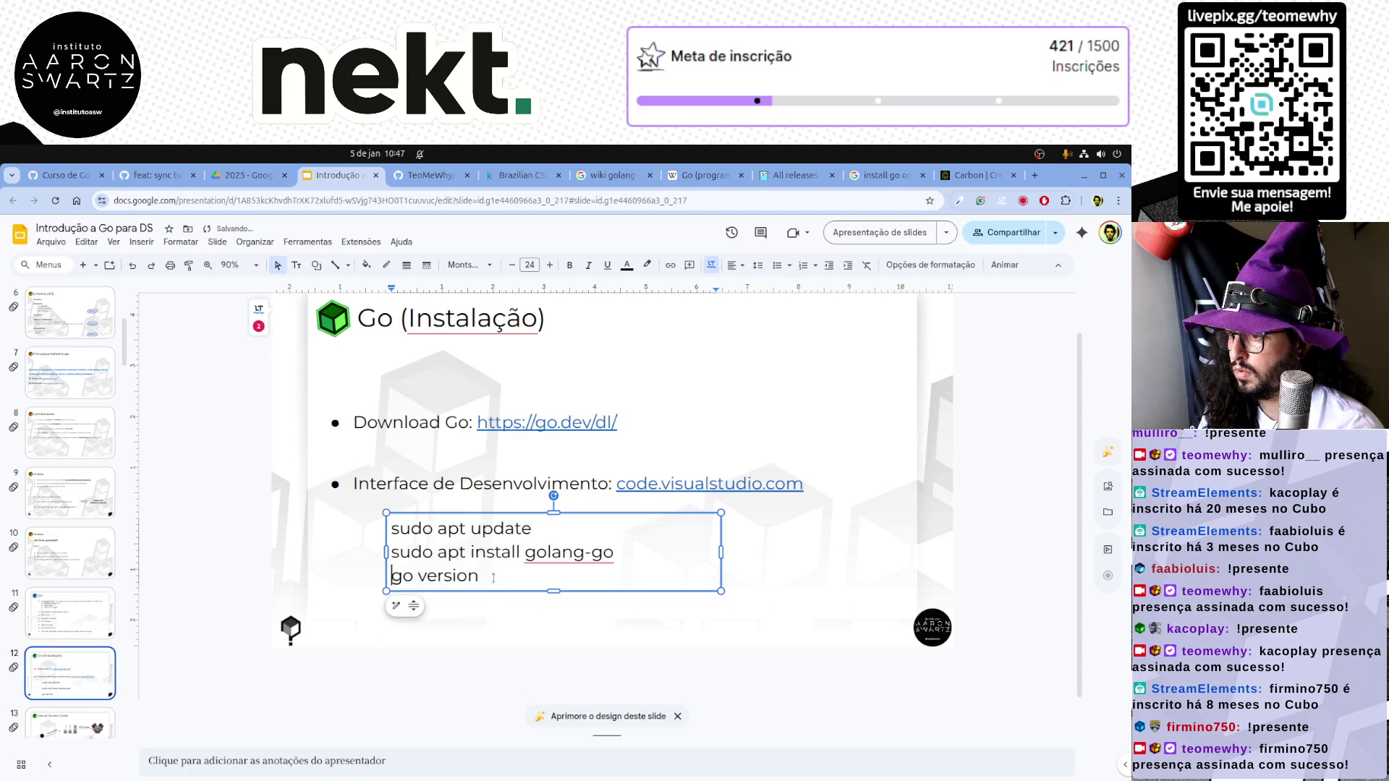
{"action": "left_click_drag", "start_coordinate": [498, 577], "coordinate": [375, 534]}
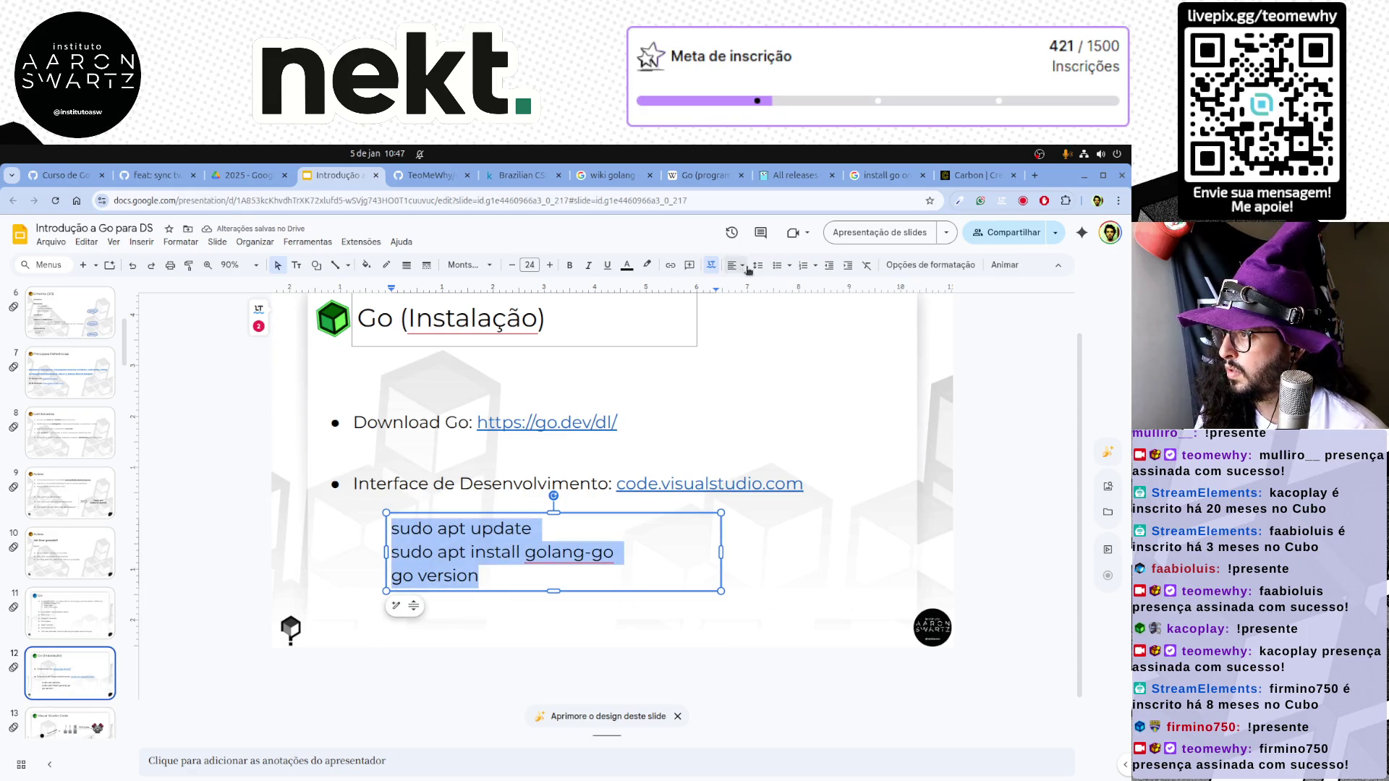
{"action": "left_click", "coordinate": [757, 265]}
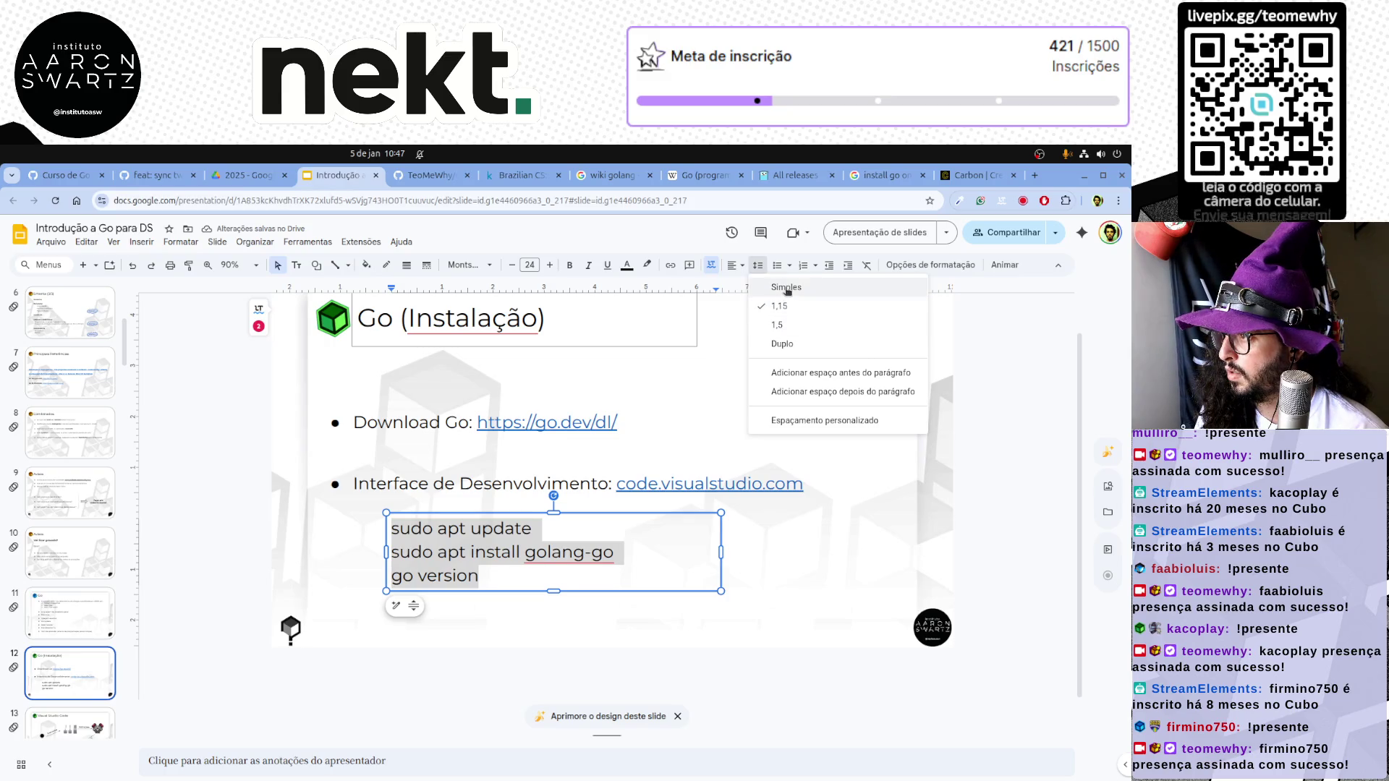
{"action": "left_click", "coordinate": [780, 575]}
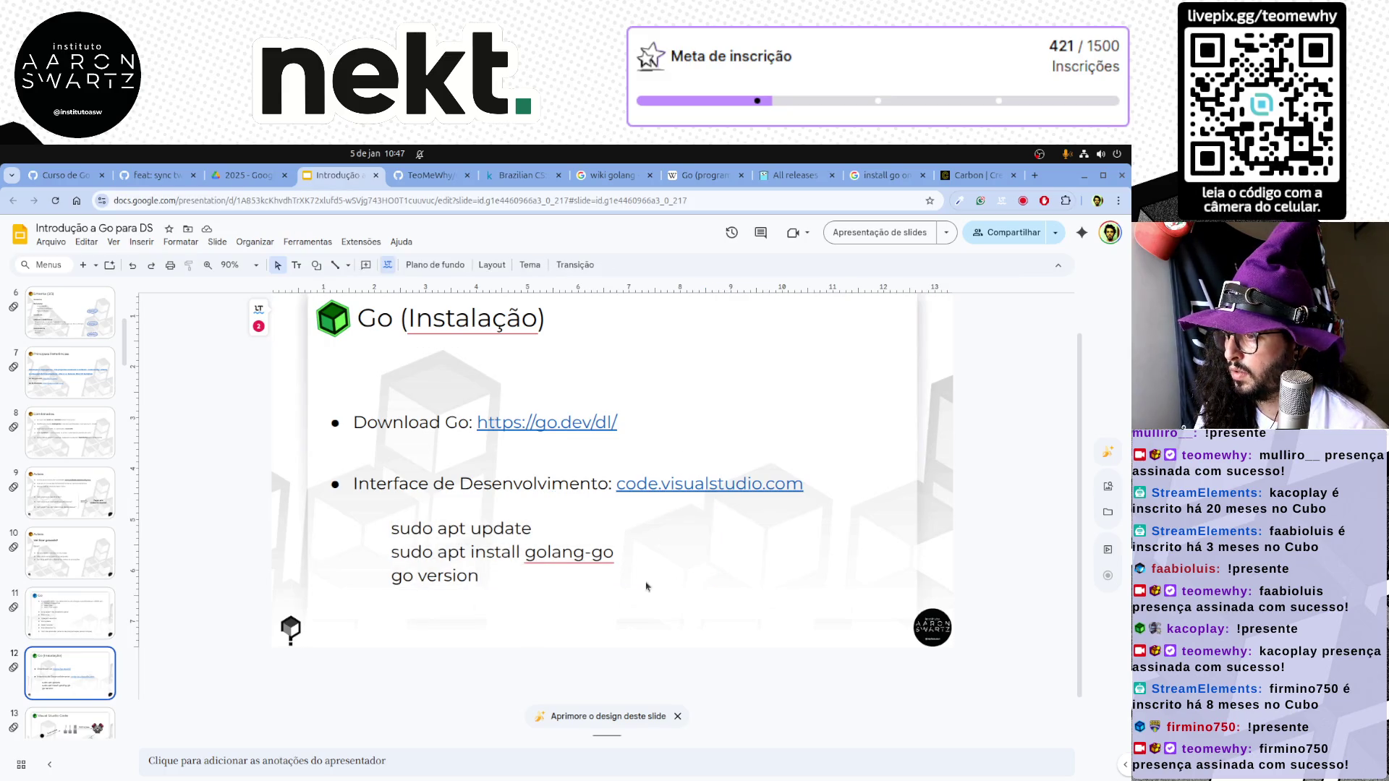
Move the command box under the bullets and colour both command and bullet text dark
{"action": "left_click_drag", "start_coordinate": [583, 593], "coordinate": [520, 603]}
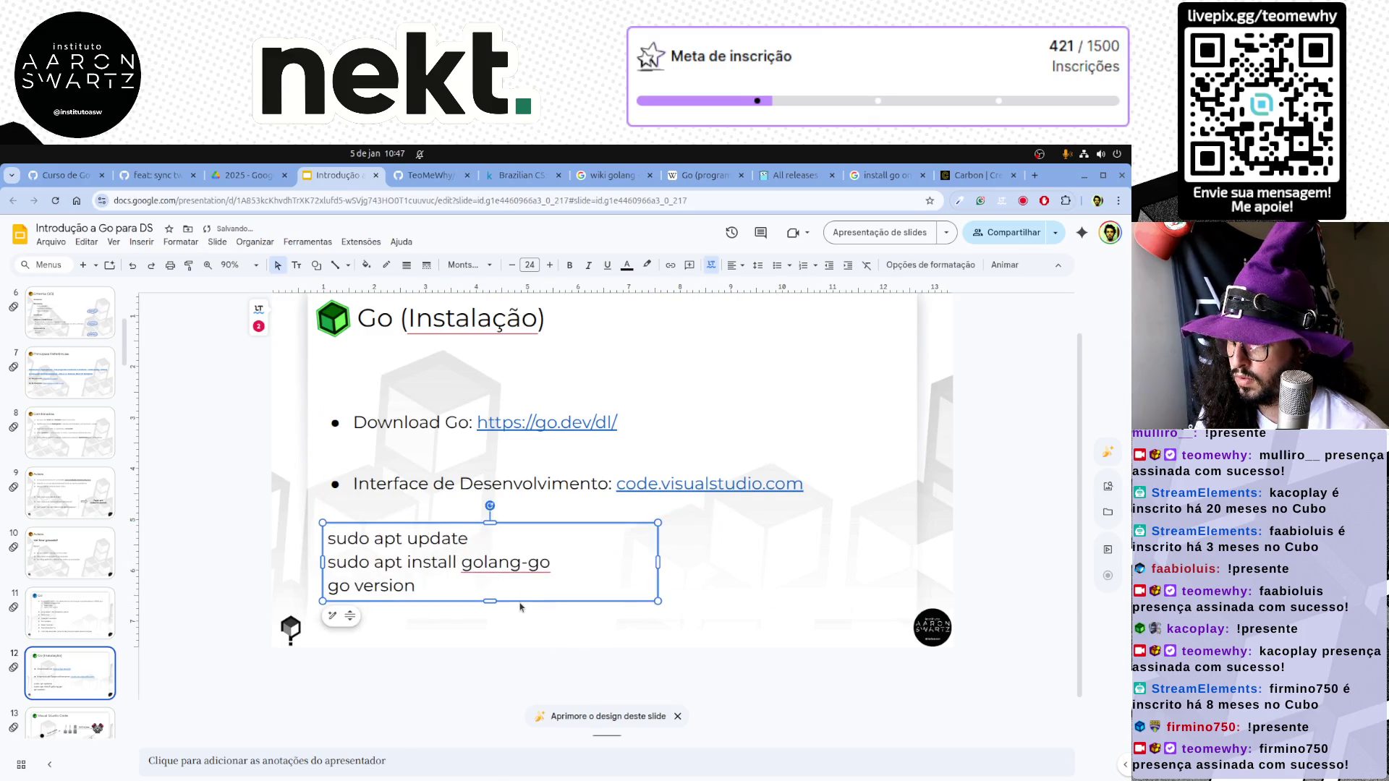
{"action": "key", "text": "shift+Left"}
{"action": "key", "text": "ctrl+a"}
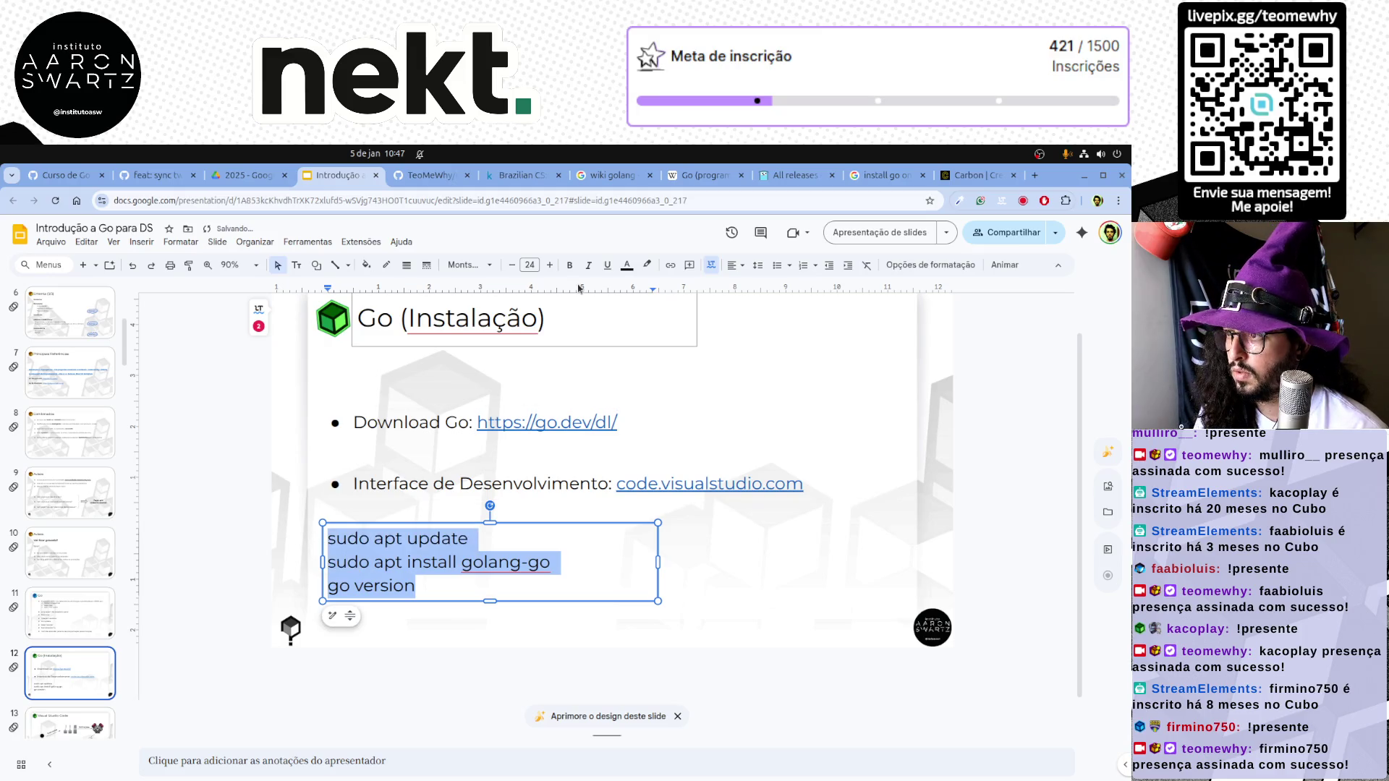
{"action": "left_click", "coordinate": [625, 265]}
{"action": "left_click", "coordinate": [645, 344]}
{"action": "left_click", "coordinate": [430, 476]}
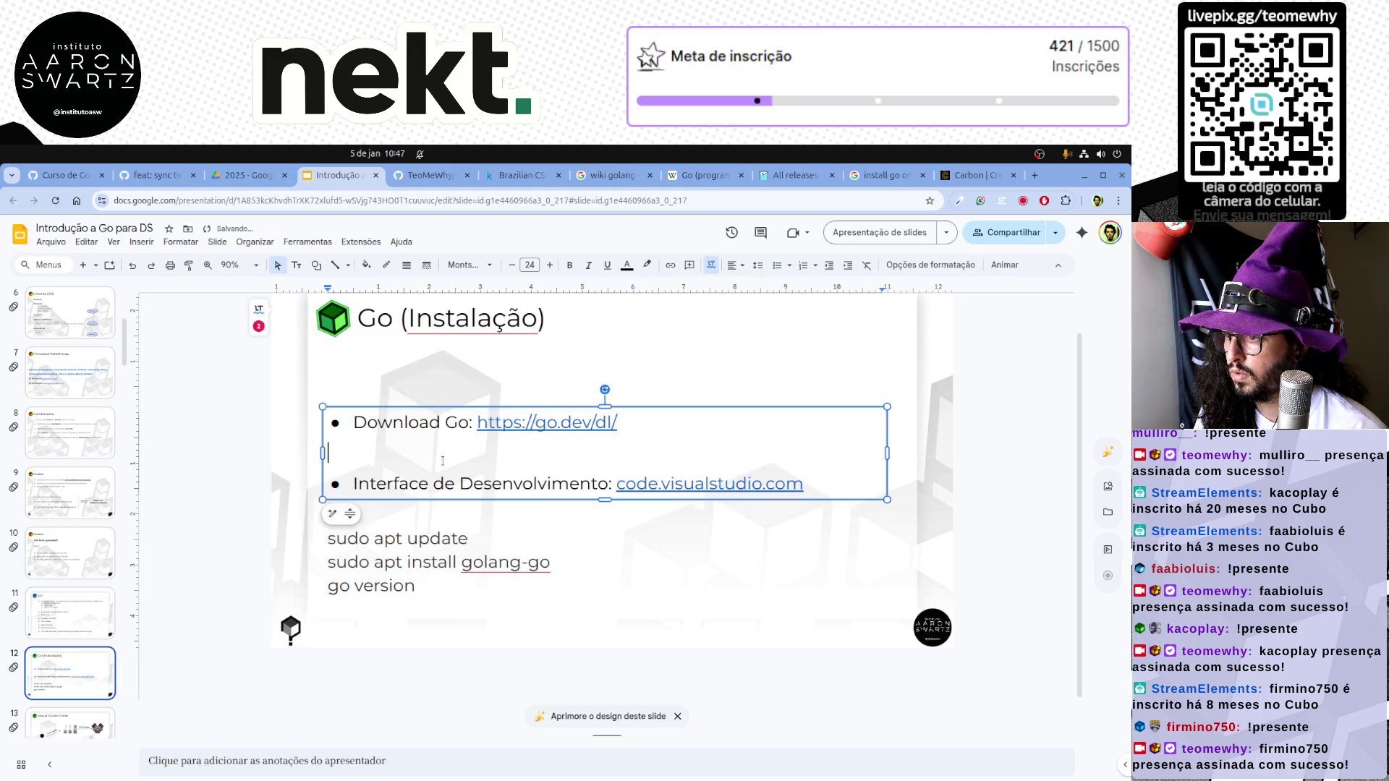
{"action": "key", "text": "ctrl+a"}
{"action": "left_click", "coordinate": [627, 265]}
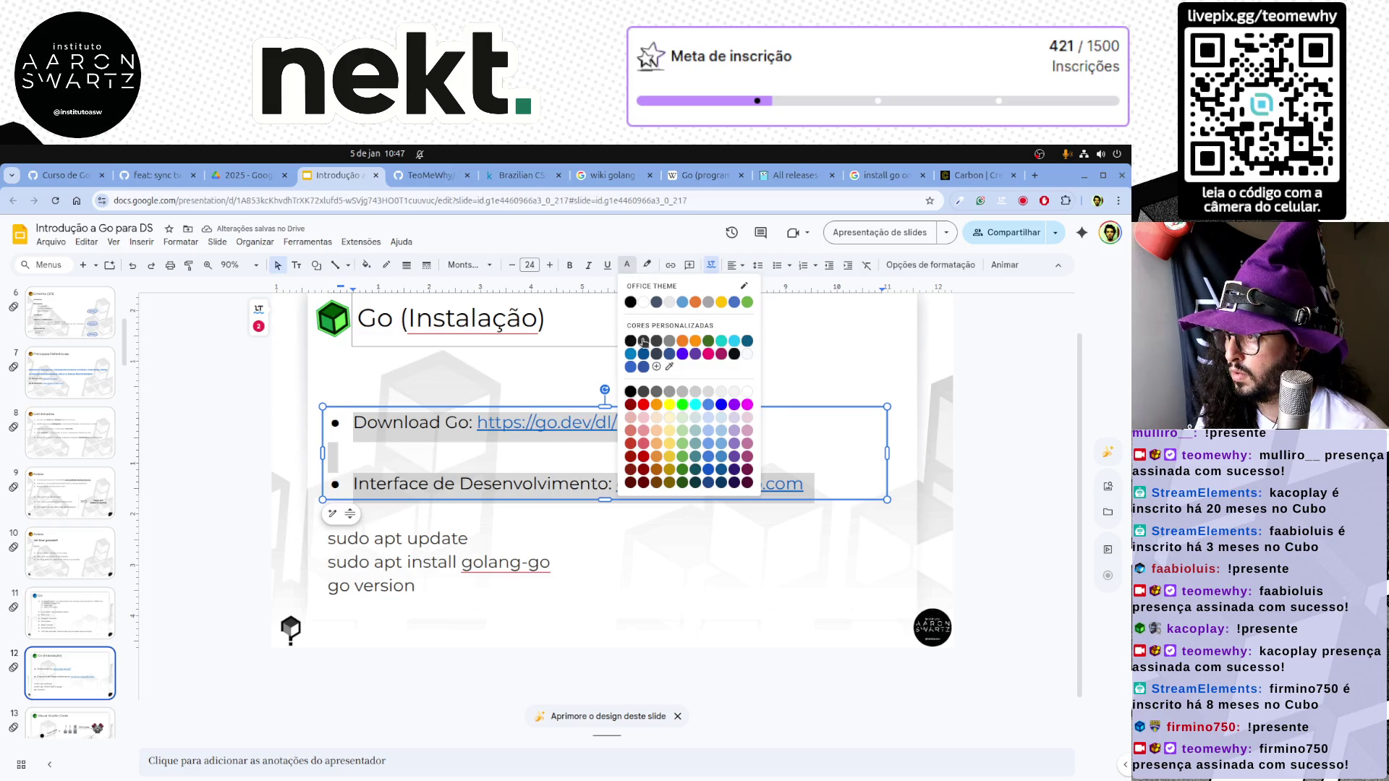
{"action": "left_click", "coordinate": [644, 343]}
Nudge the command box slightly right to line up with the bullet text
{"action": "left_click", "coordinate": [451, 540]}
{"action": "left_click_drag", "start_coordinate": [437, 601], "coordinate": [461, 604]}
{"action": "left_click", "coordinate": [177, 604]}
Add a bold 'Ubuntu-like:' heading on its own line above sudo apt update
{"action": "left_click", "coordinate": [438, 551]}
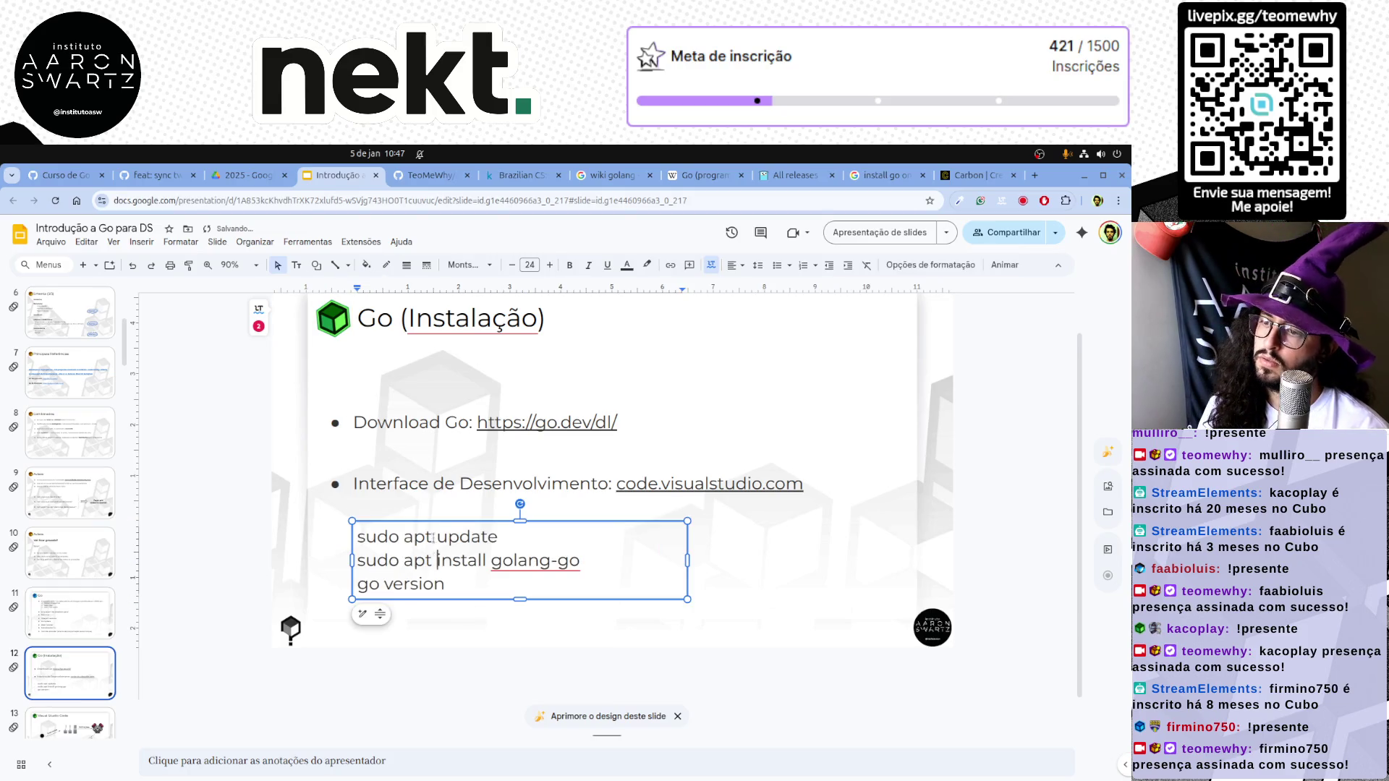
{"action": "double_click", "coordinate": [423, 538]}
{"action": "key", "text": "Home"}
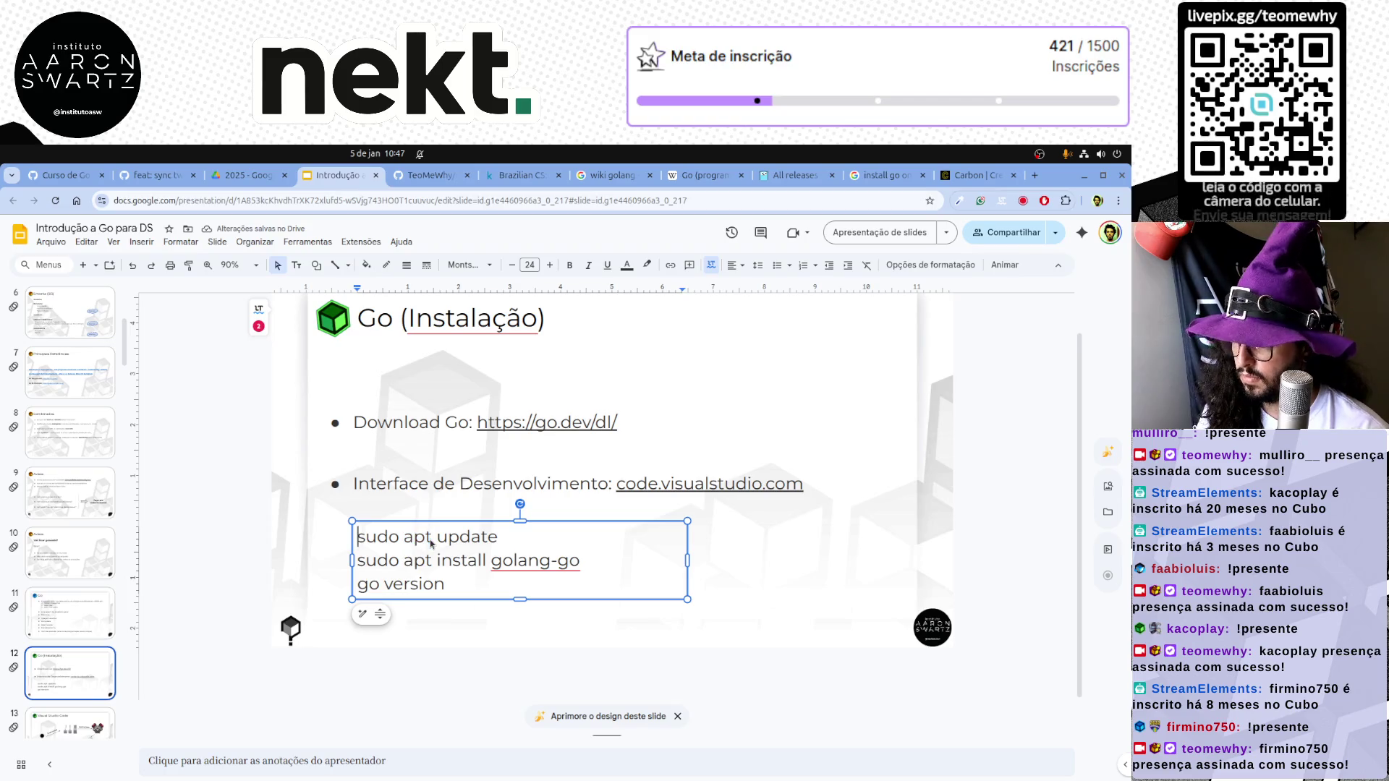
{"action": "type", "text": "Ubuntu "}
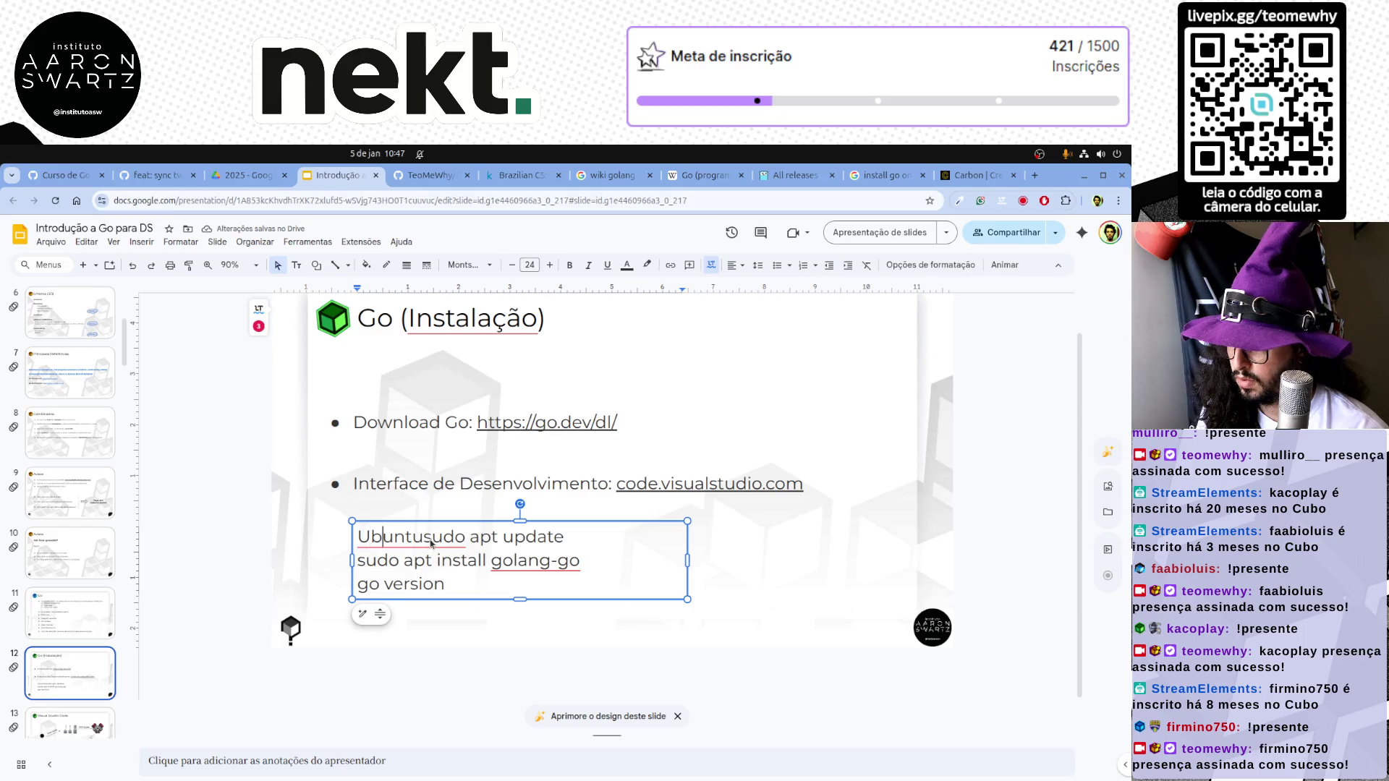
{"action": "type", "text": "-like:"}
{"action": "key", "text": "Return"}
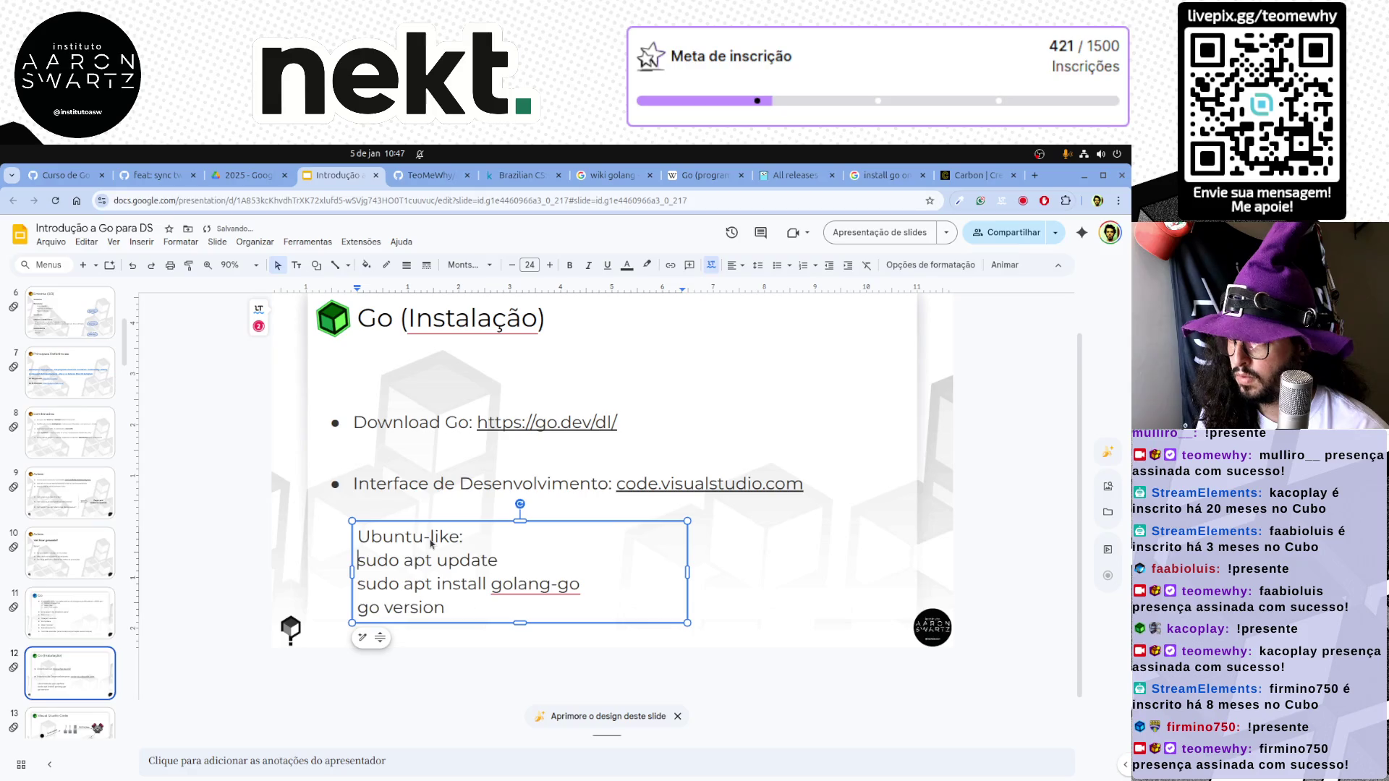
{"action": "key", "text": "shift+End"}
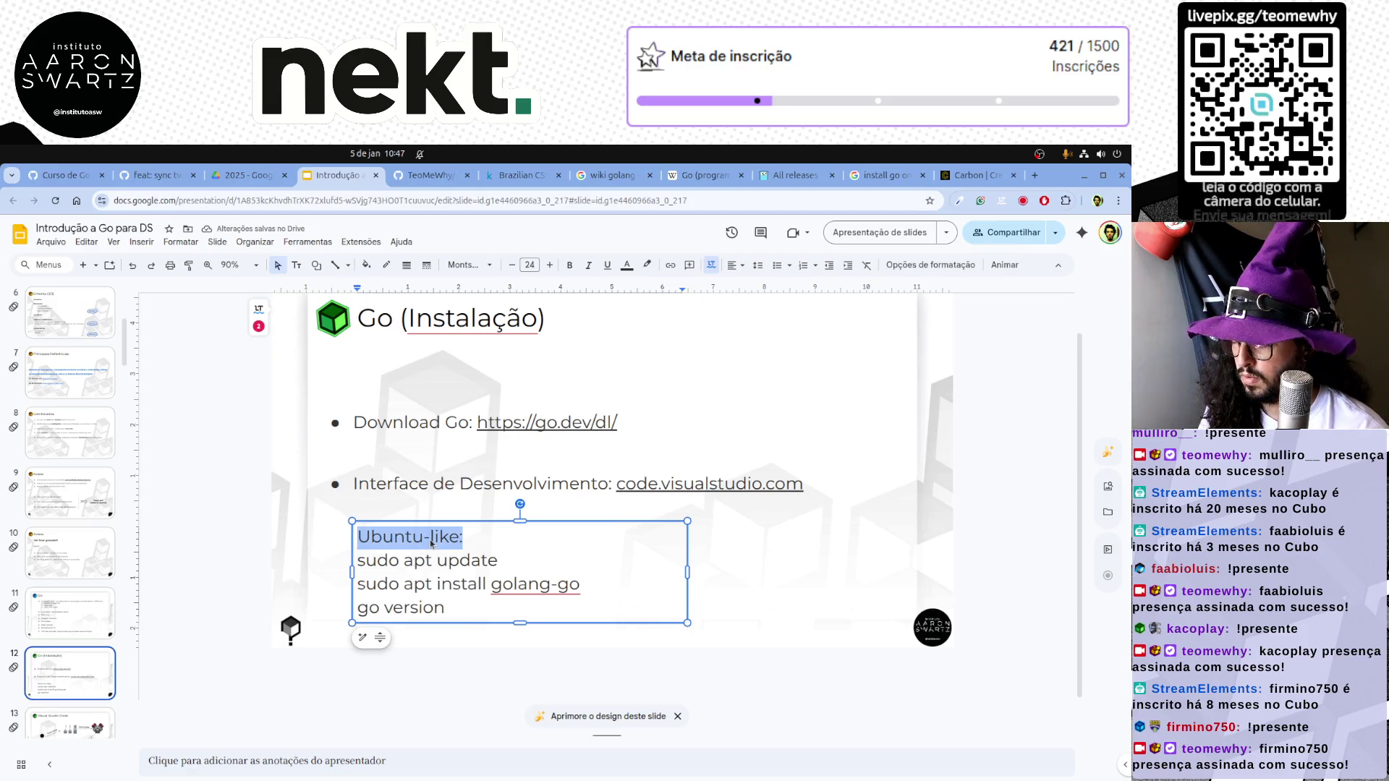
{"action": "key", "text": "ctrl+b"}
{"action": "key", "text": "Down"}
{"action": "key", "text": "End"}
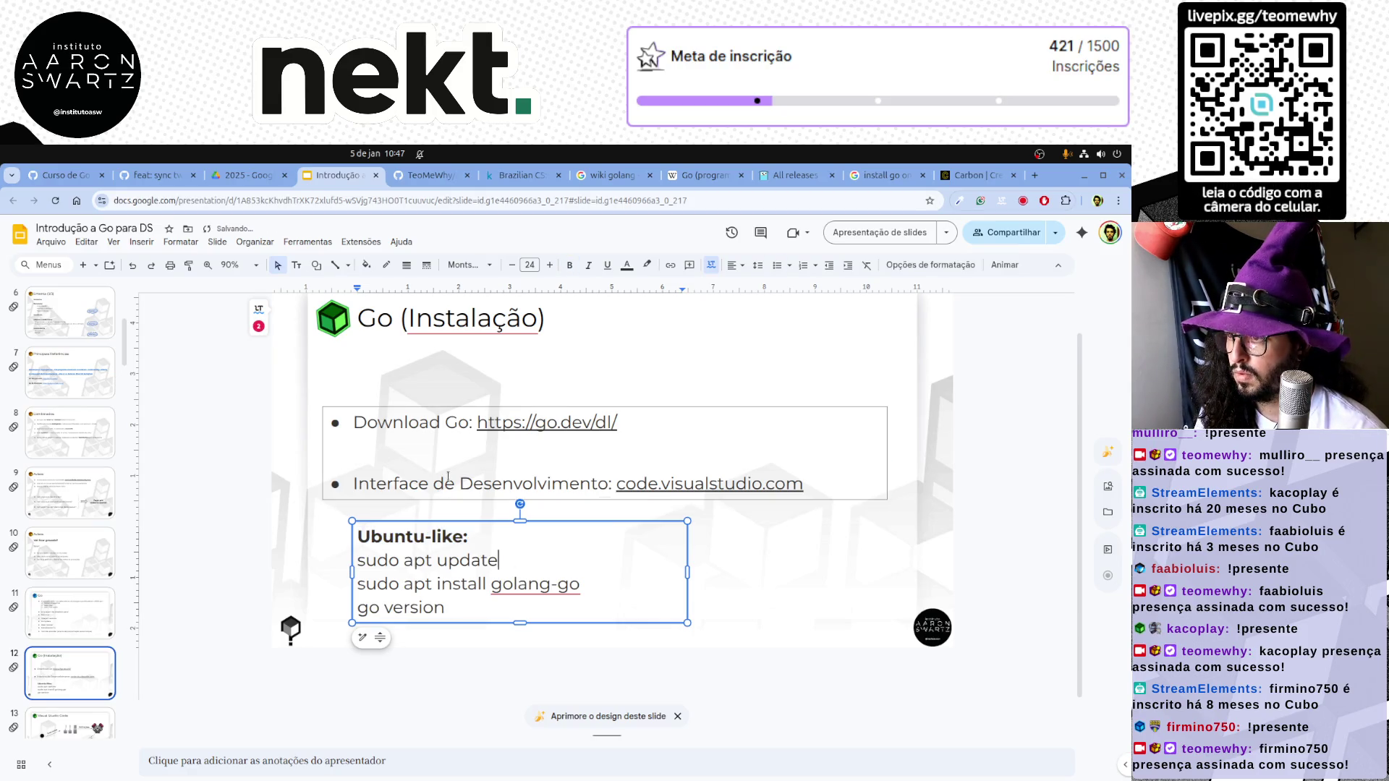
Remove the empty line between the bullets and move the command box up and left
{"action": "left_click", "coordinate": [429, 457]}
{"action": "key", "text": "BackSpace"}
{"action": "left_click", "coordinate": [477, 624]}
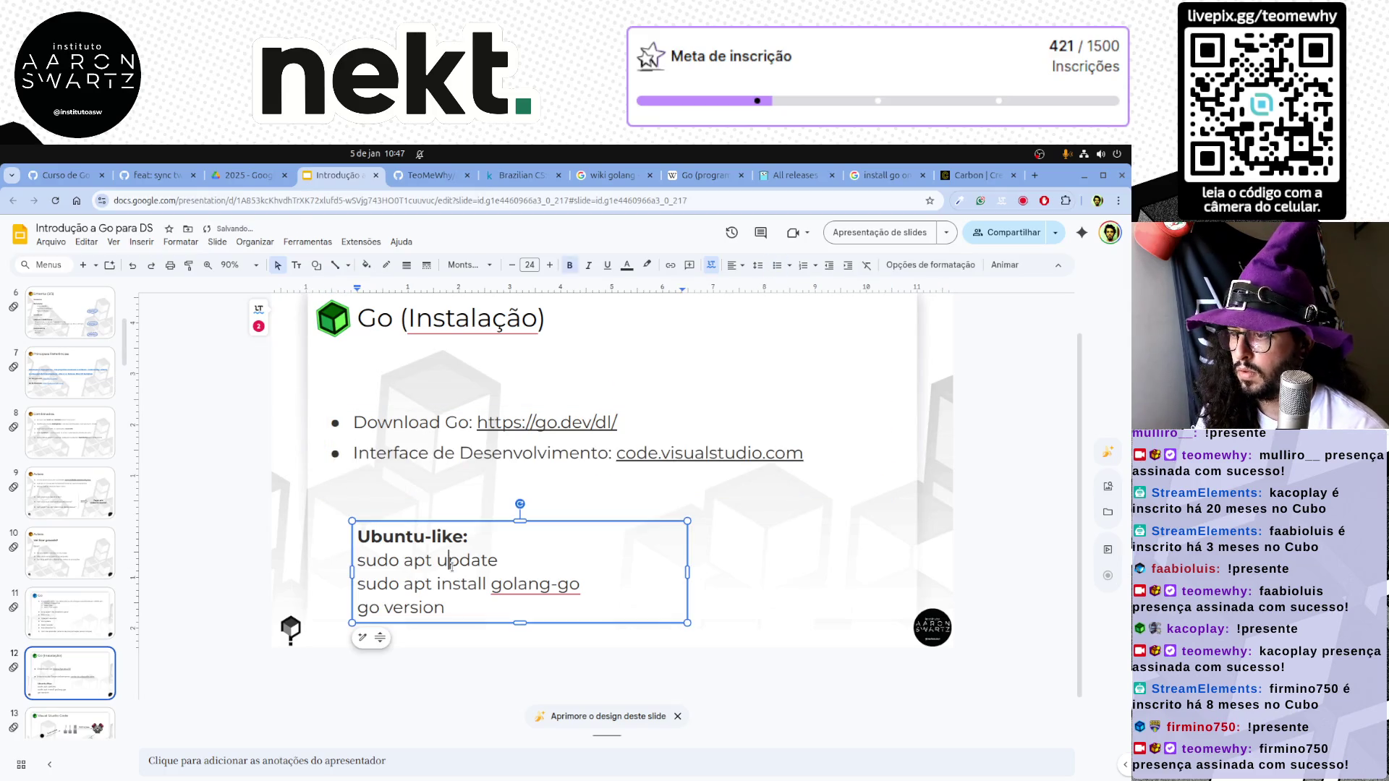
{"action": "left_click_drag", "start_coordinate": [478, 624], "coordinate": [448, 588]}
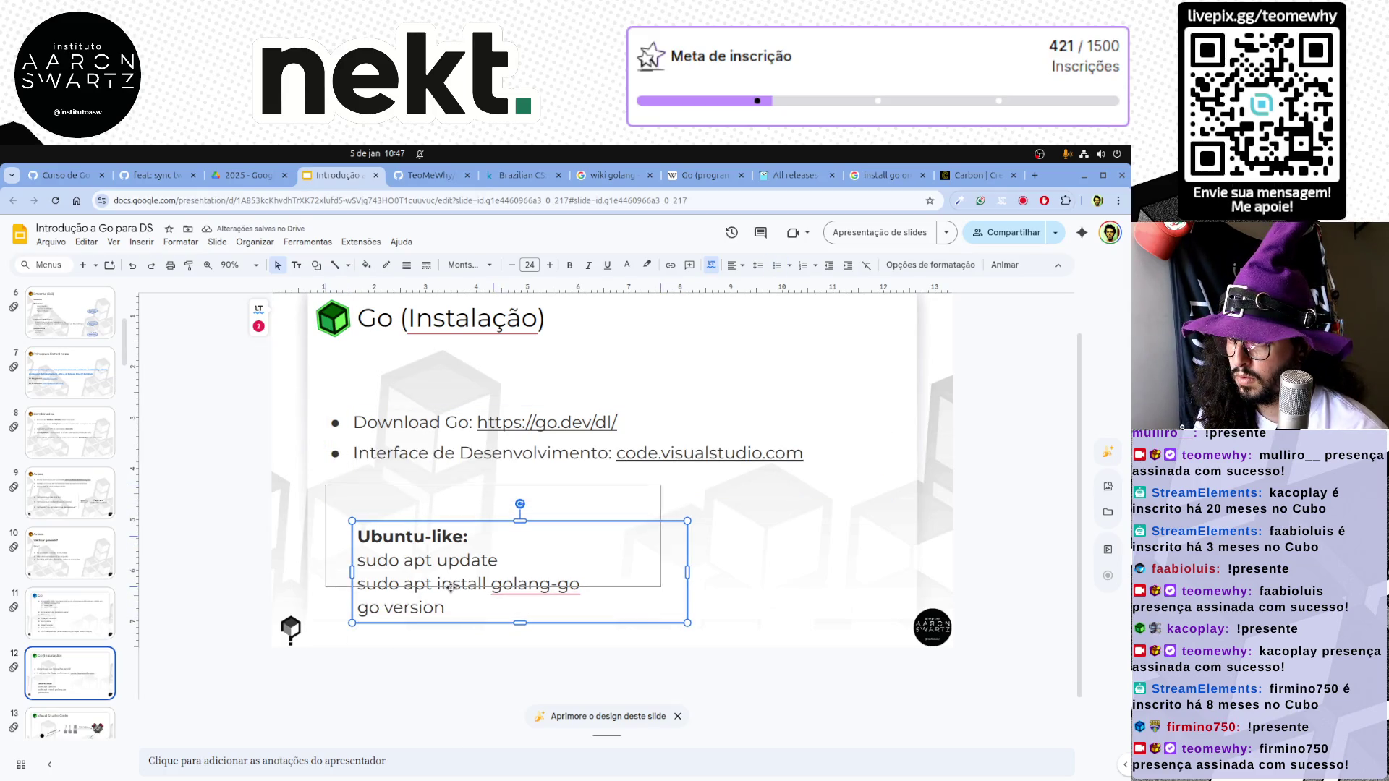
{"action": "left_click", "coordinate": [244, 586]}
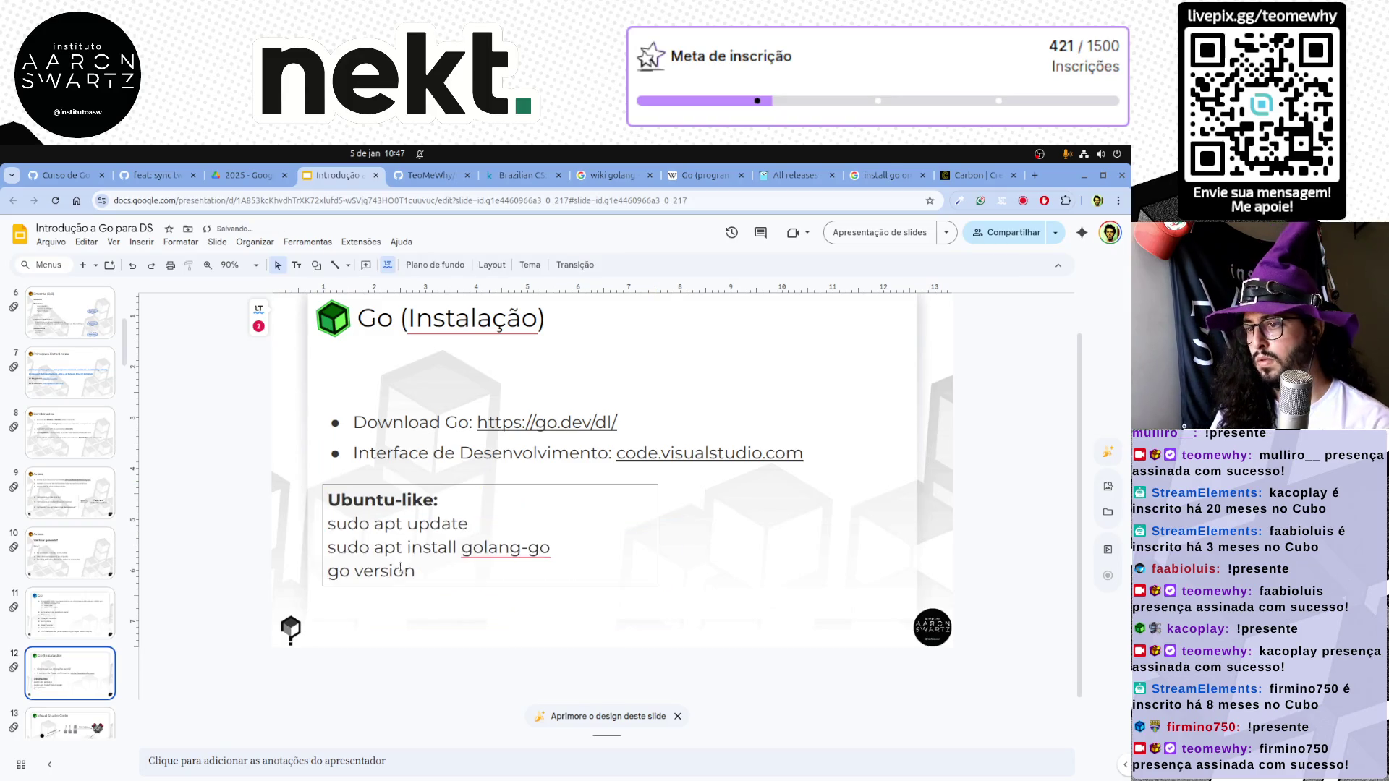
Reduce the Ubuntu-like command text from 24 to 22 pt and go to the Visual Studio Code slide
{"action": "left_click", "coordinate": [545, 537]}
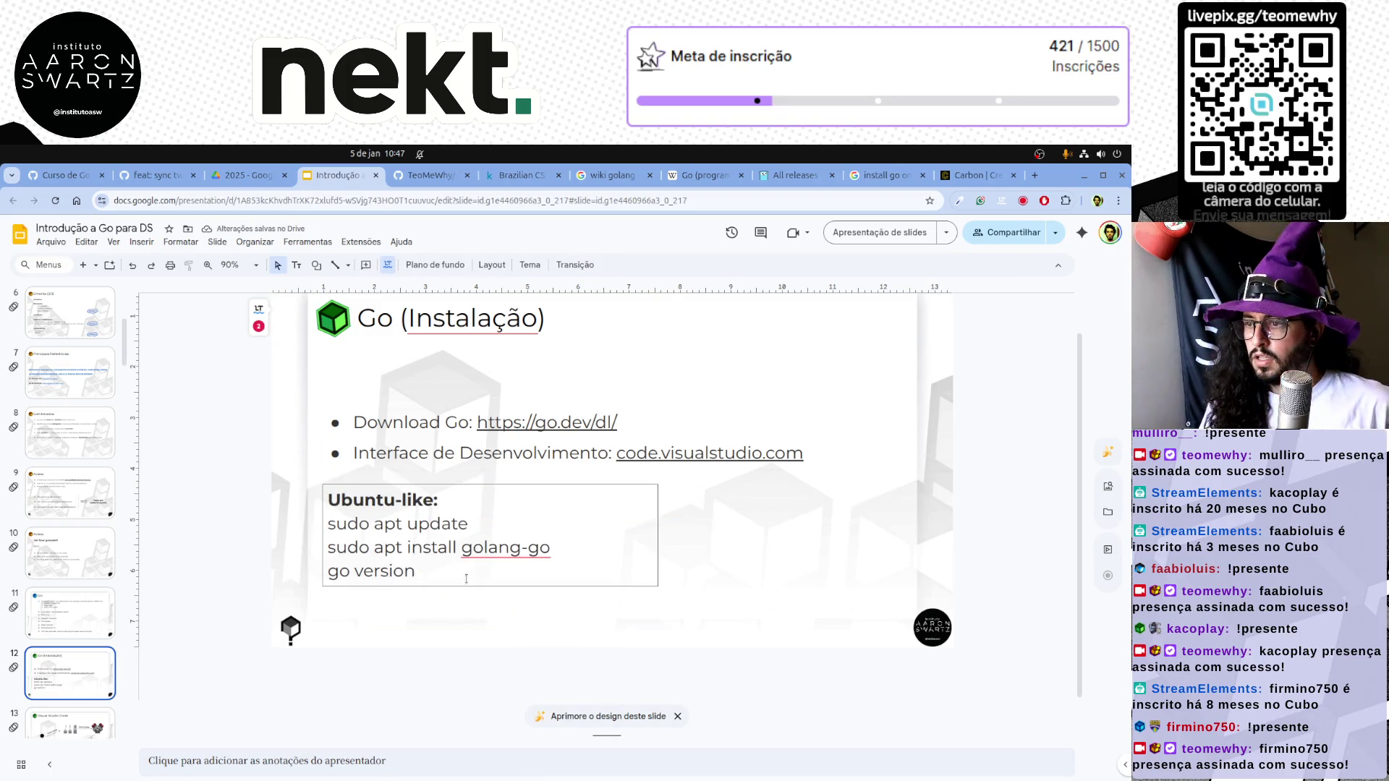
{"action": "key", "text": "ctrl+a"}
{"action": "left_click", "coordinate": [511, 264]}
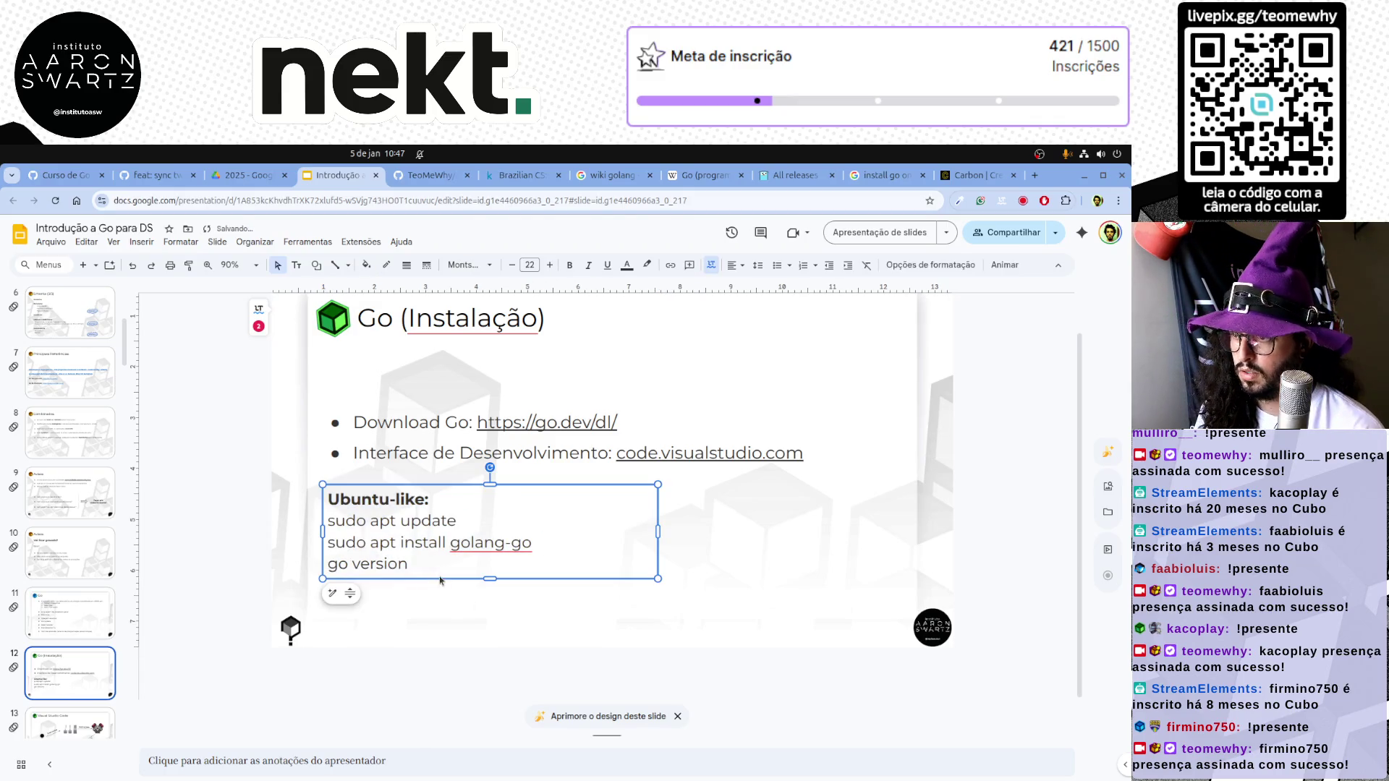
{"action": "left_click", "coordinate": [228, 590]}
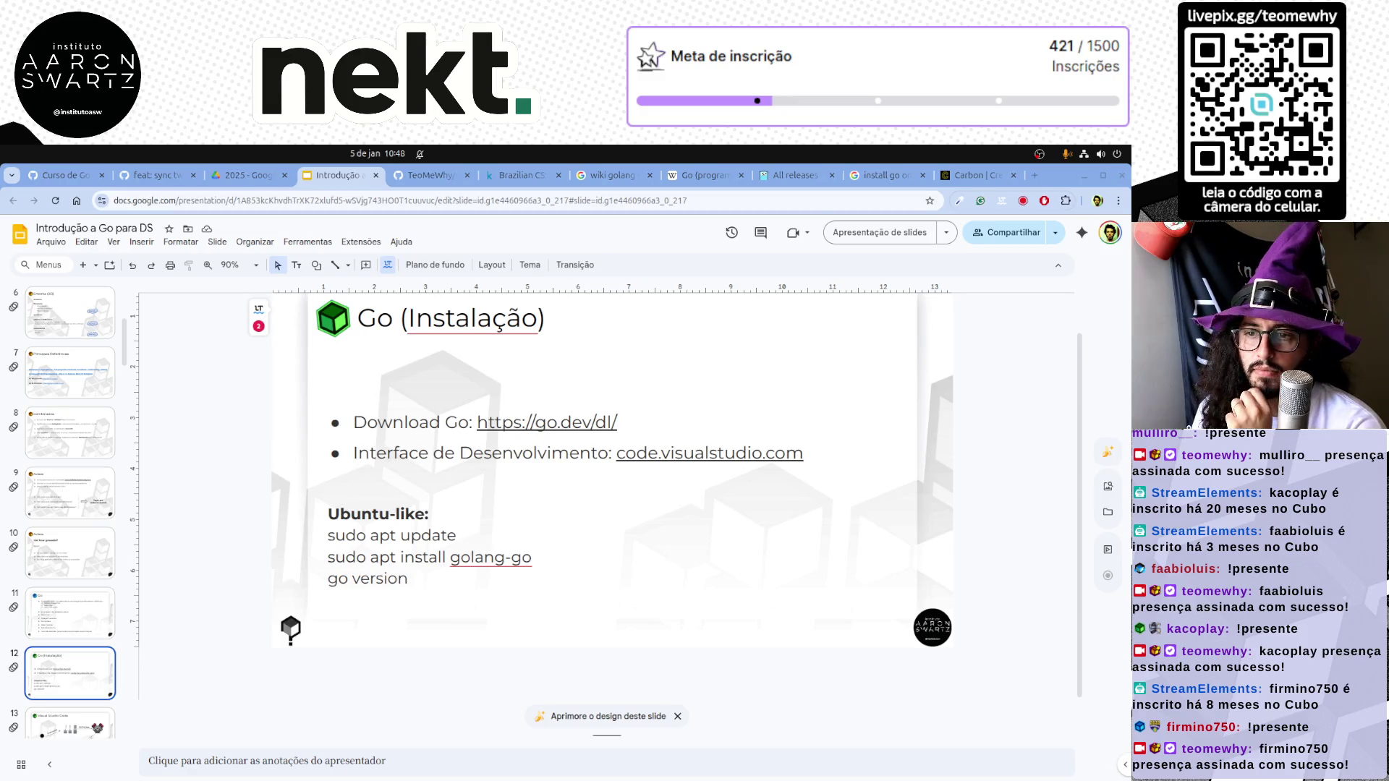
{"action": "left_click", "coordinate": [72, 665]}
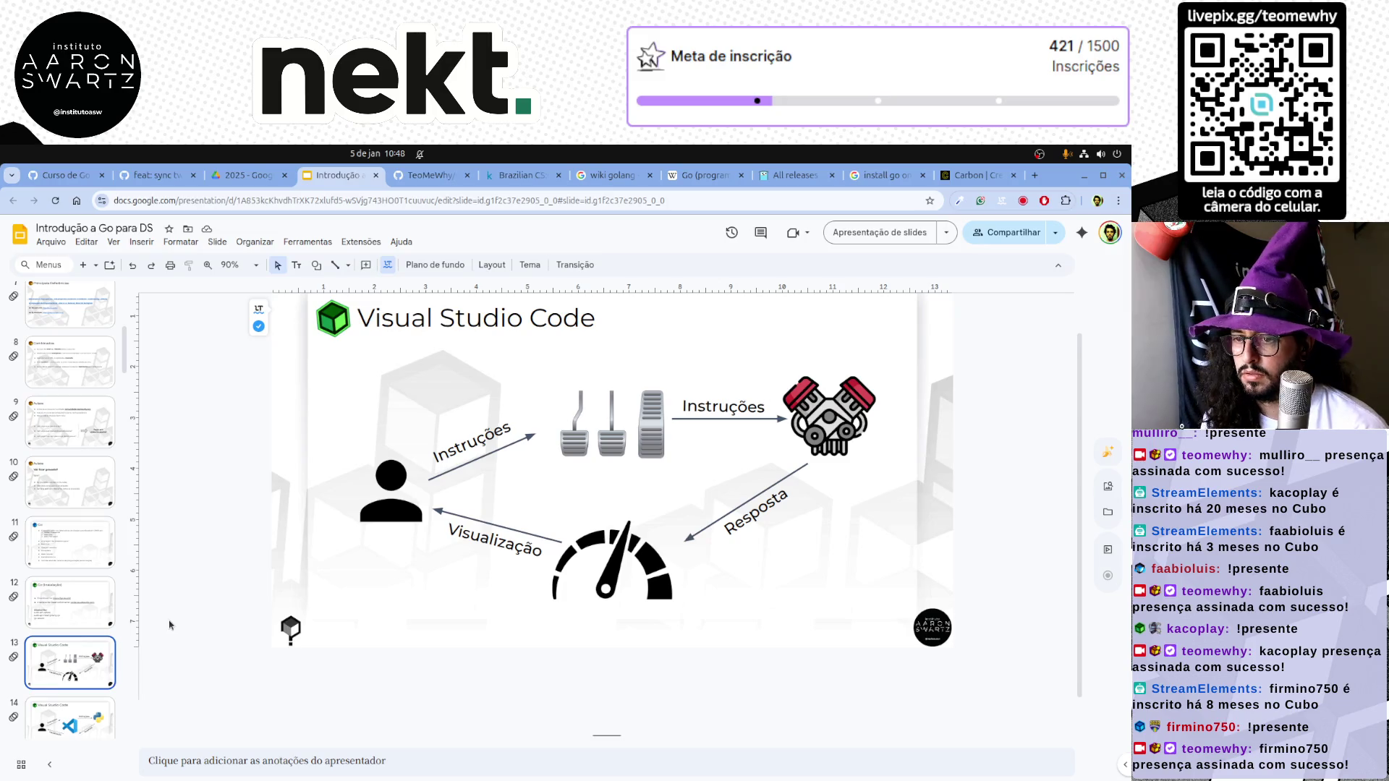
{"action": "scroll", "coordinate": [65, 618], "scroll_direction": "down", "scroll_amount": 3}
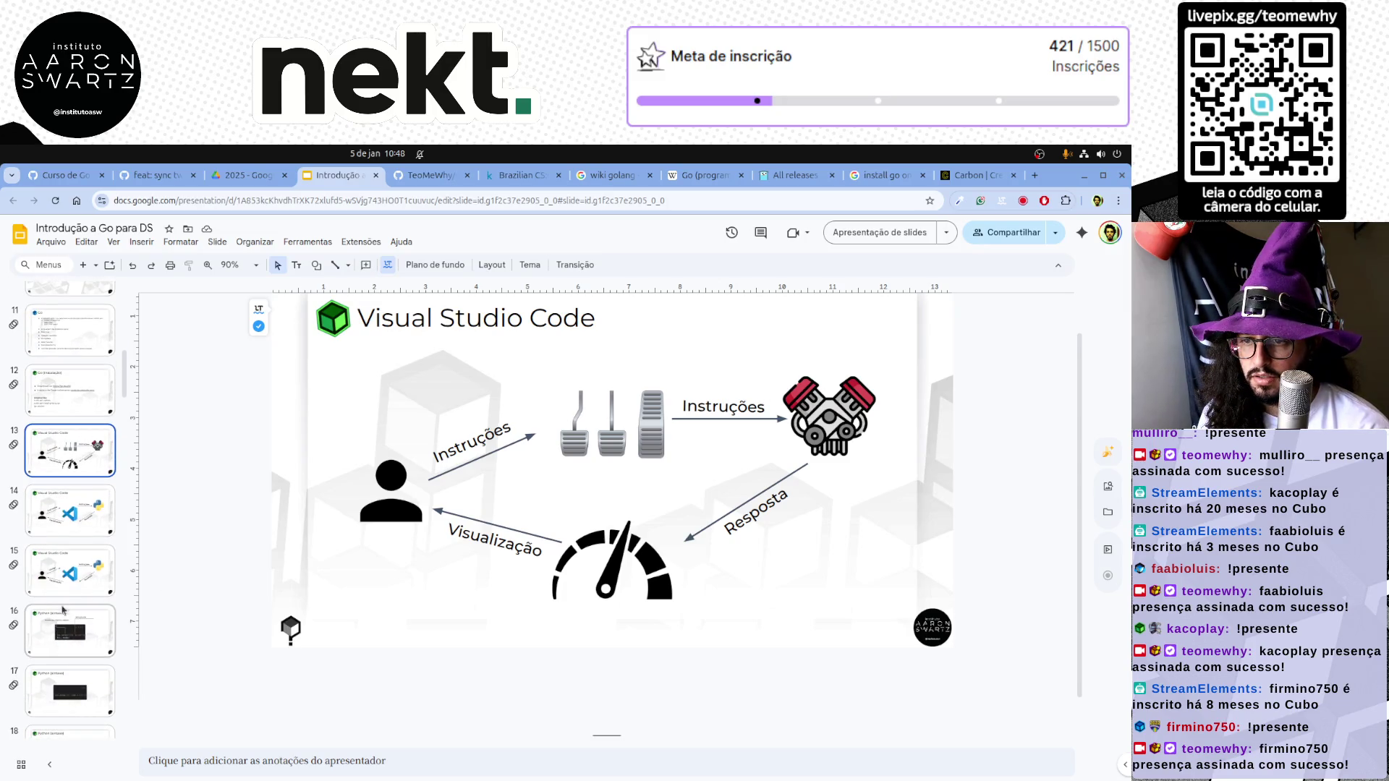
Delete the three Visual Studio Code slides and switch to the Carbon tab
{"action": "key", "text": "Delete"}
{"action": "key", "text": "Delete"}
{"action": "key", "text": "Delete"}
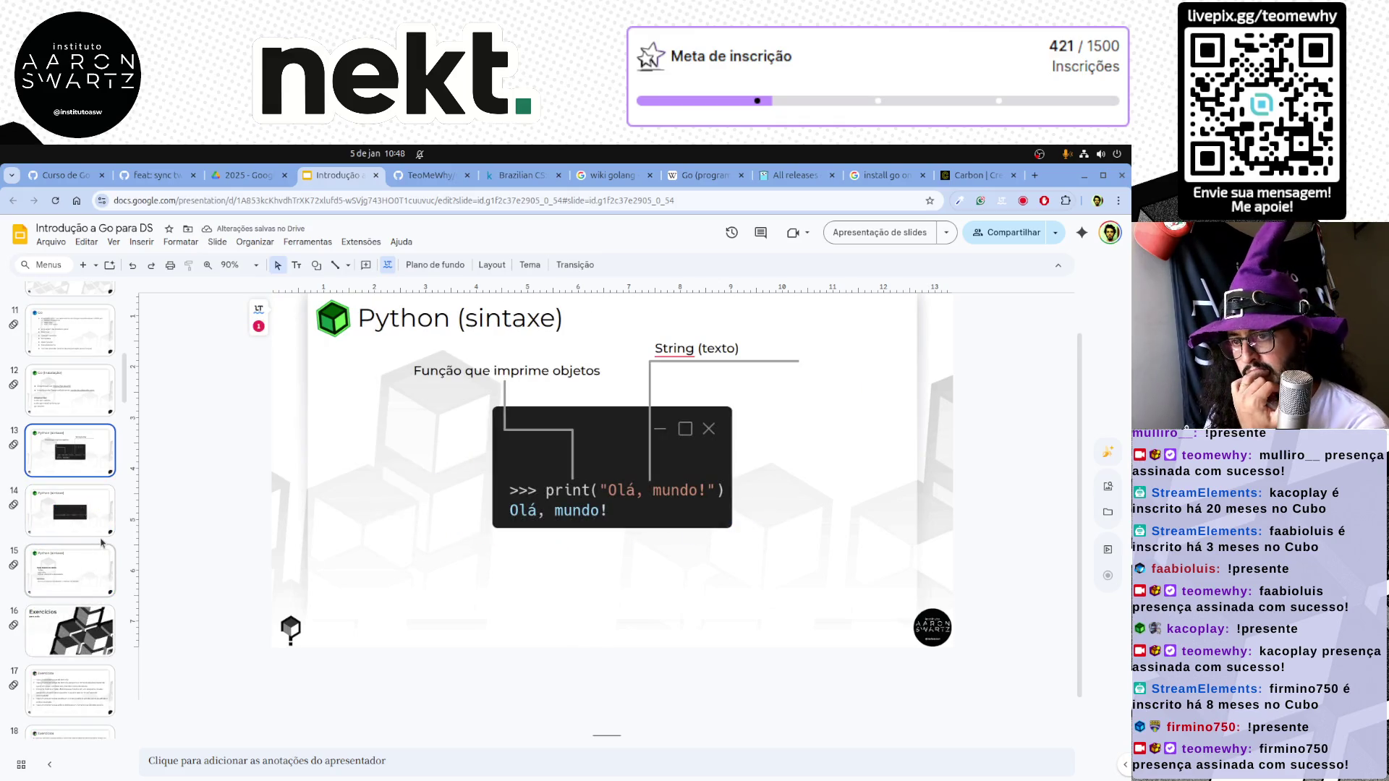
{"action": "left_click", "coordinate": [971, 175]}
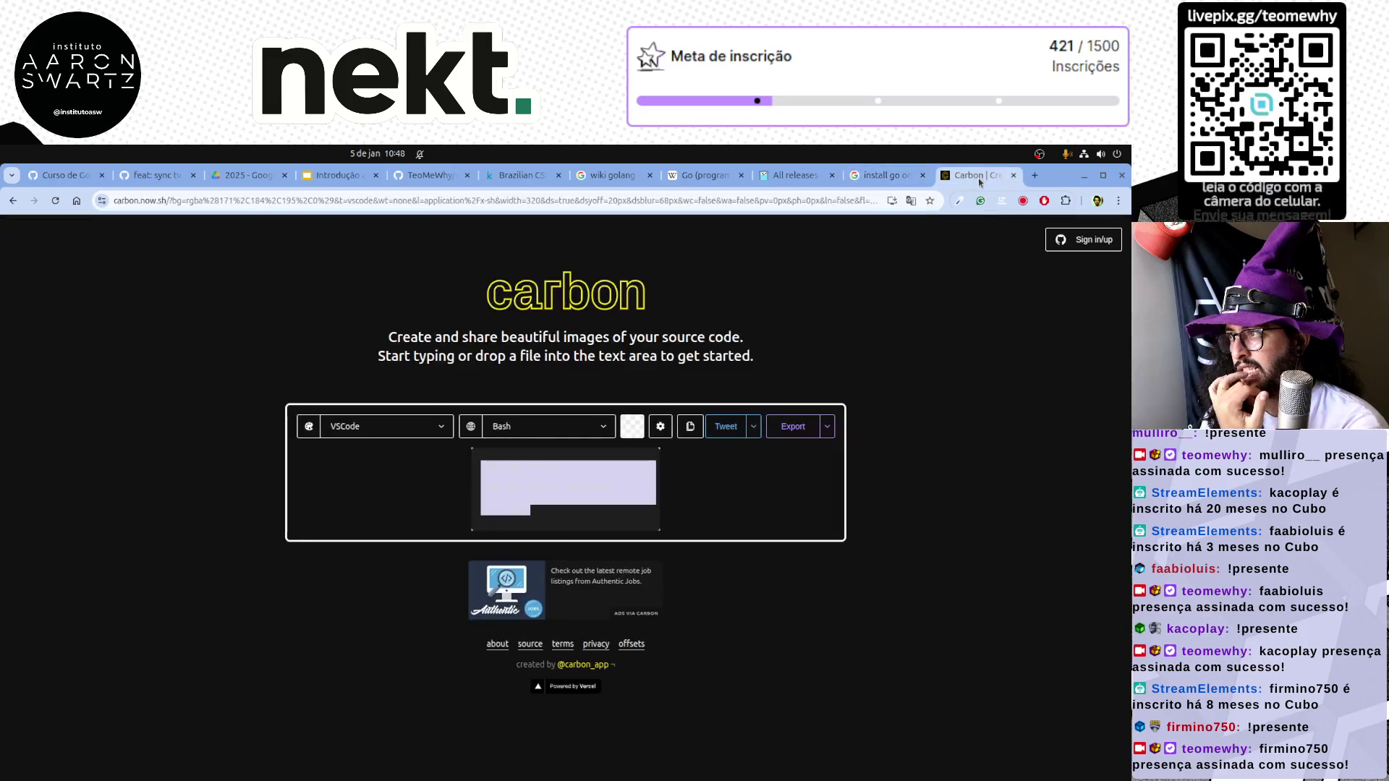
Clear Carbon's existing code and choose Go as the snippet language
{"action": "key", "text": "ctrl+a"}
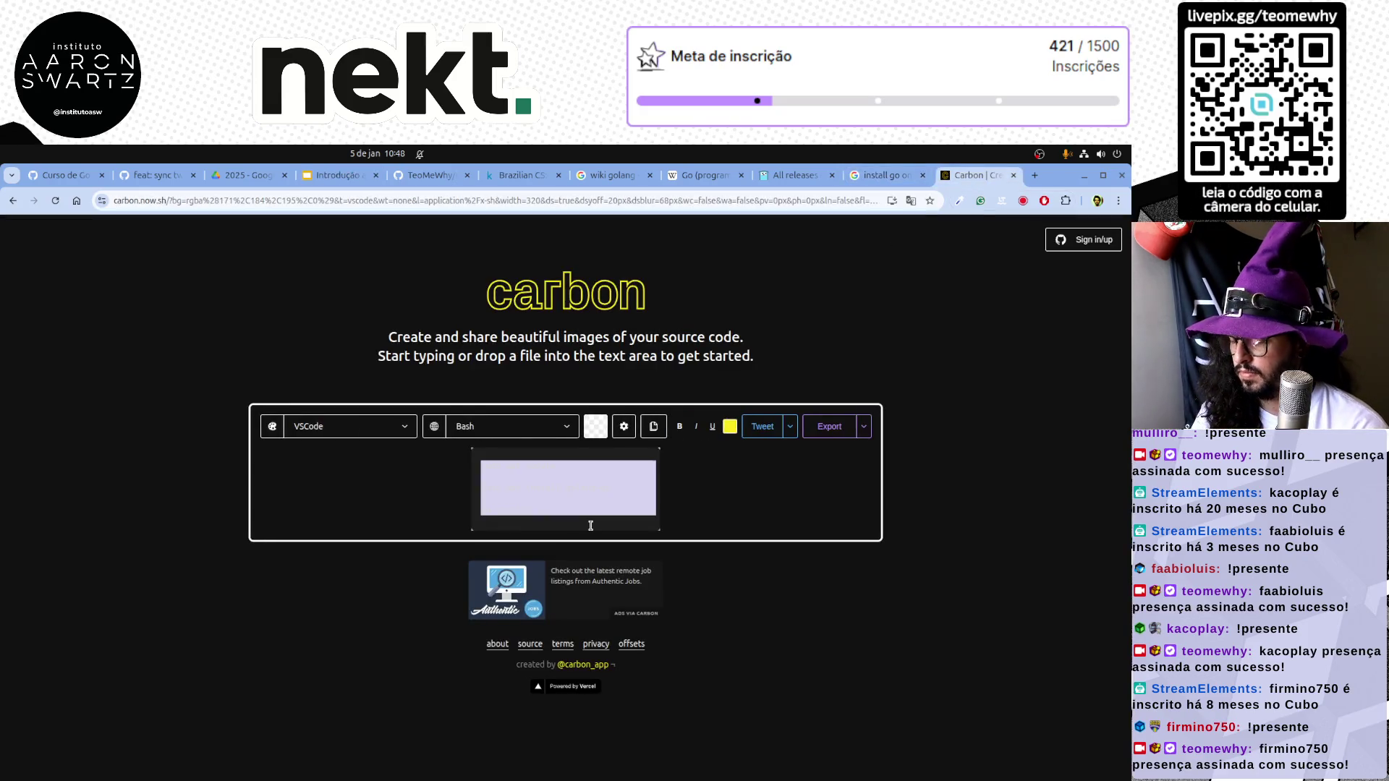
{"action": "key", "text": "BackSpace"}
{"action": "left_click", "coordinate": [534, 425]}
{"action": "scroll", "coordinate": [503, 583], "scroll_direction": "down", "scroll_amount": 5}
{"action": "scroll", "coordinate": [502, 583], "scroll_direction": "down", "scroll_amount": 2}
{"action": "scroll", "coordinate": [503, 583], "scroll_direction": "down", "scroll_amount": 2}
{"action": "scroll", "coordinate": [502, 583], "scroll_direction": "down", "scroll_amount": 2}
{"action": "scroll", "coordinate": [503, 583], "scroll_direction": "down", "scroll_amount": 2}
{"action": "scroll", "coordinate": [502, 582], "scroll_direction": "down", "scroll_amount": 2}
{"action": "scroll", "coordinate": [502, 583], "scroll_direction": "down", "scroll_amount": 2}
{"action": "scroll", "coordinate": [502, 582], "scroll_direction": "down", "scroll_amount": 1}
{"action": "scroll", "coordinate": [503, 583], "scroll_direction": "down", "scroll_amount": 2}
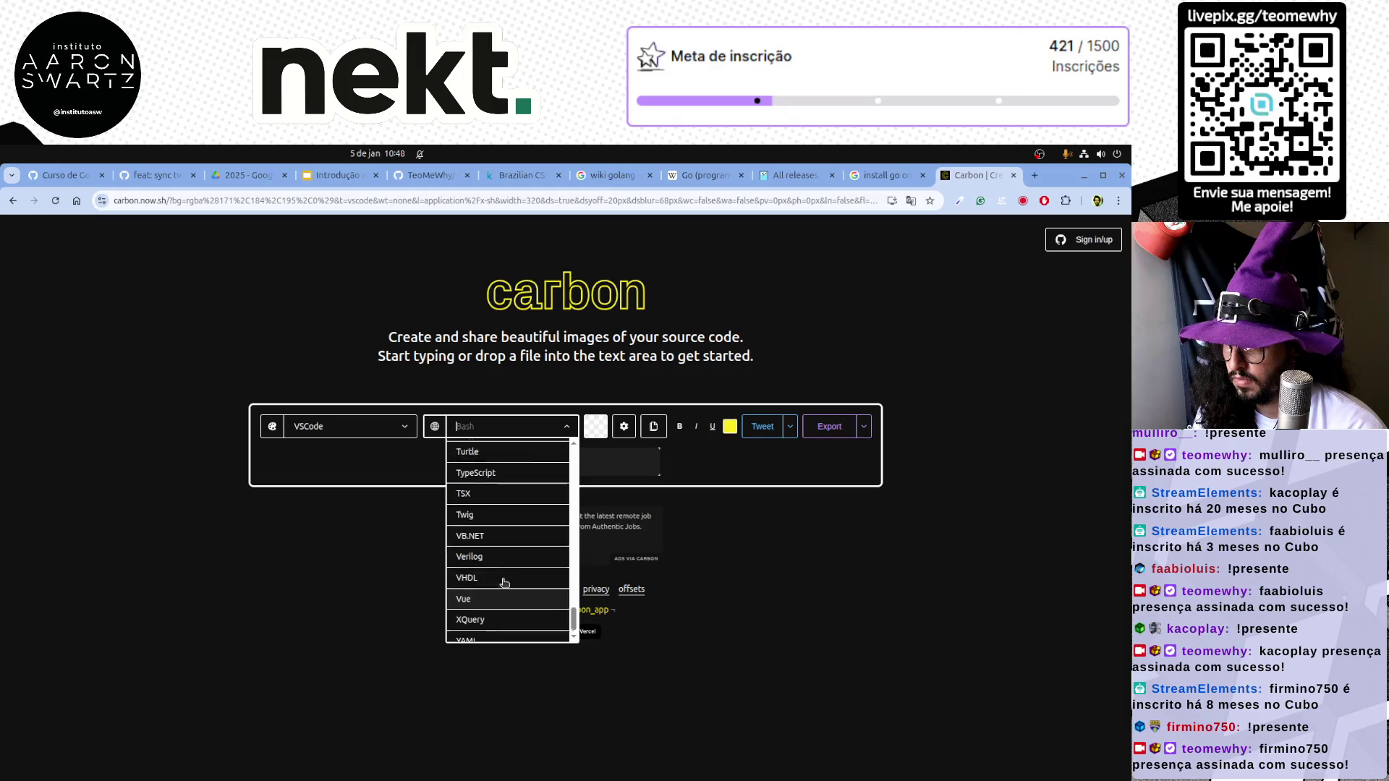
{"action": "scroll", "coordinate": [503, 583], "scroll_direction": "up", "scroll_amount": 2}
{"action": "type", "text": "go"}
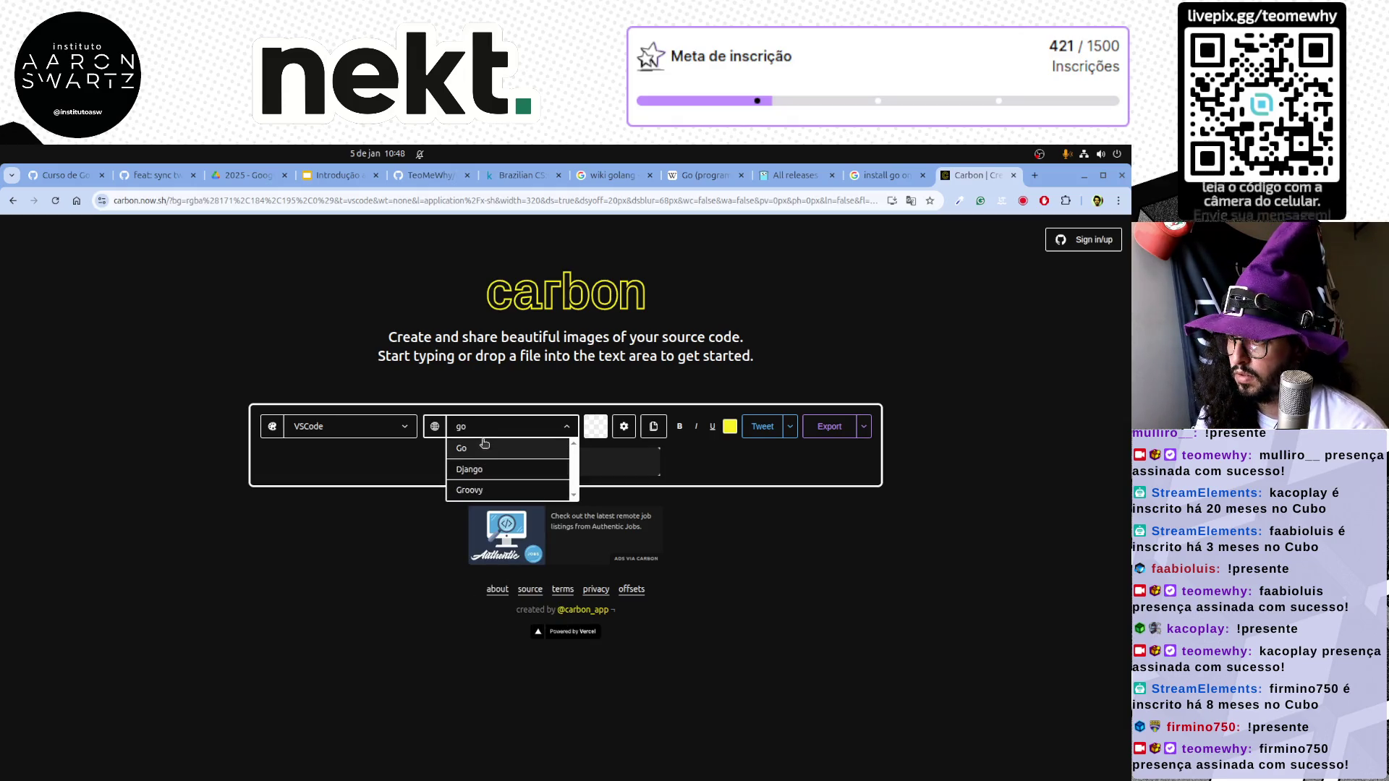
{"action": "left_click", "coordinate": [483, 446]}
{"action": "left_click", "coordinate": [588, 472]}
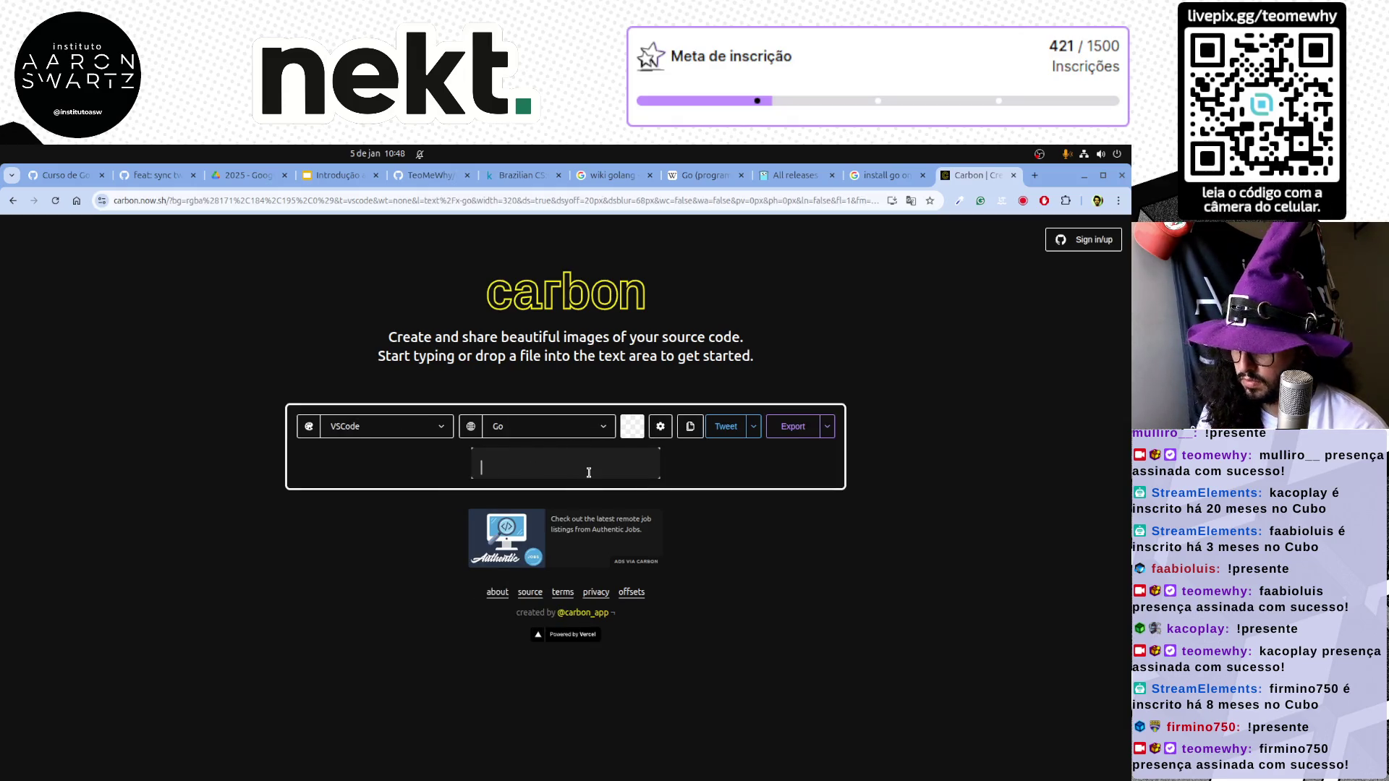
{"action": "type", "text": "packa"}
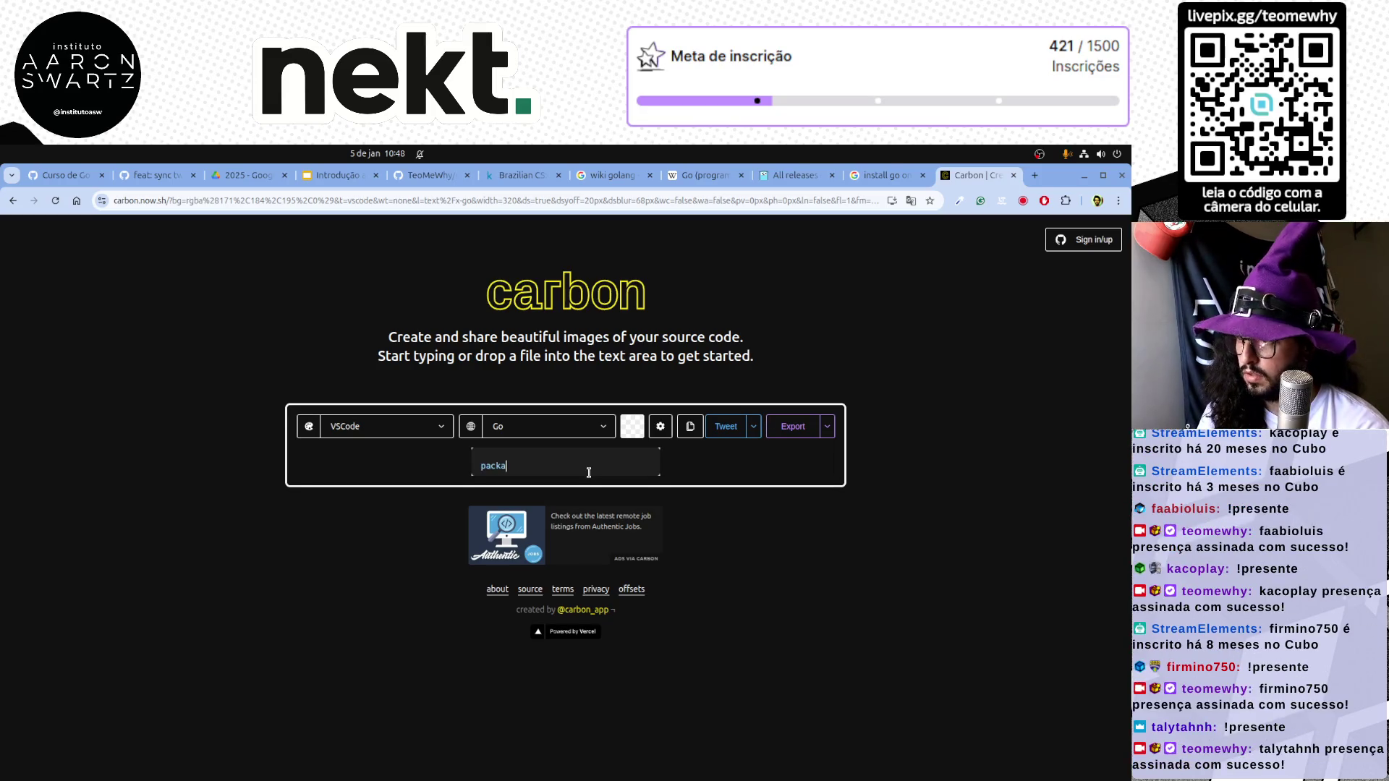
{"action": "type", "text": "ge main"}
Write package main with import "fmt" and func main() printing "Olá, mundo!"
{"action": "key", "text": "Return"}
{"action": "type", "text": "import \"fmt\""}
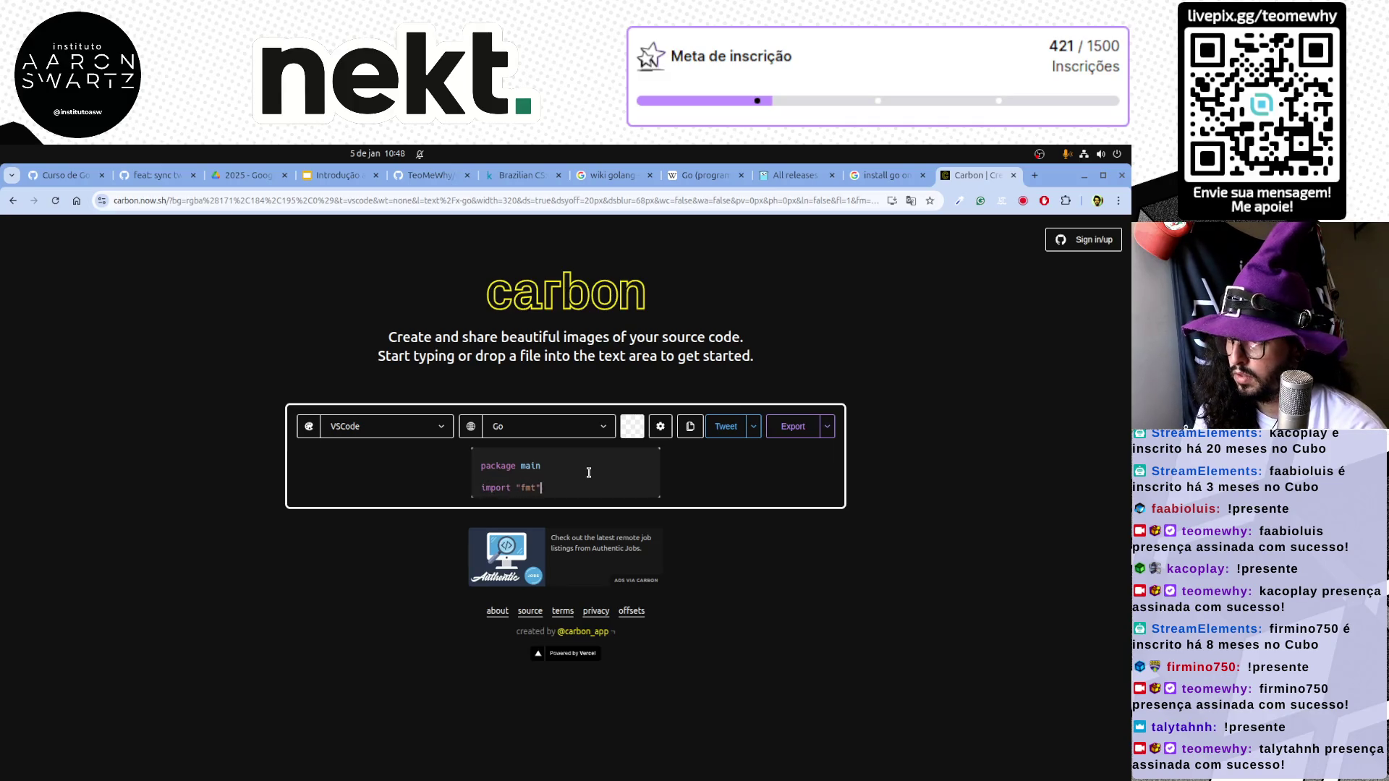
{"action": "key", "text": "Return"}
{"action": "type", "text": "func main()"}
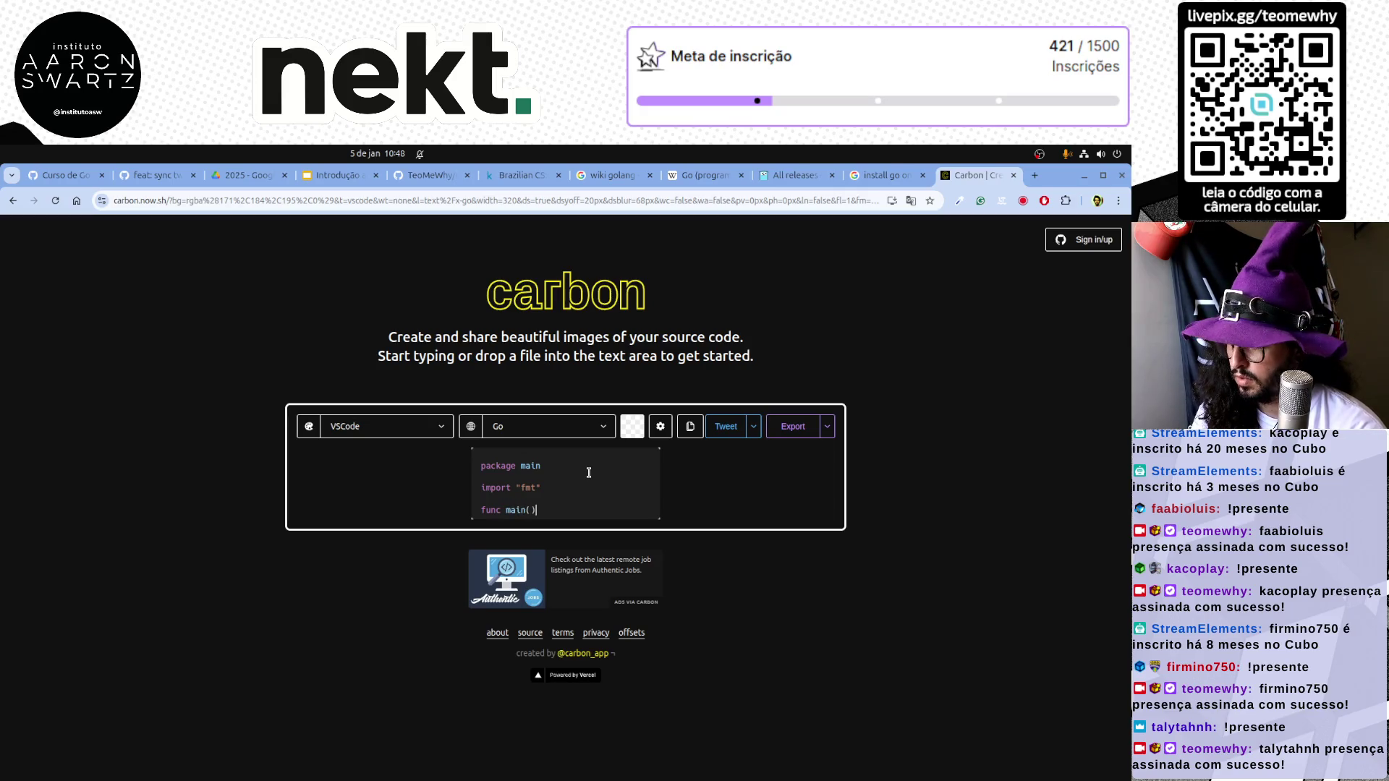
{"action": "type", "text": "{"}
{"action": "key", "text": "Return"}
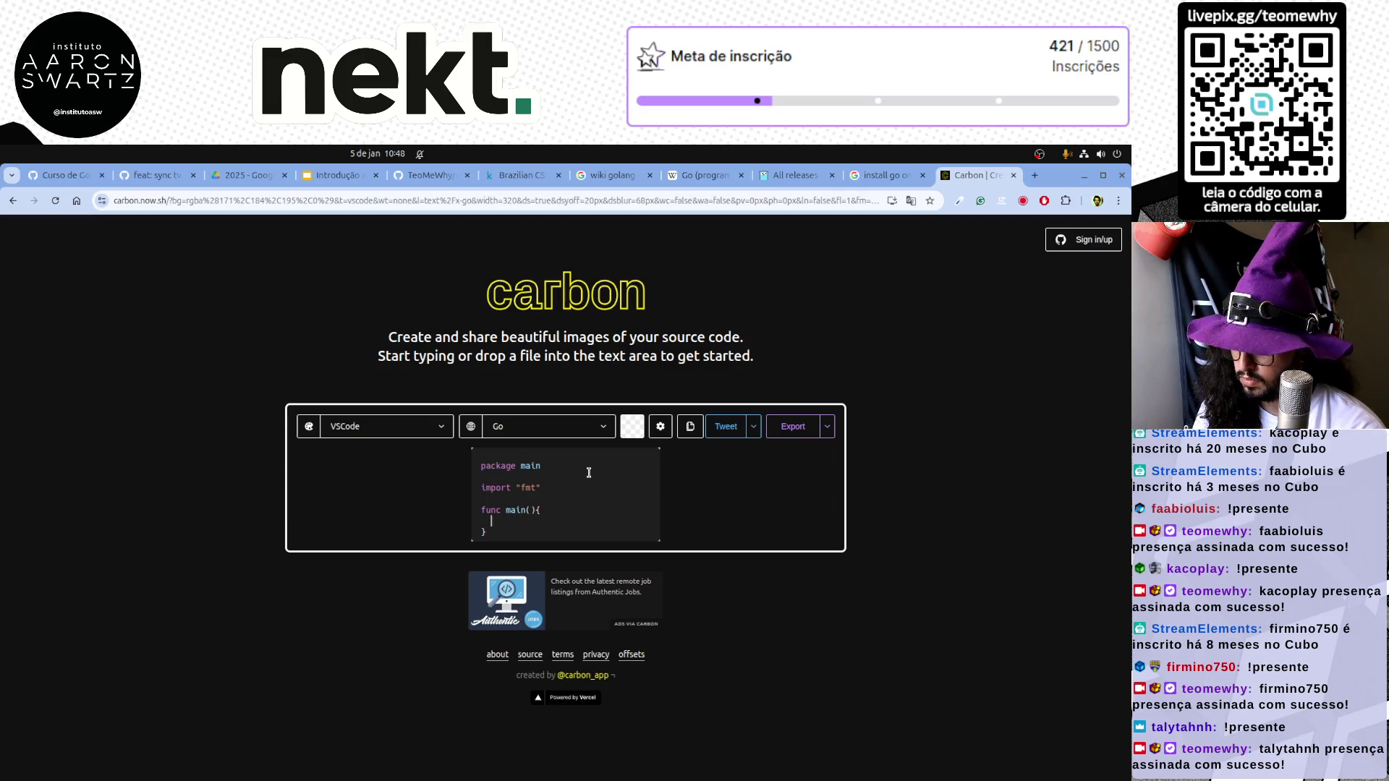
{"action": "type", "text": "fmt.Print"}
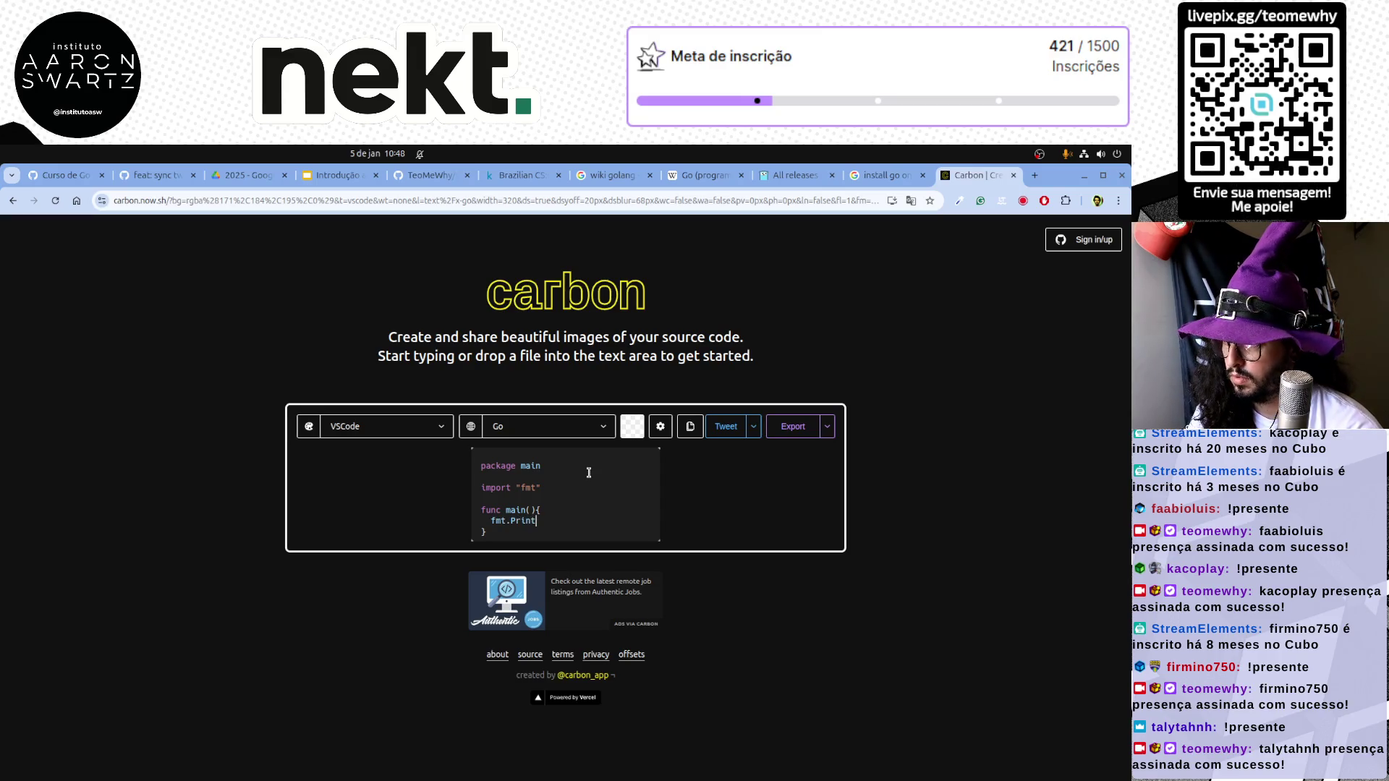
{"action": "type", "text": "\""}
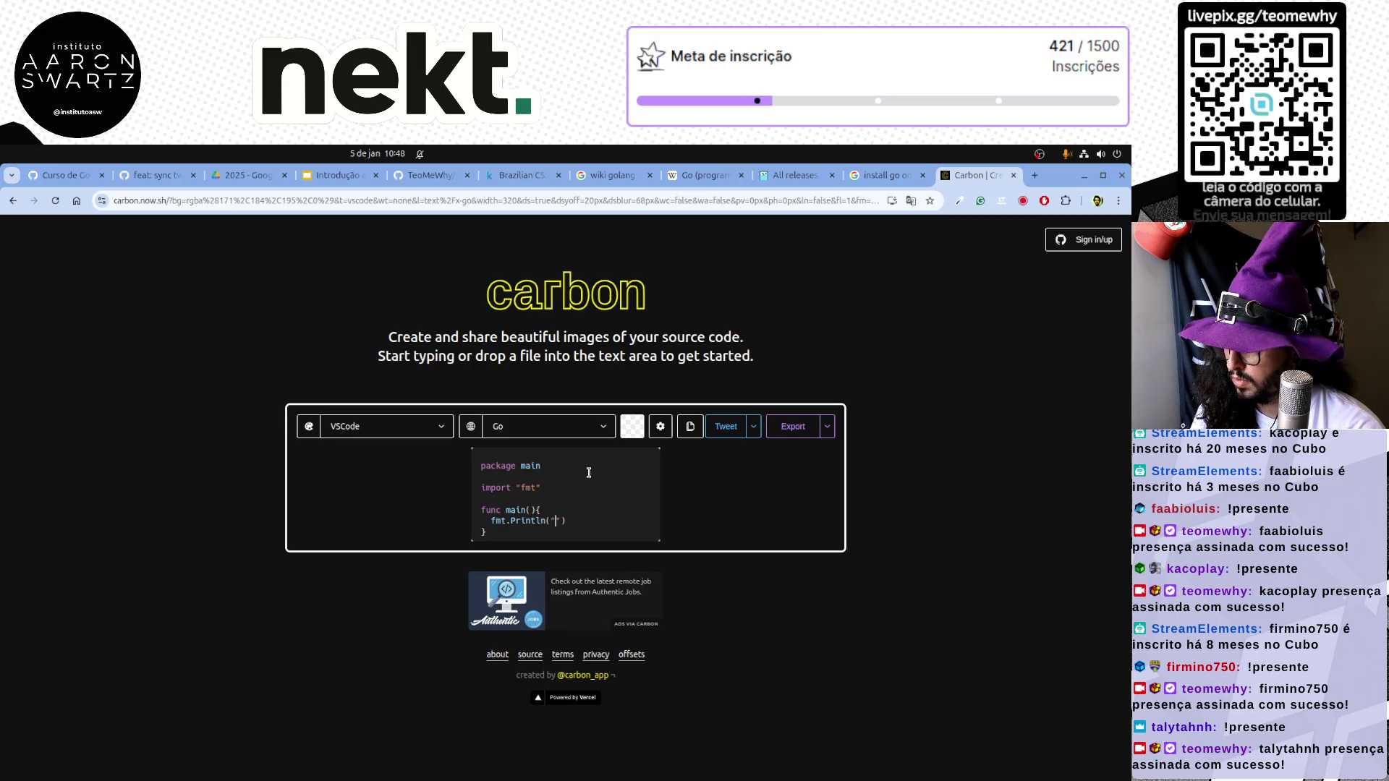
{"action": "type", "text": "Olá, "}
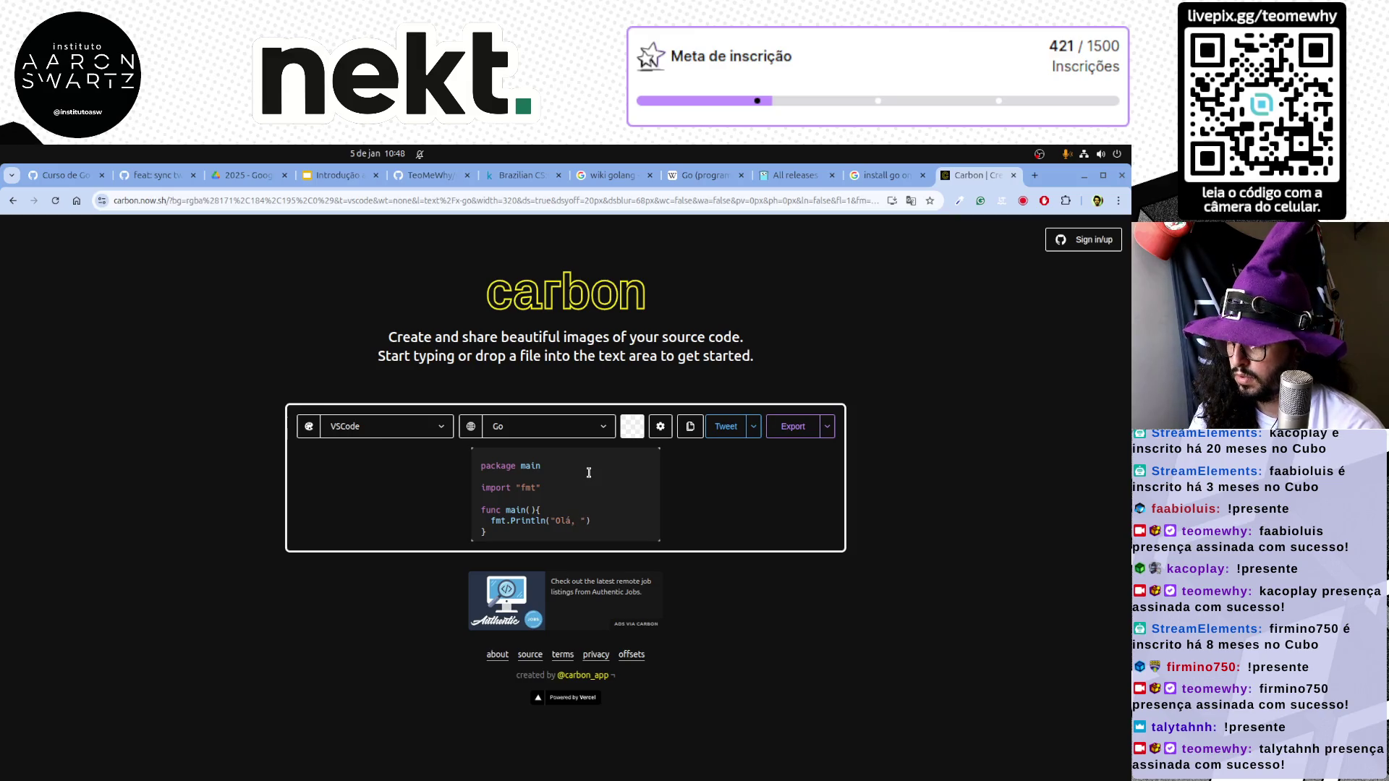
{"action": "type", "text": "mundo!"}
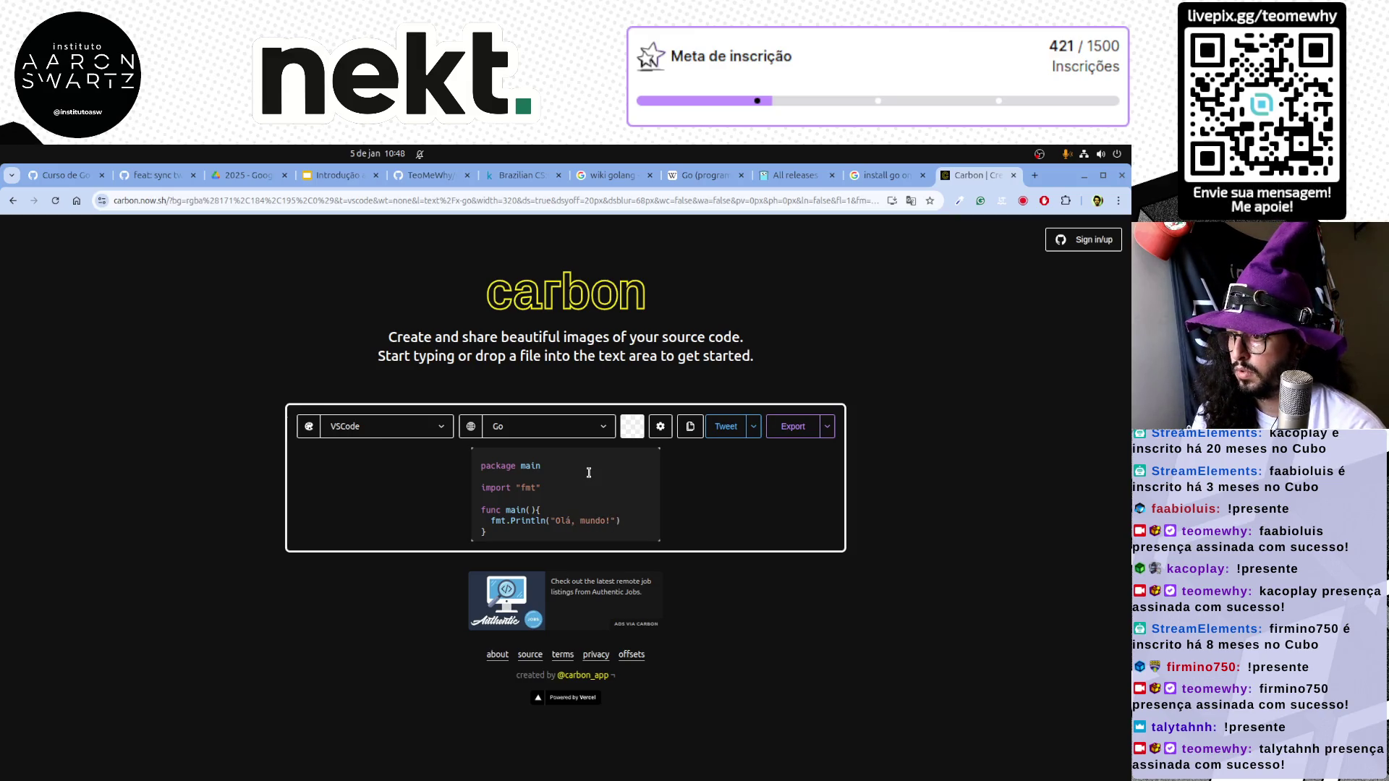
{"action": "key", "text": "ctrl+a"}
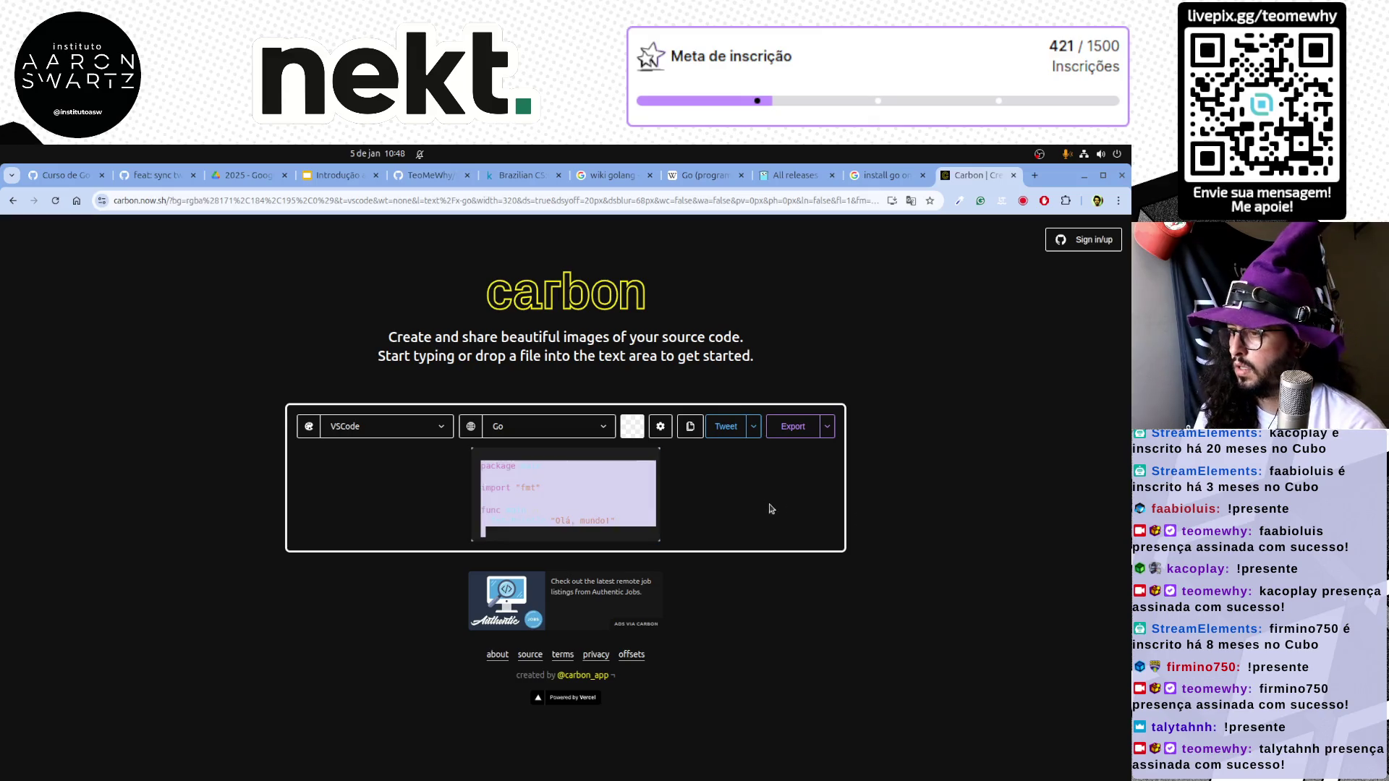
{"action": "left_click", "coordinate": [656, 539]}
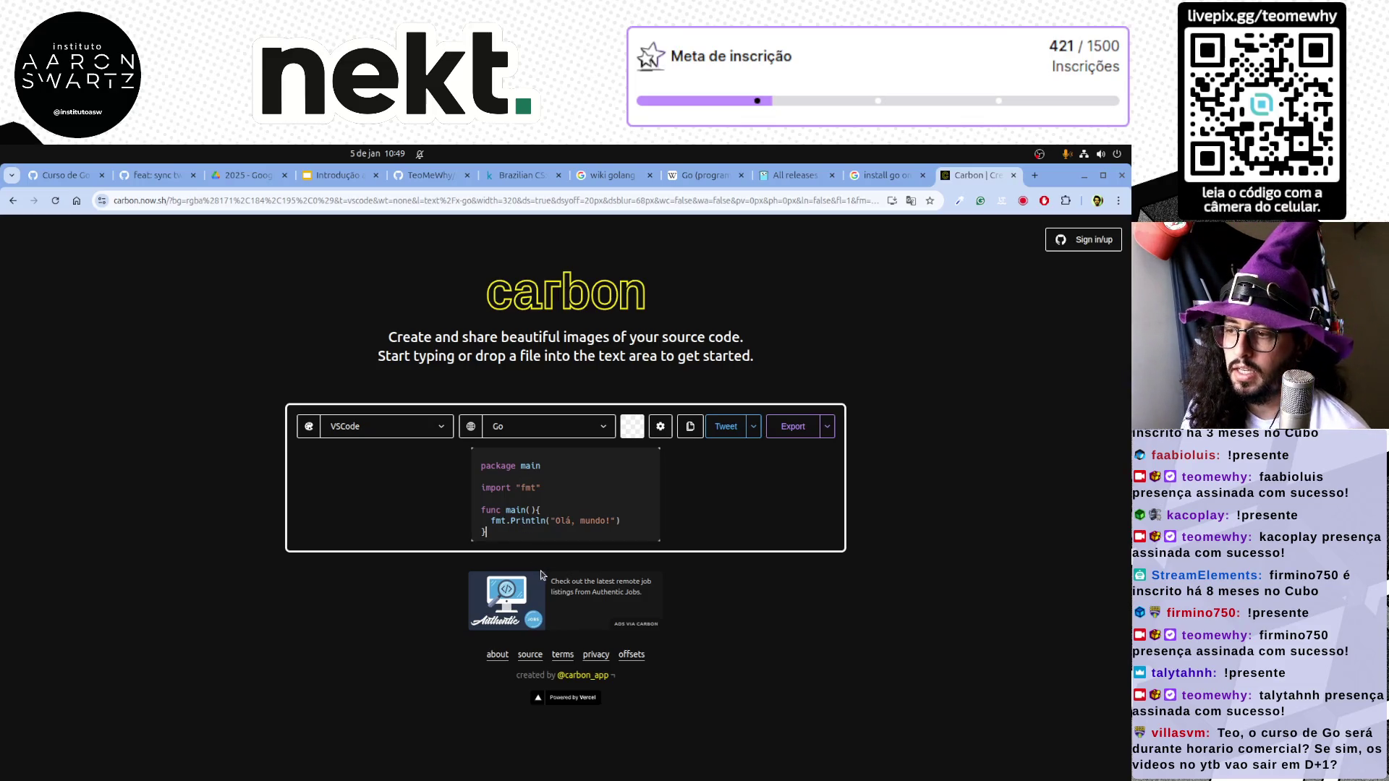
{"action": "left_click", "coordinate": [421, 765]}
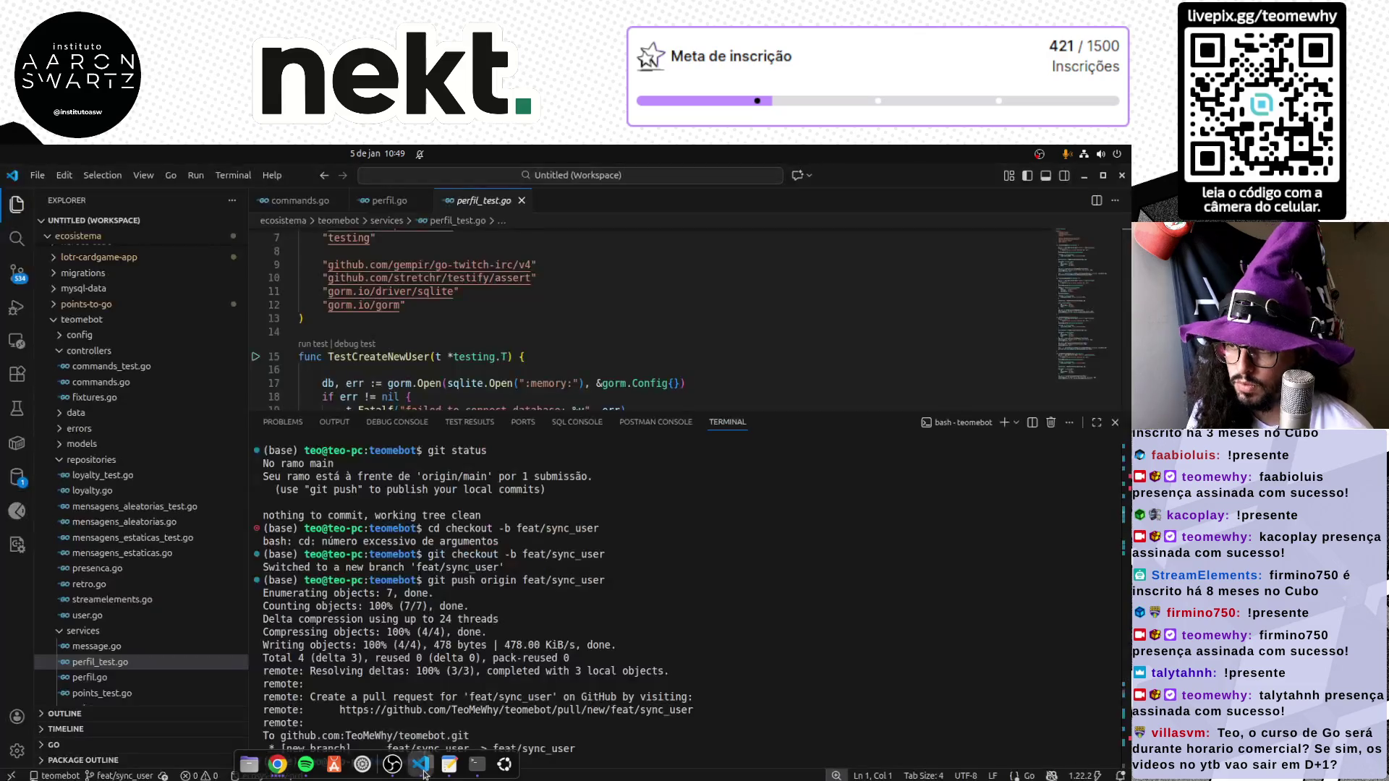
Close the editor tabs and cd the terminal into ~/Área de trabalho, then return to the browser
{"action": "key", "text": "ctrl+w"}
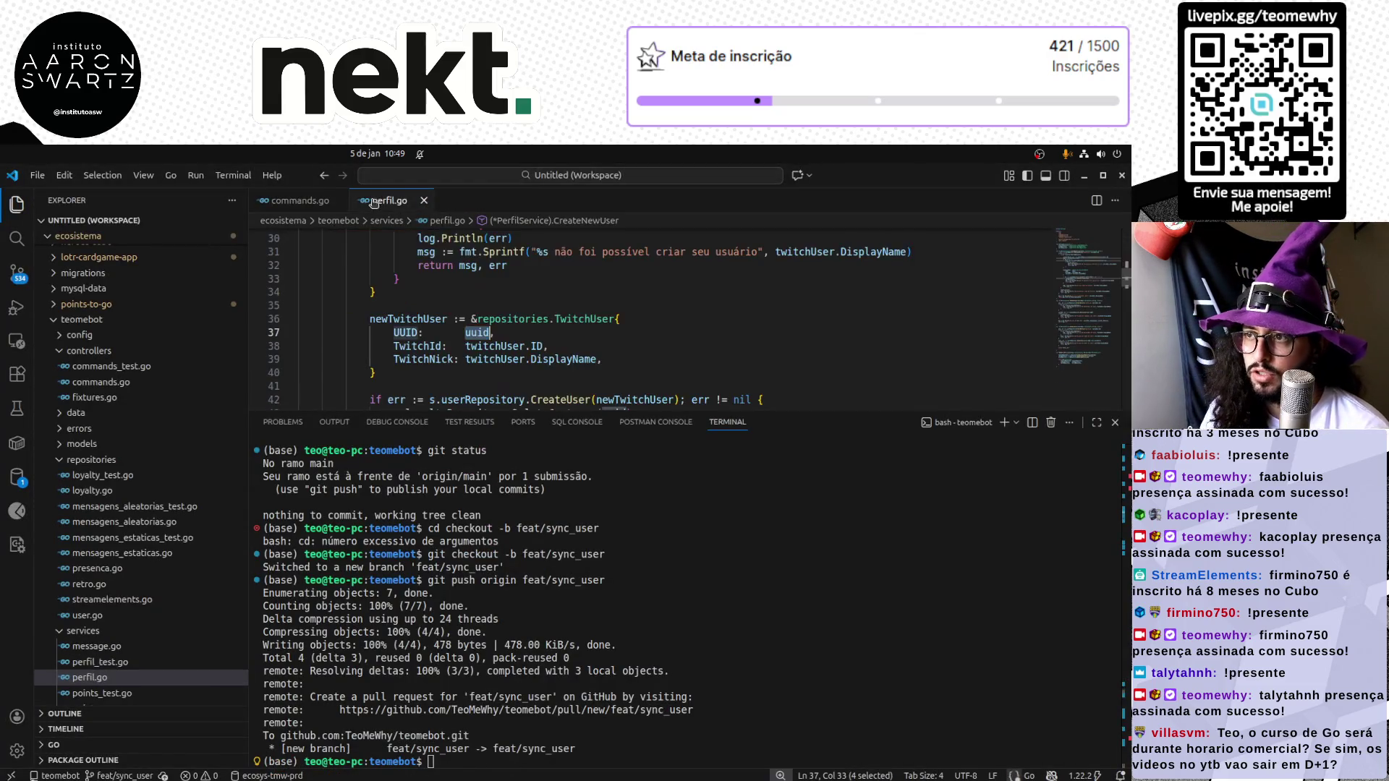
{"action": "key", "text": "ctrl+w"}
{"action": "key", "text": "ctrl+w"}
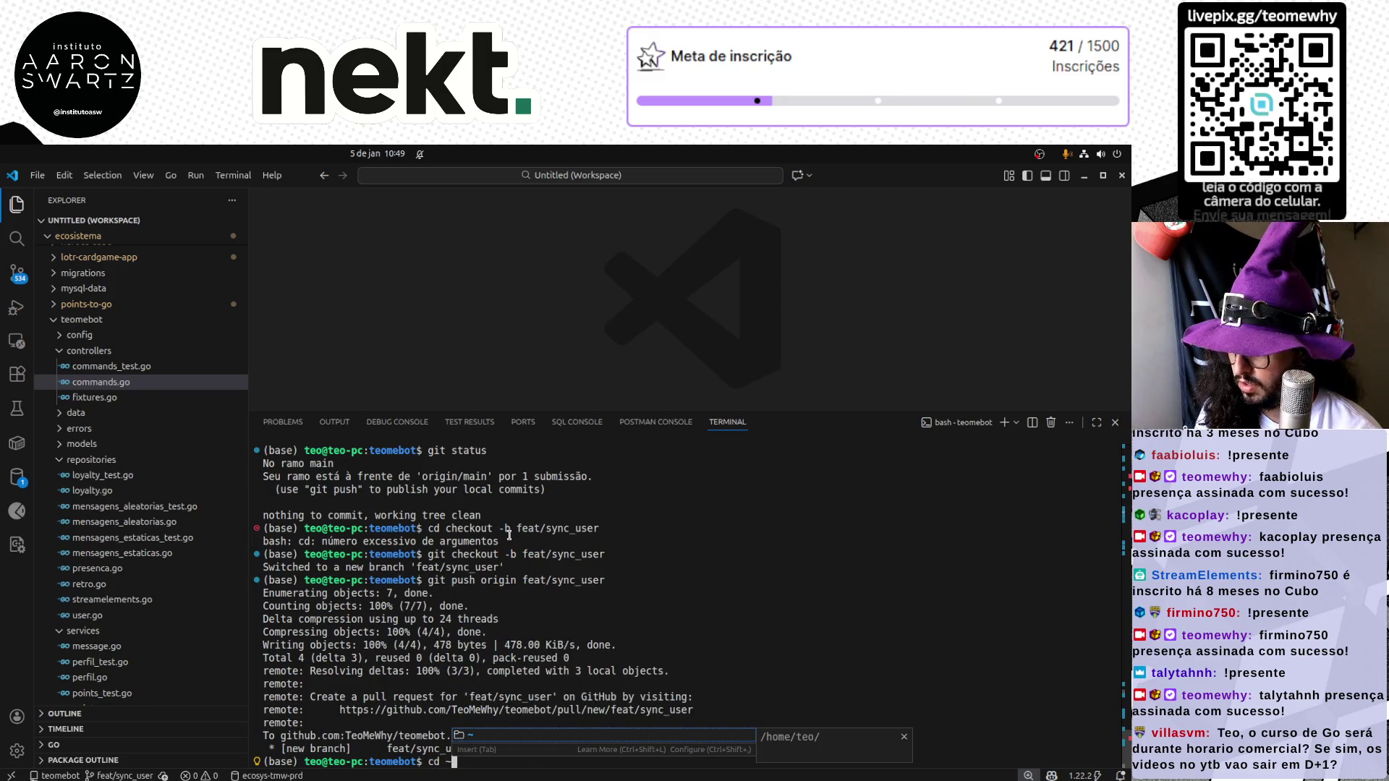
{"action": "type", "text": "cd ~/Ár"}
{"action": "key", "text": "Tab"}
{"action": "key", "text": "Return"}
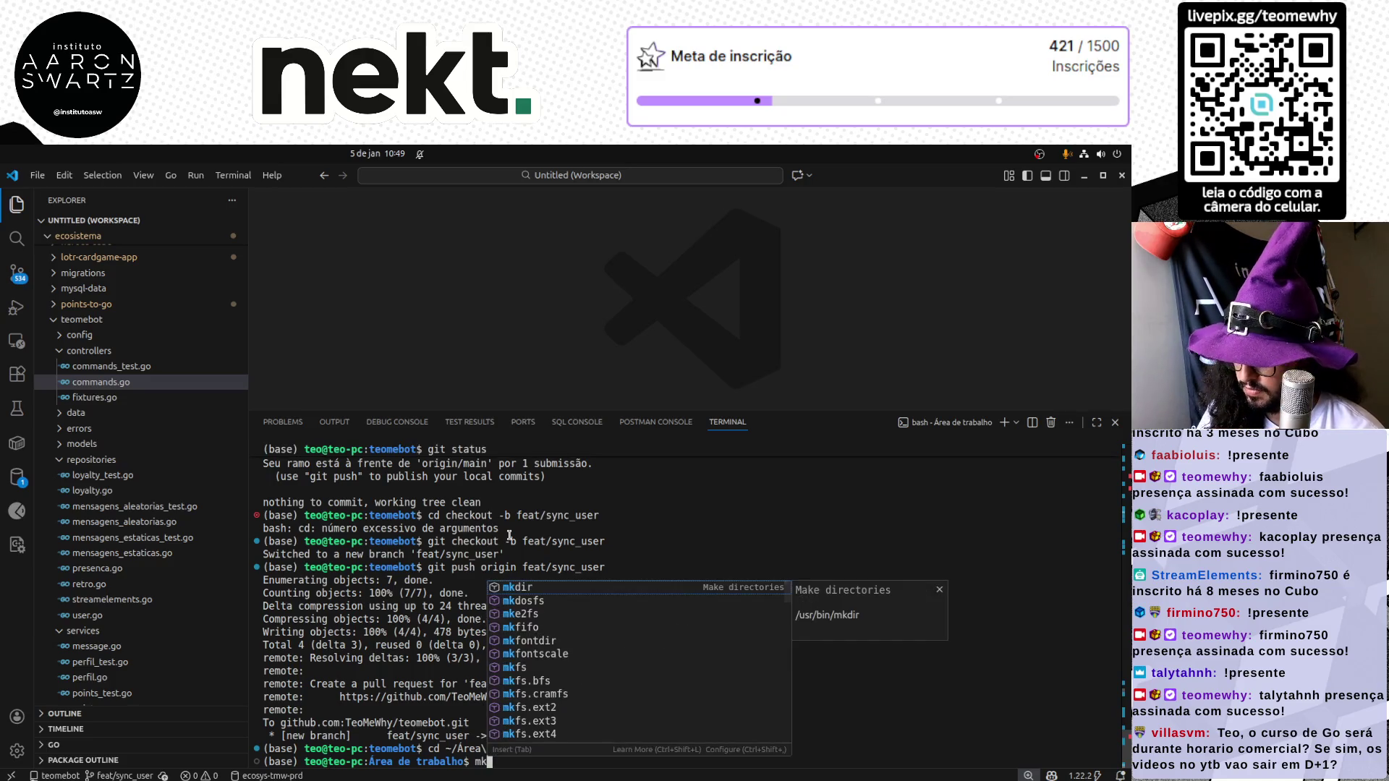
{"action": "key", "text": "alt+Tab"}
Reach the curso-go-ds repository page via the Curso de Go para DS issue and copy its address
{"action": "left_click", "coordinate": [97, 174]}
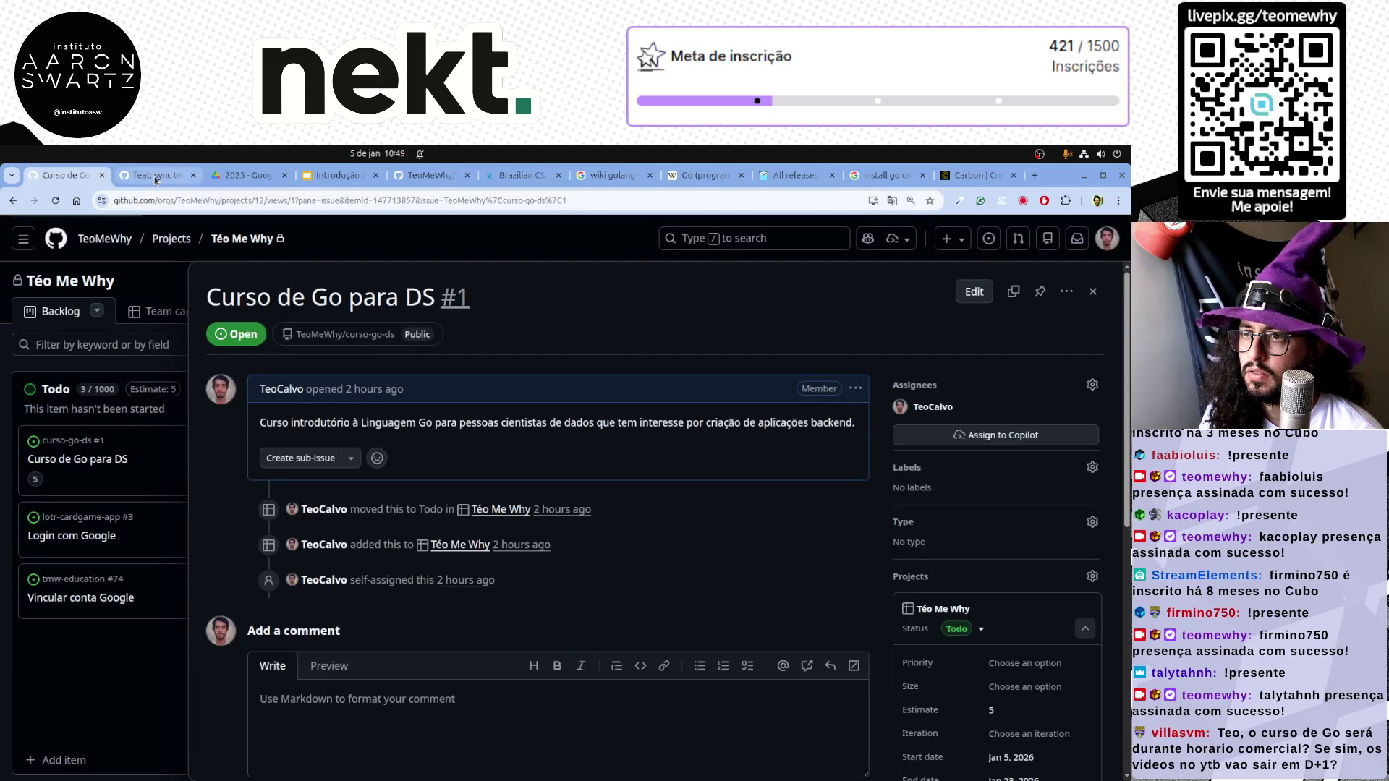
{"action": "key", "text": "Escape"}
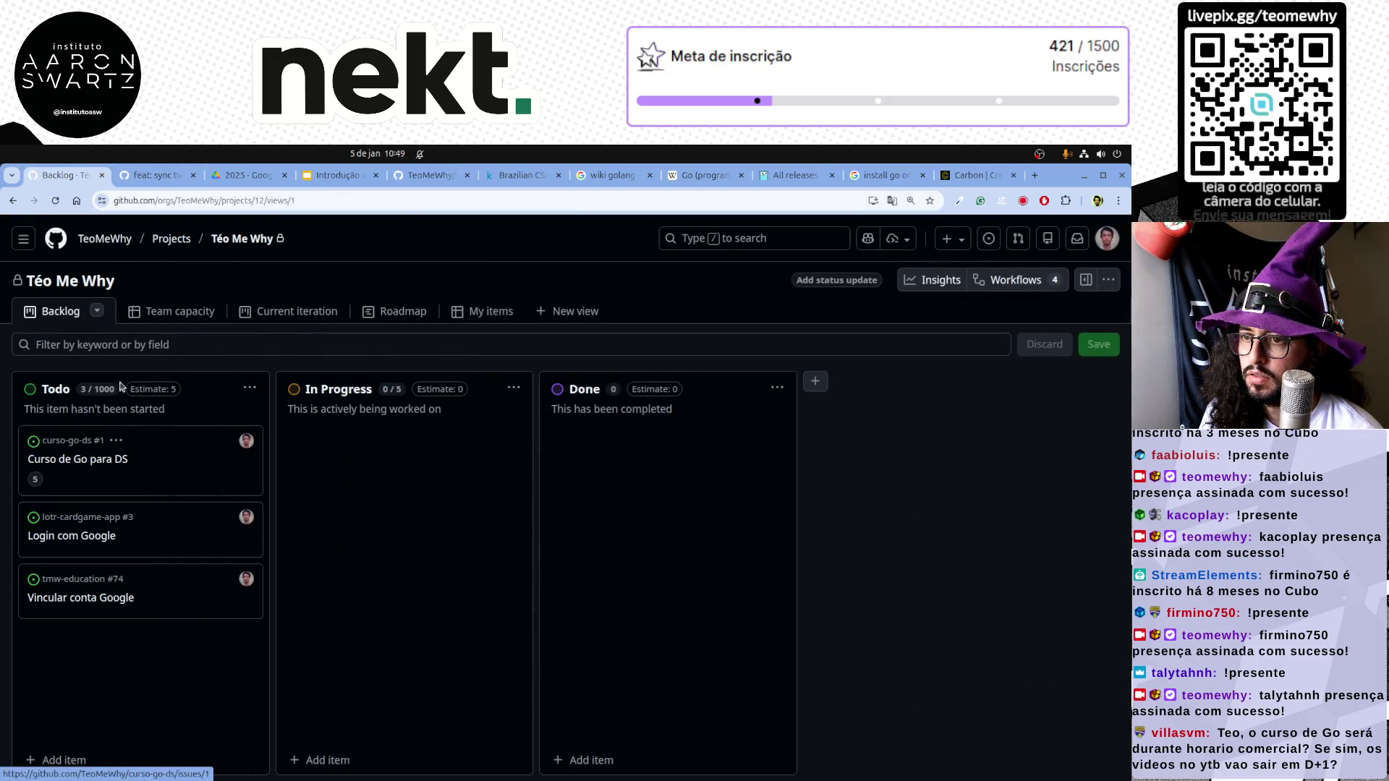
{"action": "left_click", "coordinate": [78, 459]}
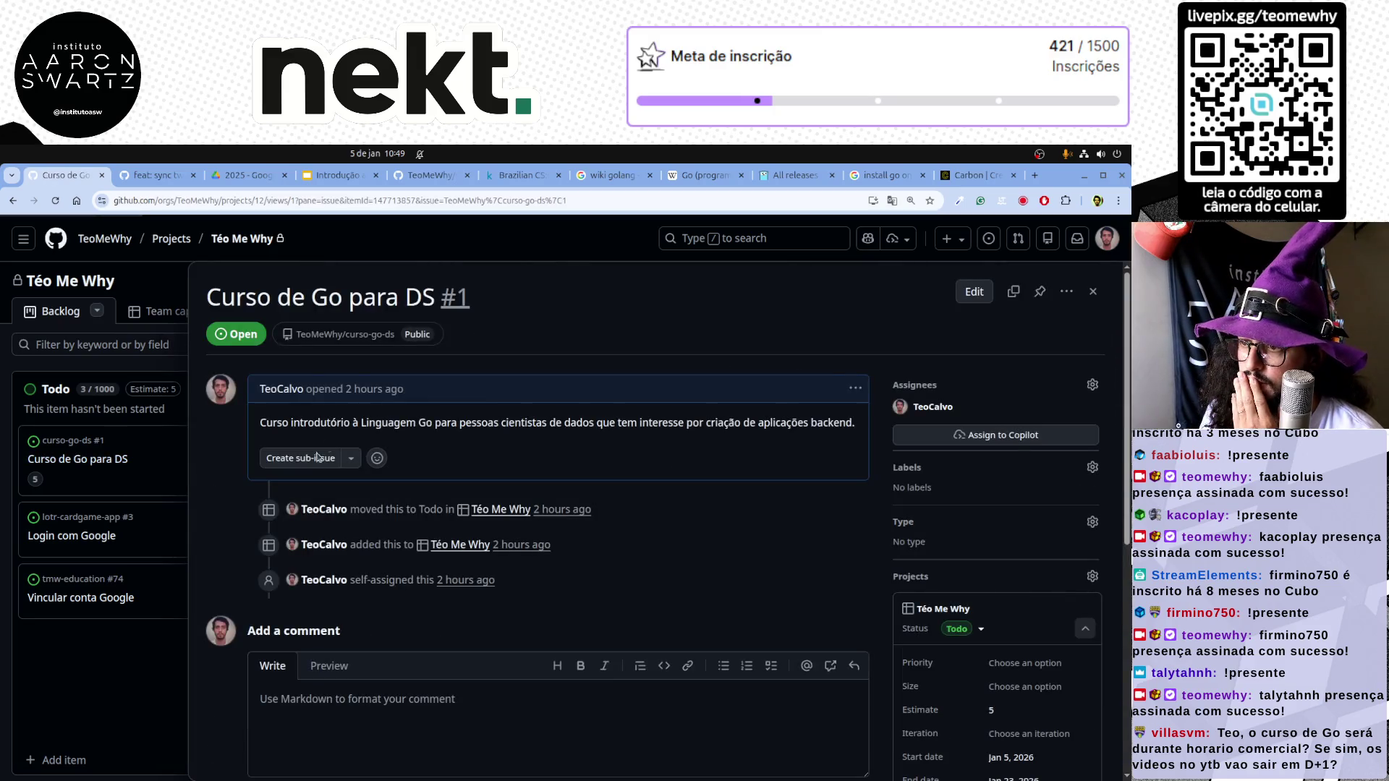
{"action": "left_click", "coordinate": [368, 339]}
{"action": "key", "text": "ctrl+l"}
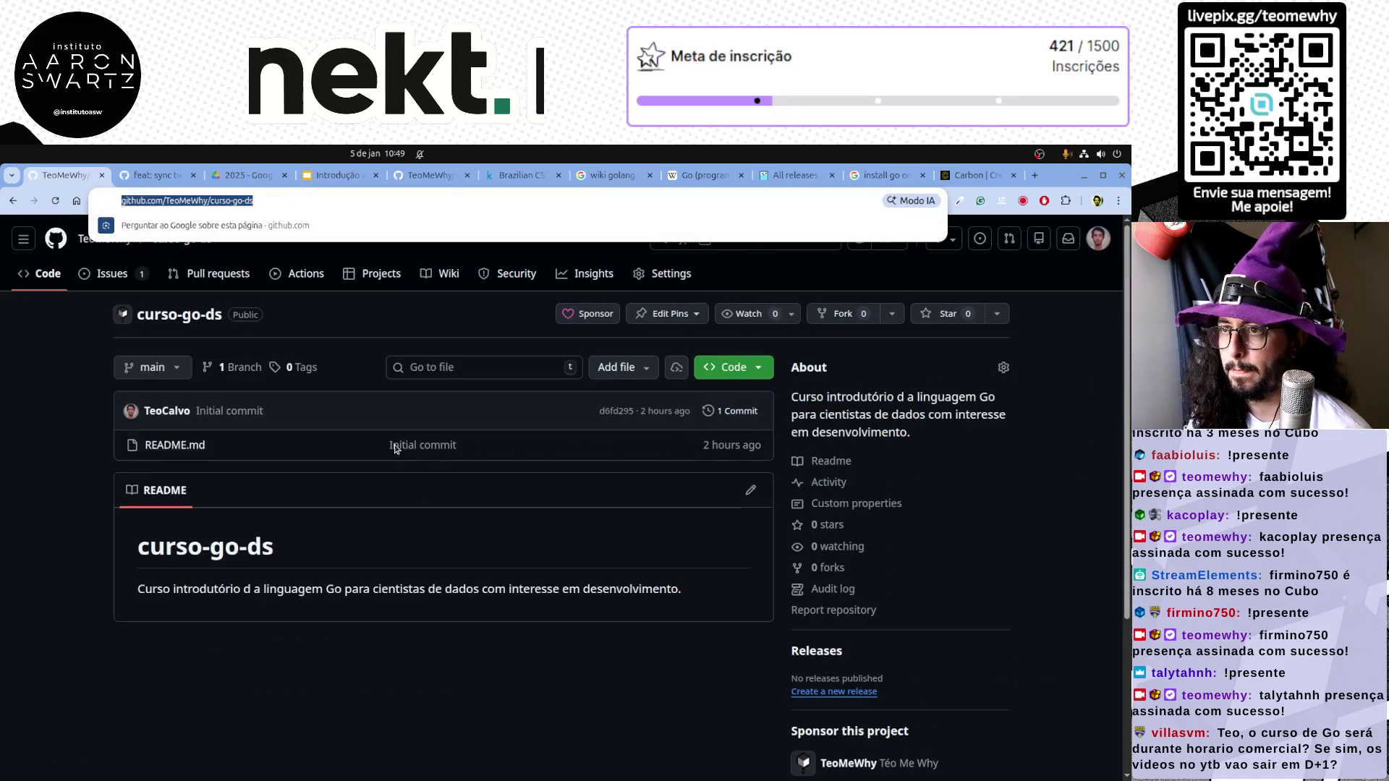
{"action": "key", "text": "alt+Tab"}
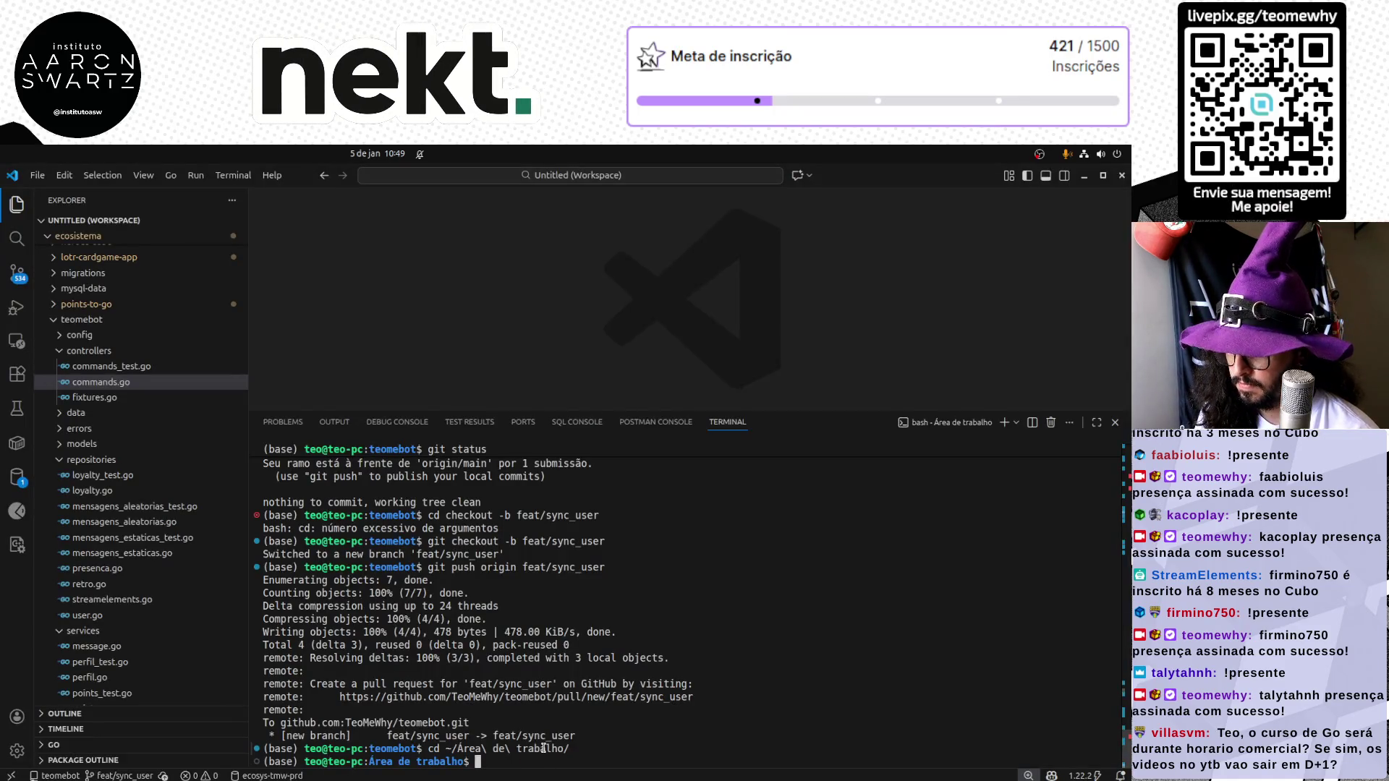
{"action": "type", "text": "git clone"}
Run git clone with the HTTPS address, then copy the SSH clone address from GitHub's Code button
{"action": "type", "text": "https://github.com/TeoMeWhy/curso-go-ds"}
{"action": "key", "text": "Return"}
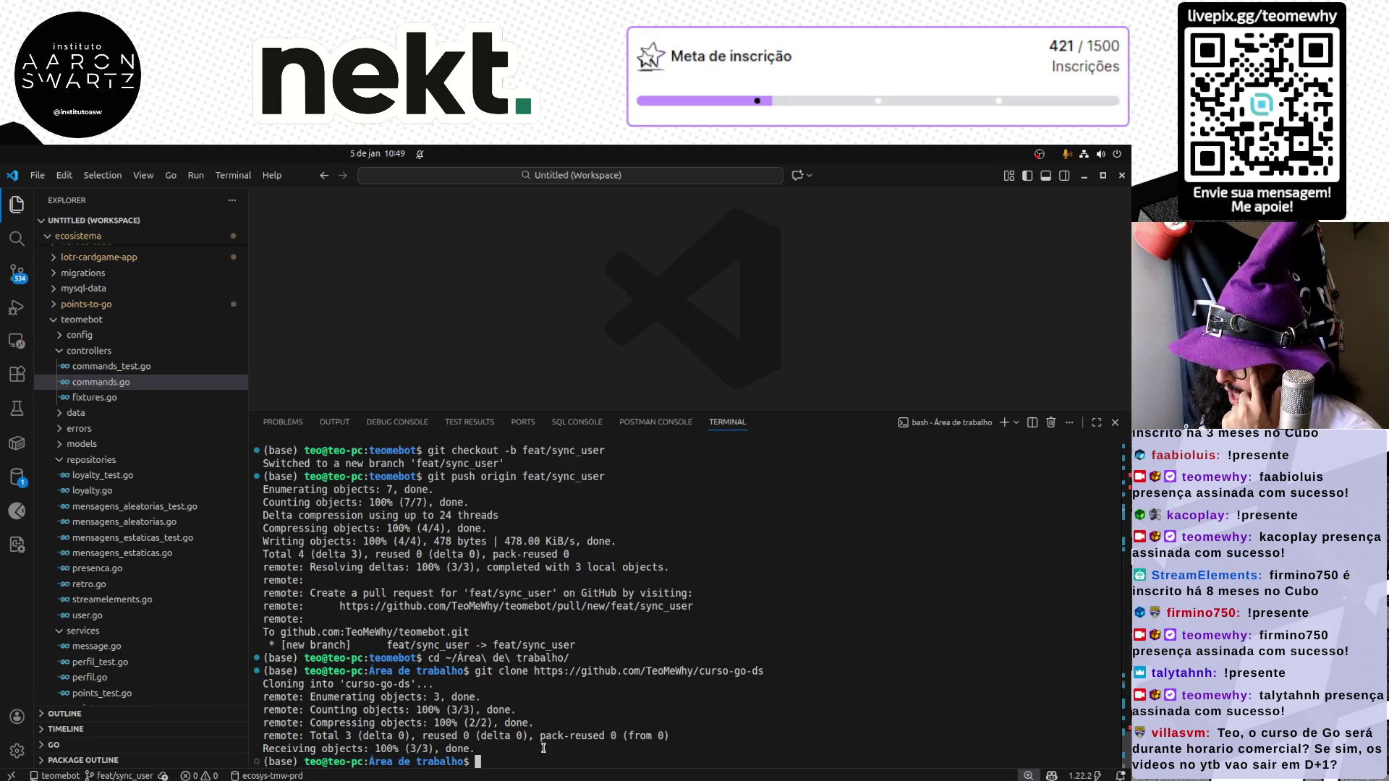
{"action": "type", "text": "rm -r"}
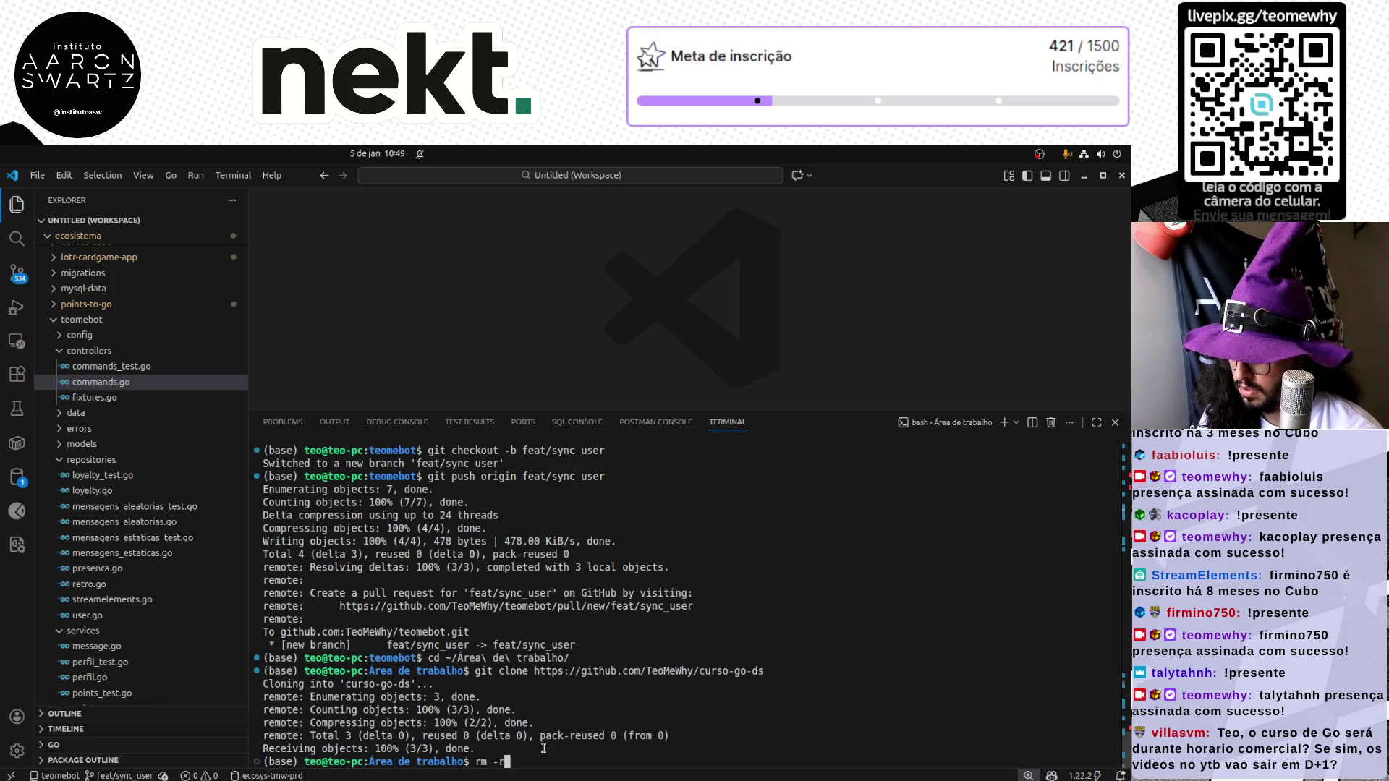
{"action": "type", "text": "f ./curso-go-ds/"}
{"action": "key", "text": "alt+Tab"}
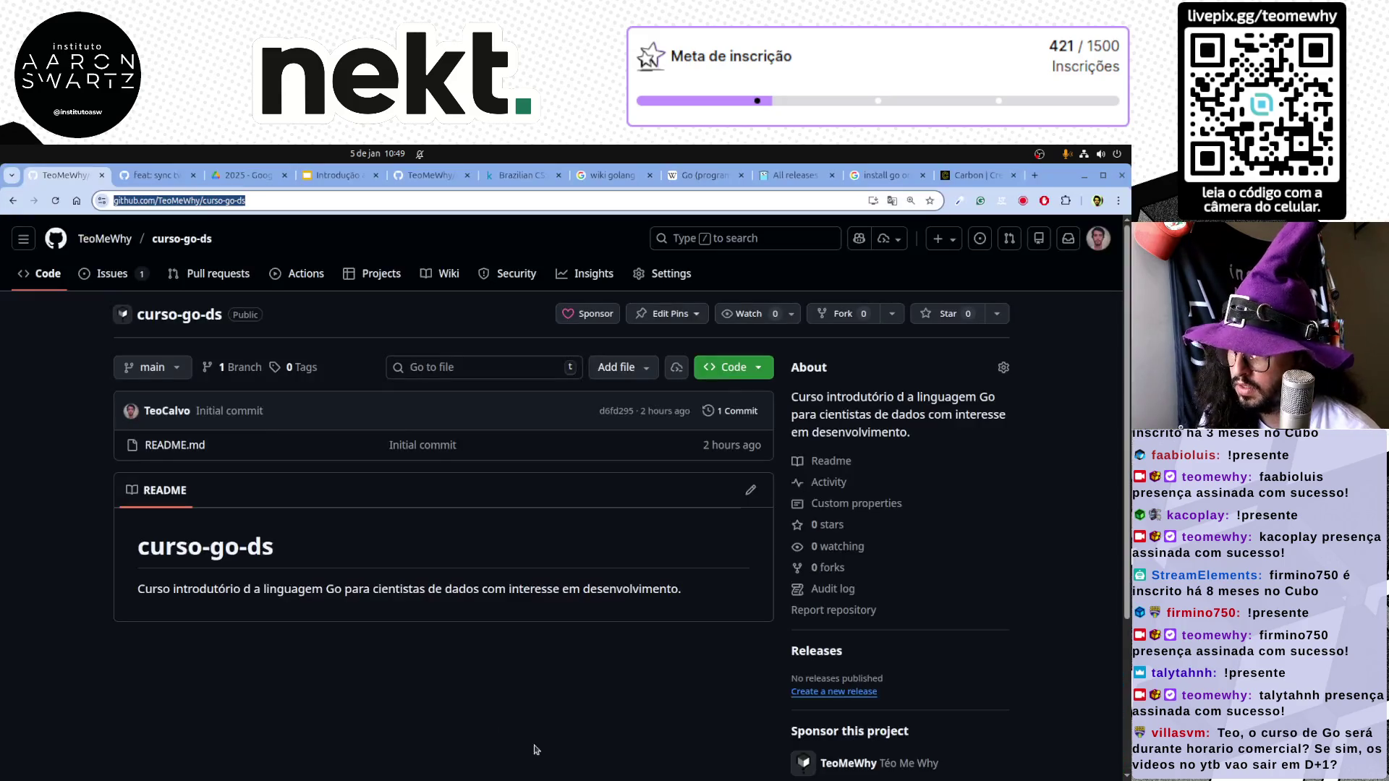
{"action": "left_click", "coordinate": [758, 370]}
{"action": "left_click", "coordinate": [750, 497]}
{"action": "key", "text": "alt+Tab"}
{"action": "type", "text": "git clone"}
Clone curso-go-ds over SSH, cd into it and open it with code . in a new window
{"action": "key", "text": "ctrl+shift+v"}
{"action": "key", "text": "Return"}
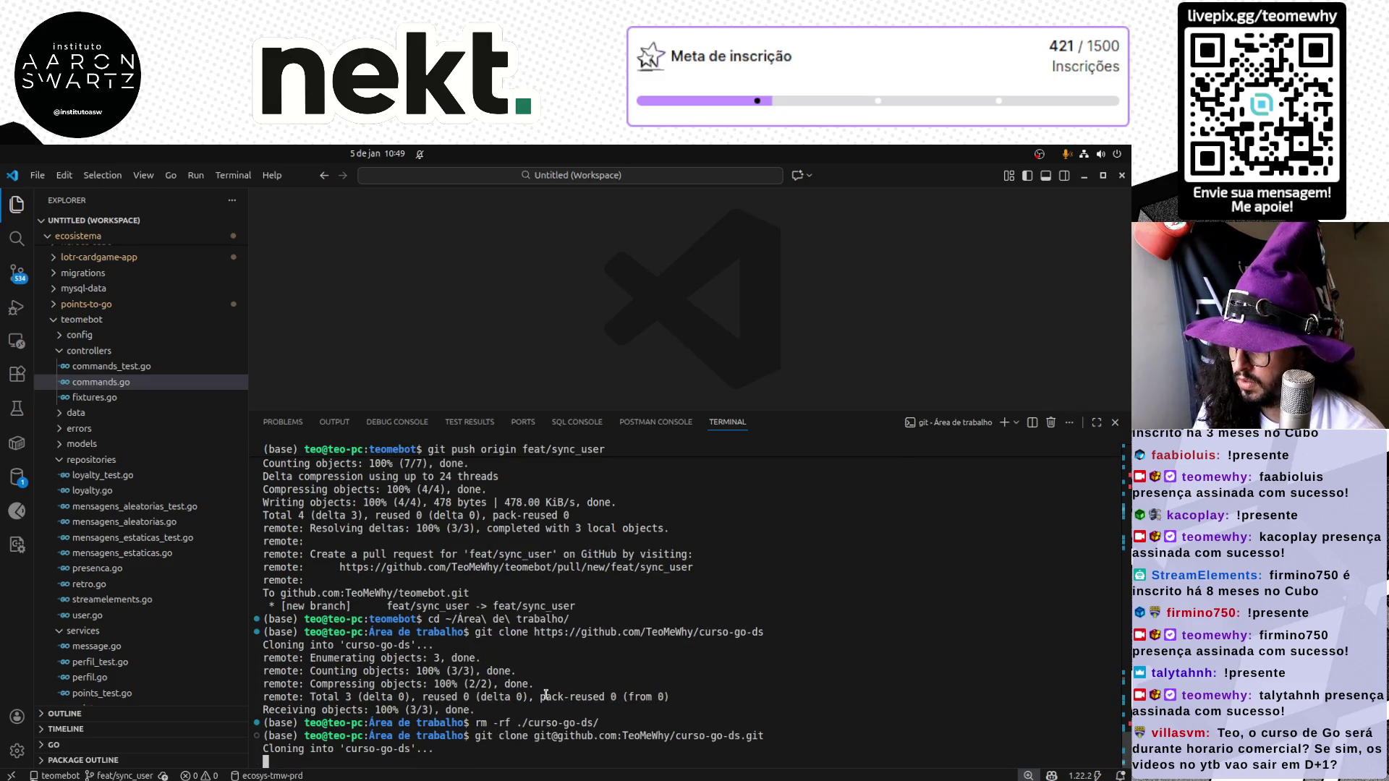
{"action": "type", "text": "cd "}
{"action": "type", "text": "curso-go-ds/"}
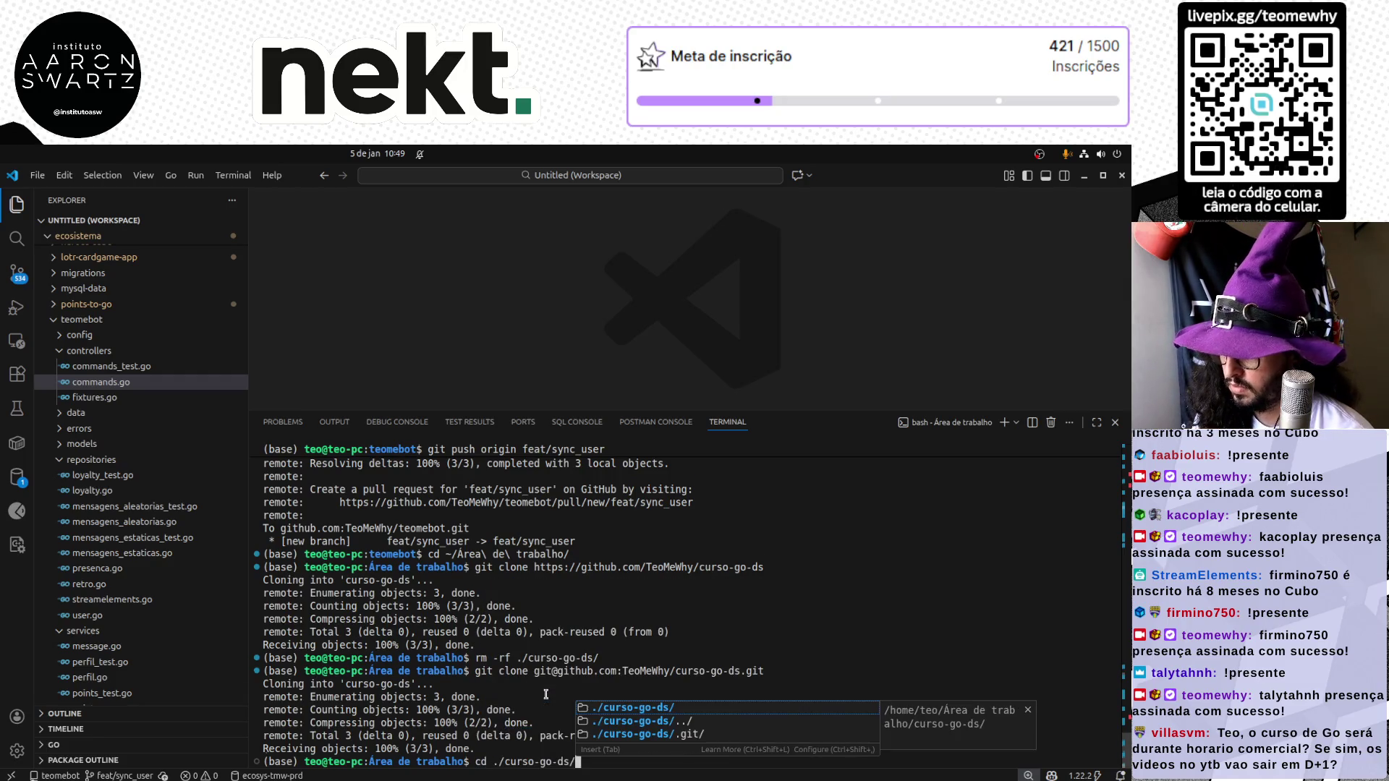
{"action": "key", "text": "Tab"}
{"action": "key", "text": "Return"}
{"action": "type", "text": "code ."}
{"action": "key", "text": "Return"}
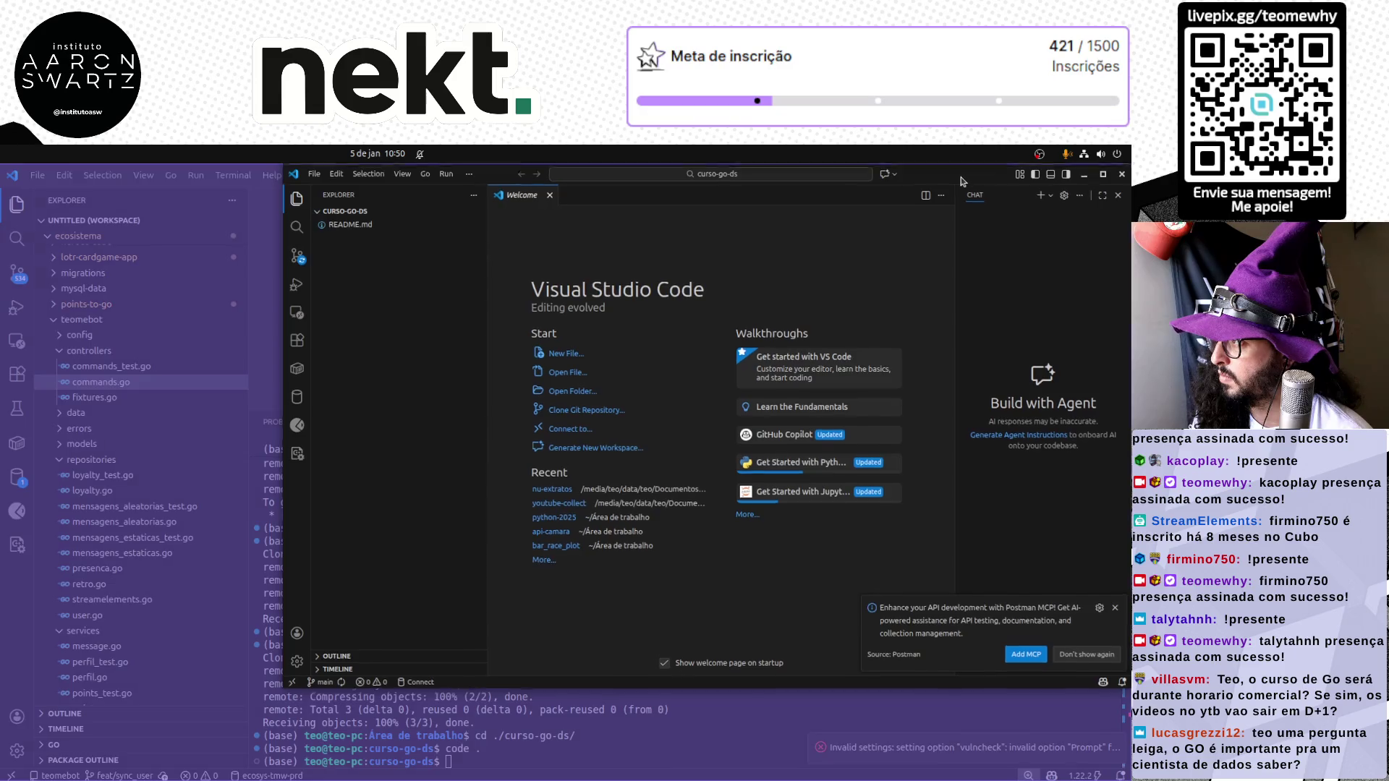
Maximise the new curso-go-ds window and enlarge the editor interface
{"action": "left_click_drag", "start_coordinate": [958, 177], "coordinate": [940, 198]}
{"action": "key", "text": "super+Right"}
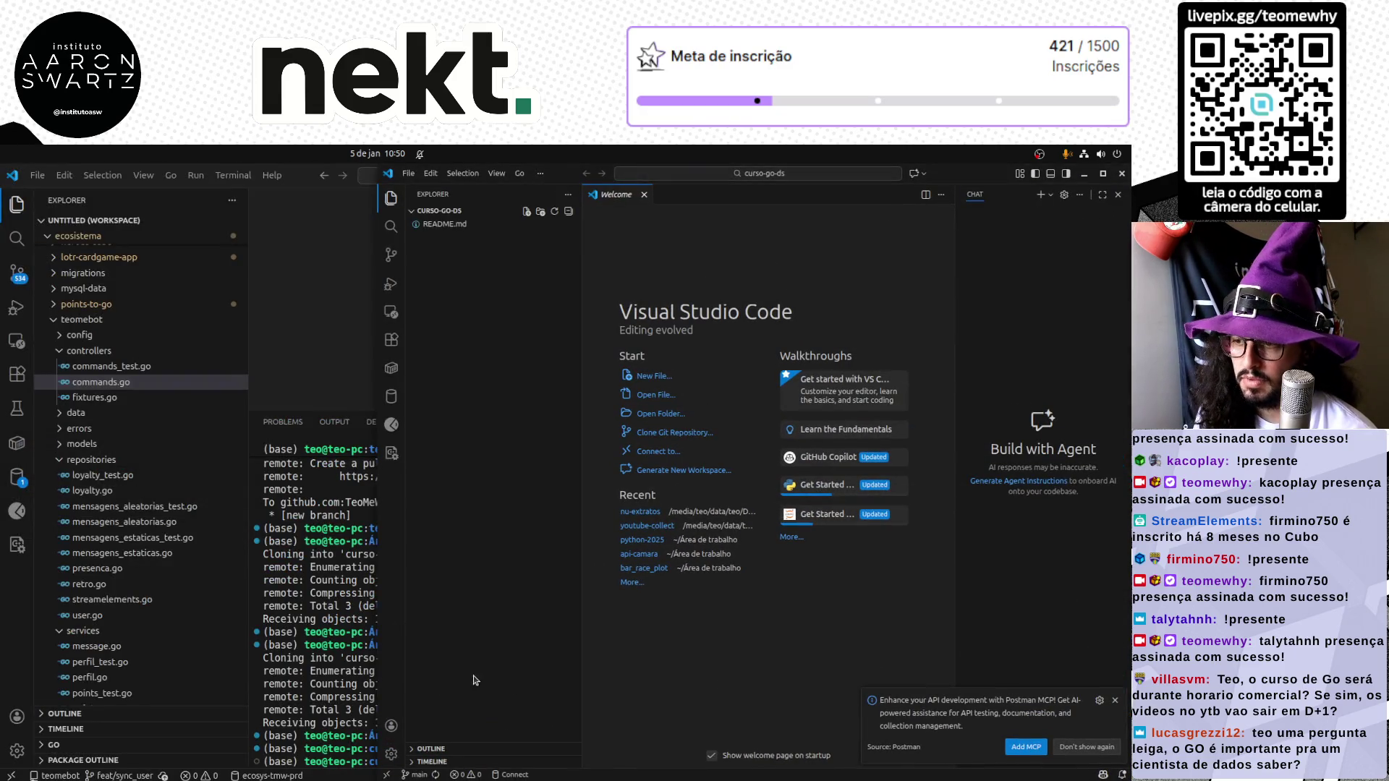
{"action": "key", "text": "super+Up"}
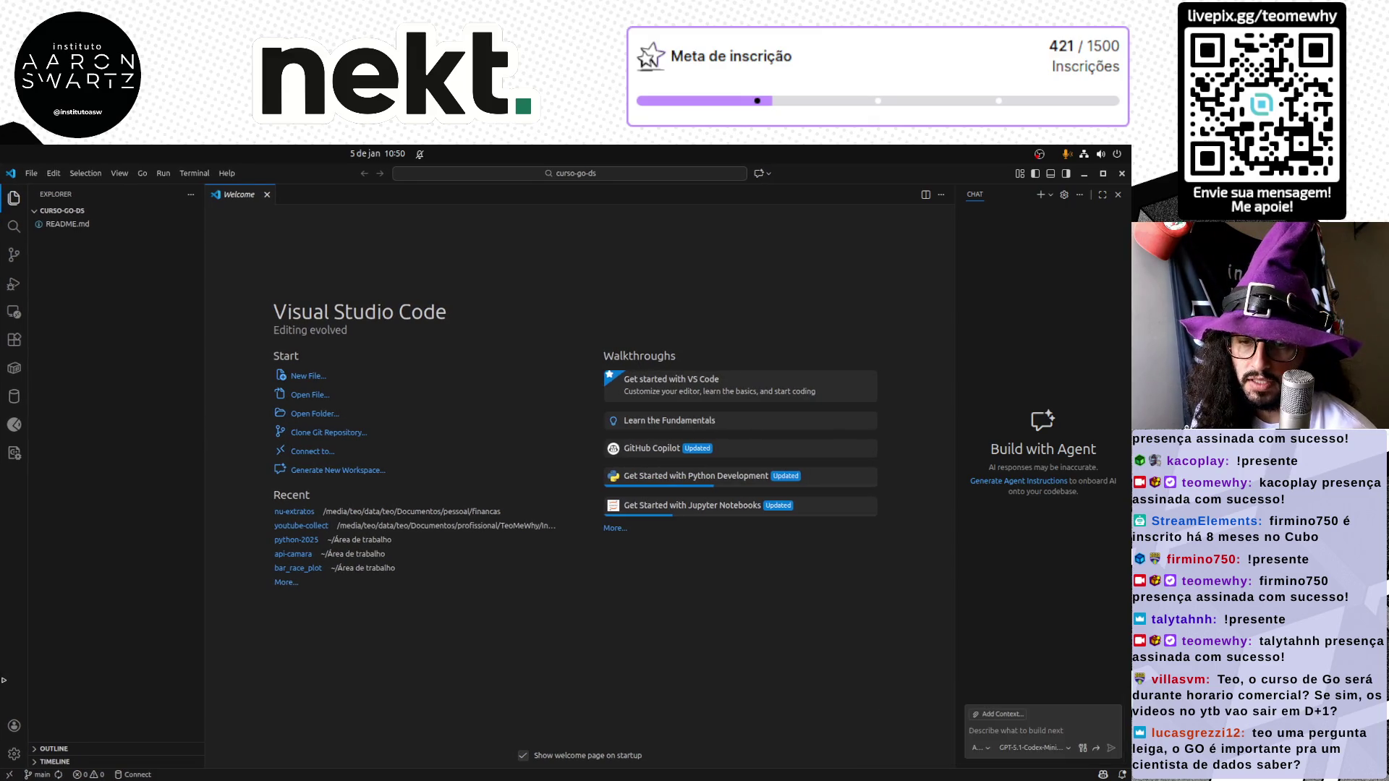
{"action": "right_click", "coordinate": [126, 301]}
{"action": "left_click", "coordinate": [106, 303]}
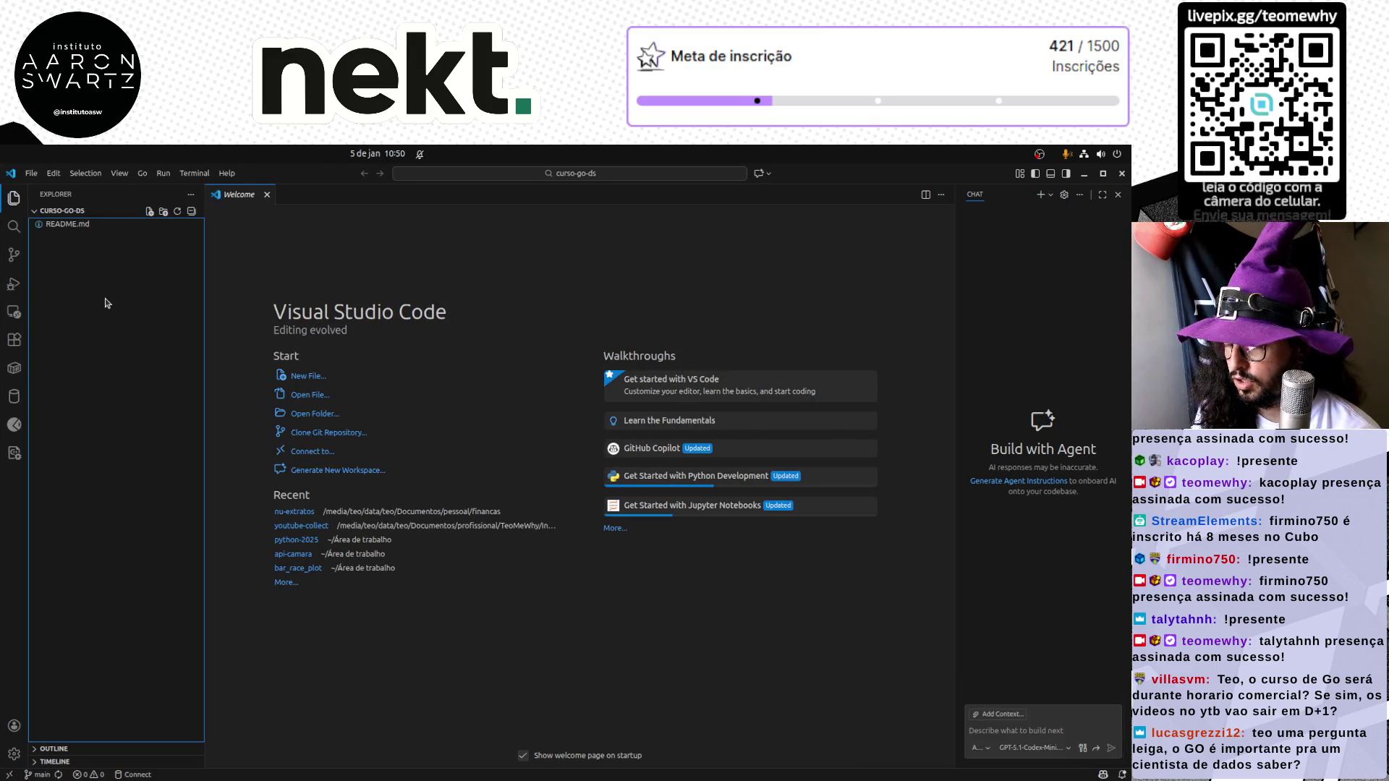
{"action": "key", "text": "ctrl+equal"}
{"action": "key", "text": "ctrl+equal"}
Create an empty main.go in the project, close the Chat panel and narrow the sidebar
{"action": "right_click", "coordinate": [106, 303]}
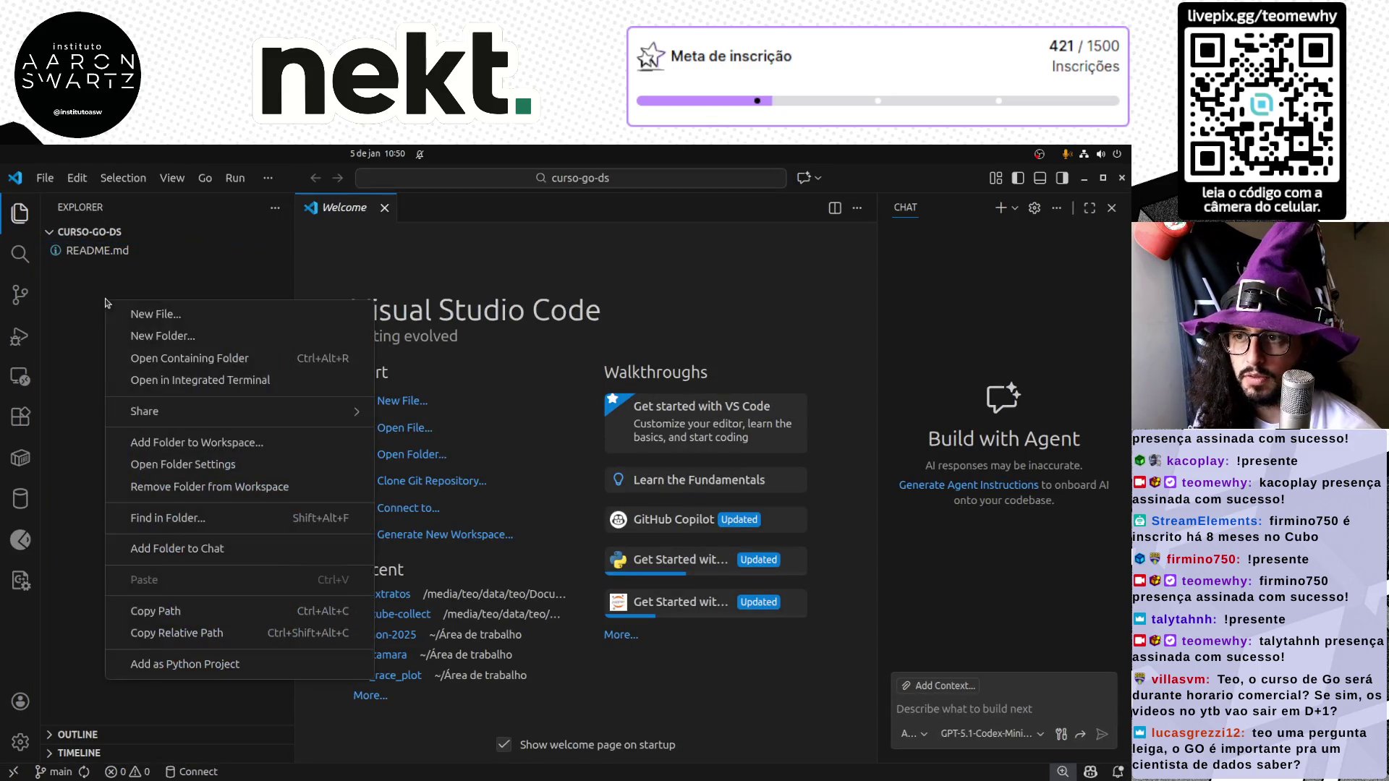
{"action": "left_click", "coordinate": [141, 315]}
{"action": "type", "text": "main.go"}
{"action": "key", "text": "Return"}
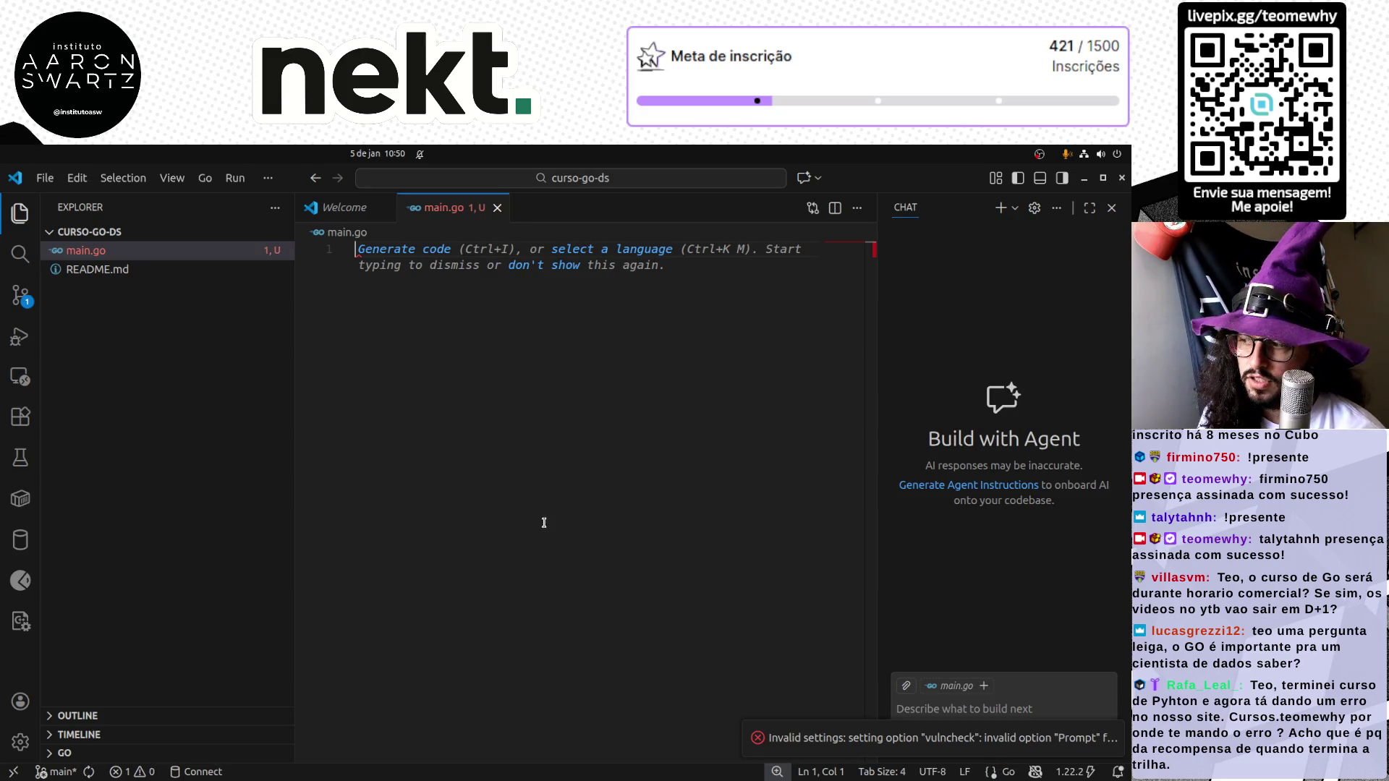
{"action": "left_click", "coordinate": [1111, 207]}
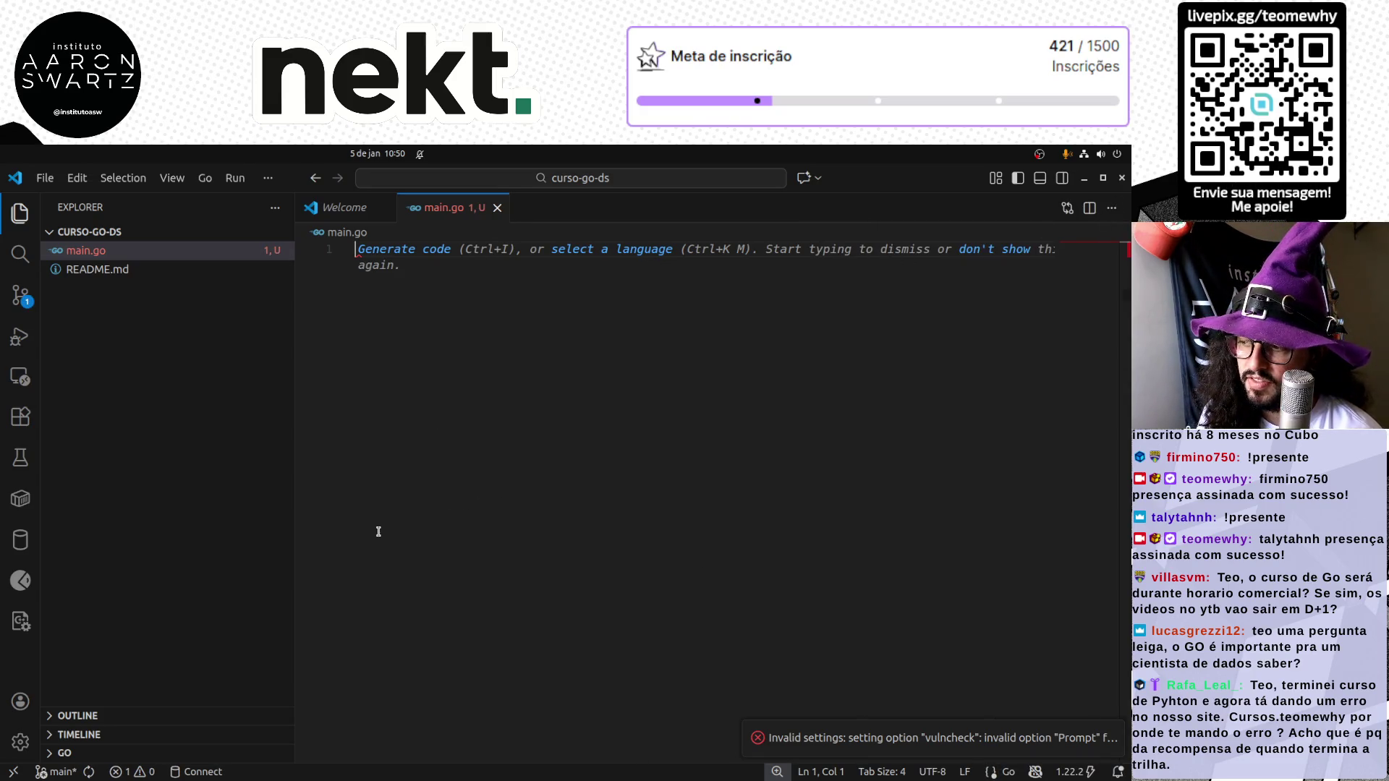
{"action": "left_click_drag", "start_coordinate": [296, 531], "coordinate": [207, 521]}
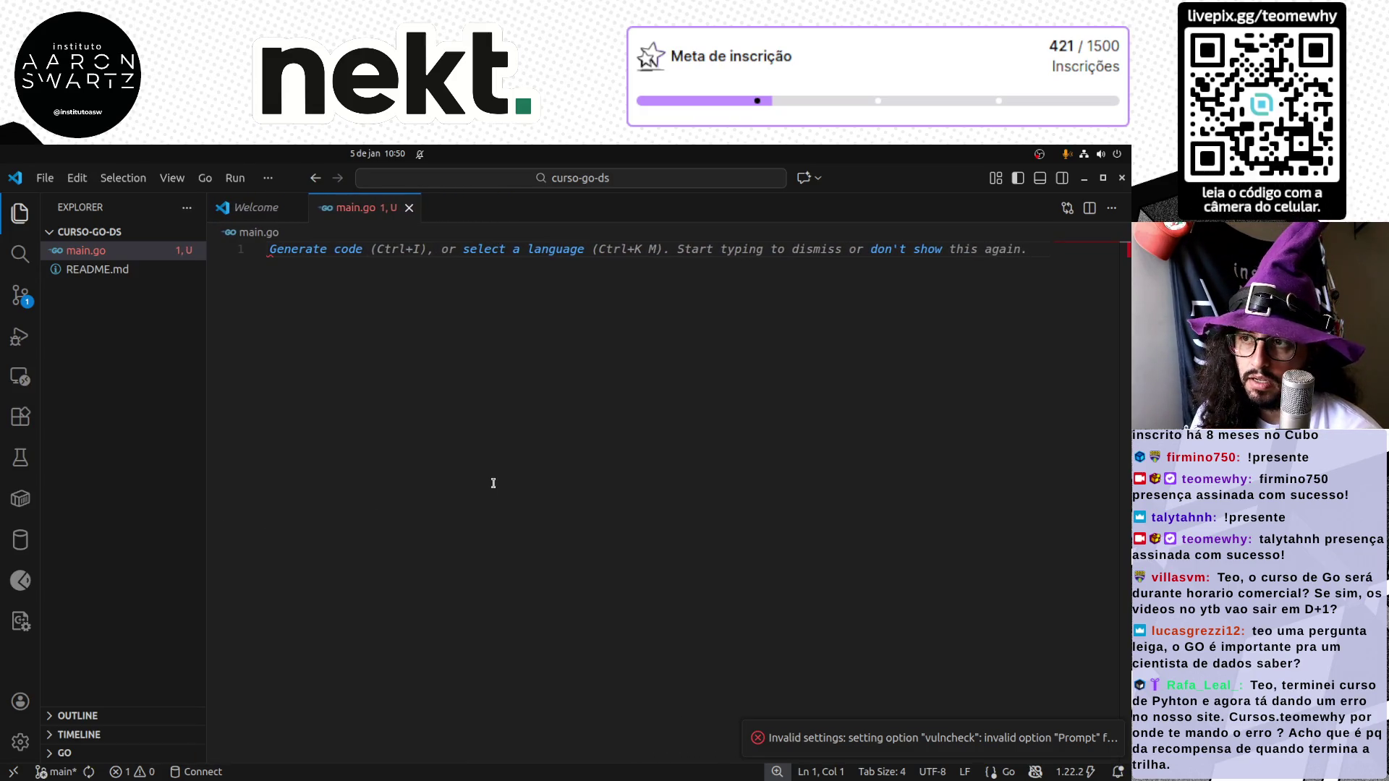
{"action": "type", "text": "pack"}
Write package main, import "fmt" and func main() printing "Olá, mundo!", fixing the comma
{"action": "key", "text": "Down"}
{"action": "key", "text": "Down"}
{"action": "key", "text": "Return"}
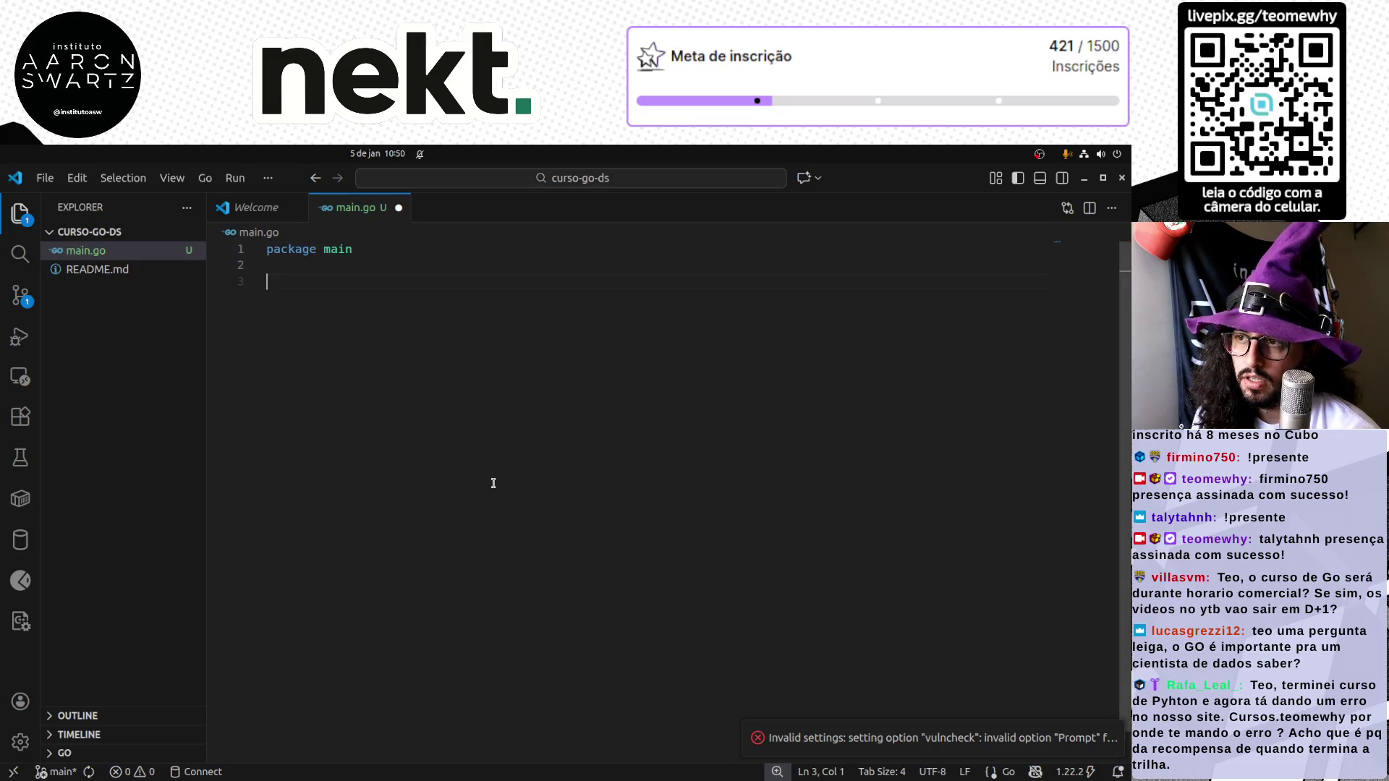
{"action": "type", "text": "func ma"}
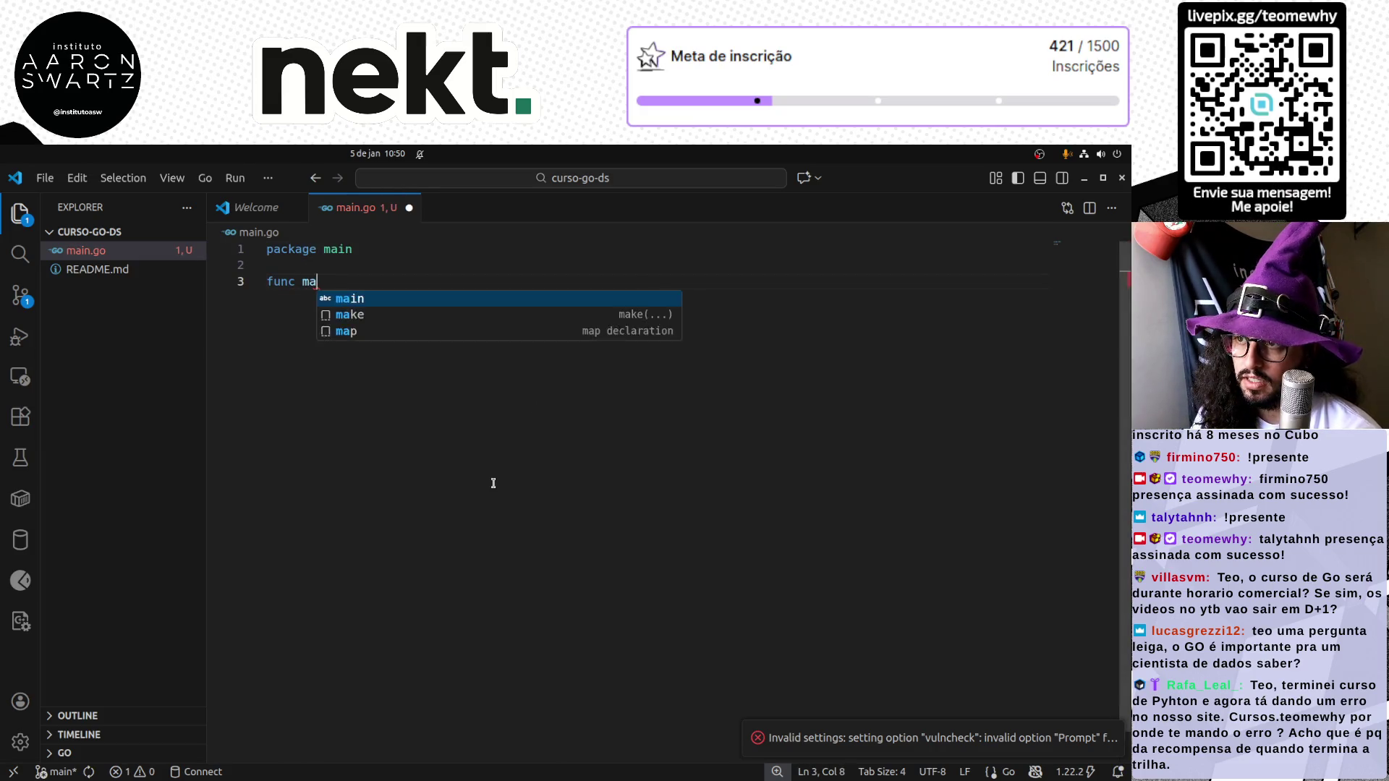
{"action": "type", "text": "in() "}
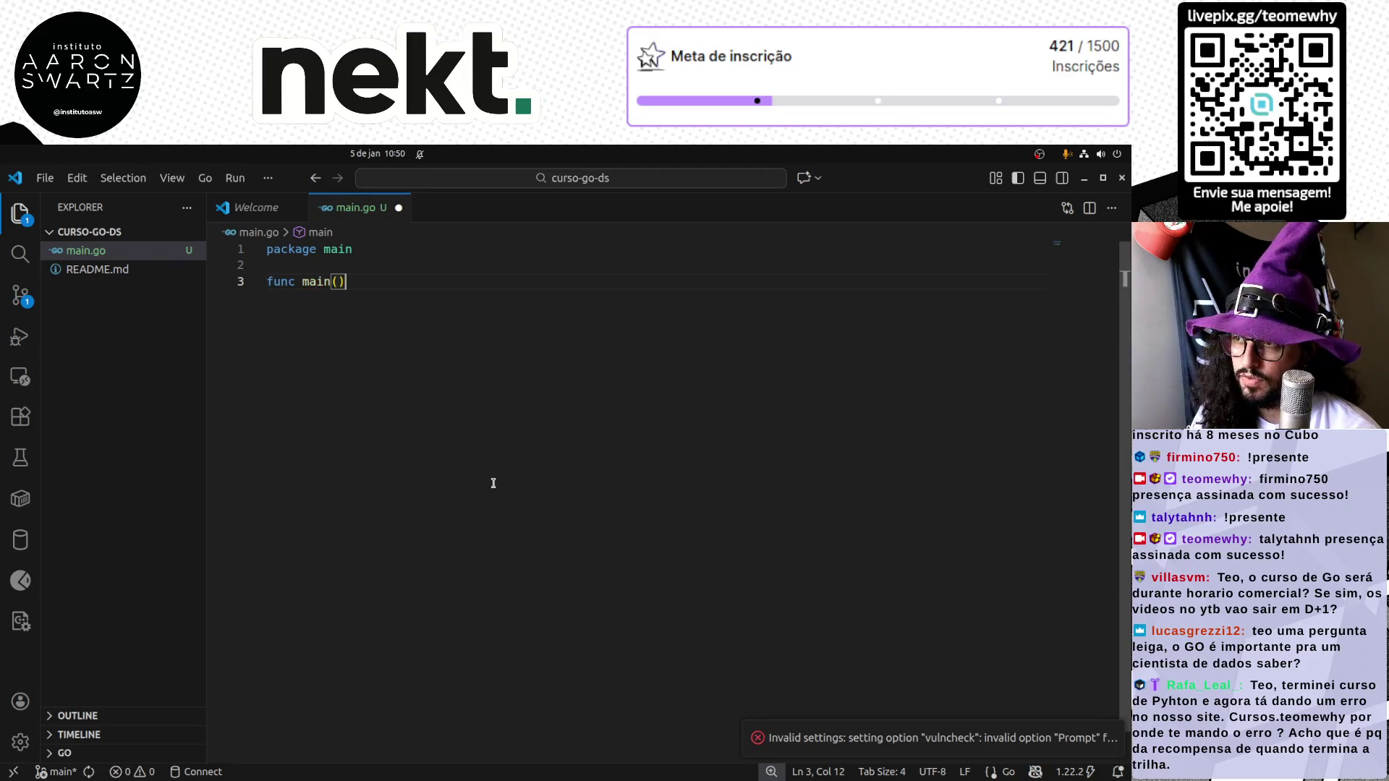
{"action": "type", "text": "{"}
{"action": "key", "text": "Return"}
{"action": "key", "text": "Return"}
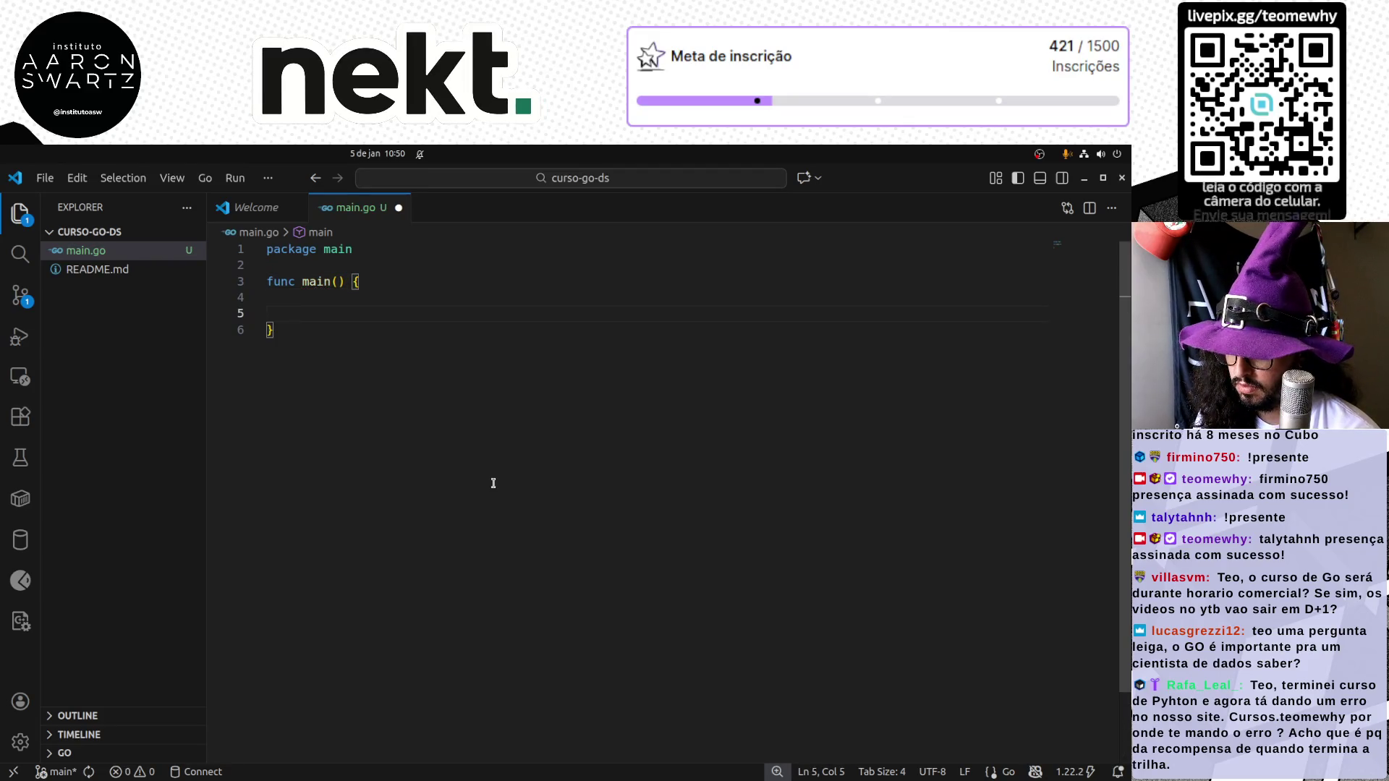
{"action": "type", "text": "fmt.Println"}
{"action": "key", "text": "Return"}
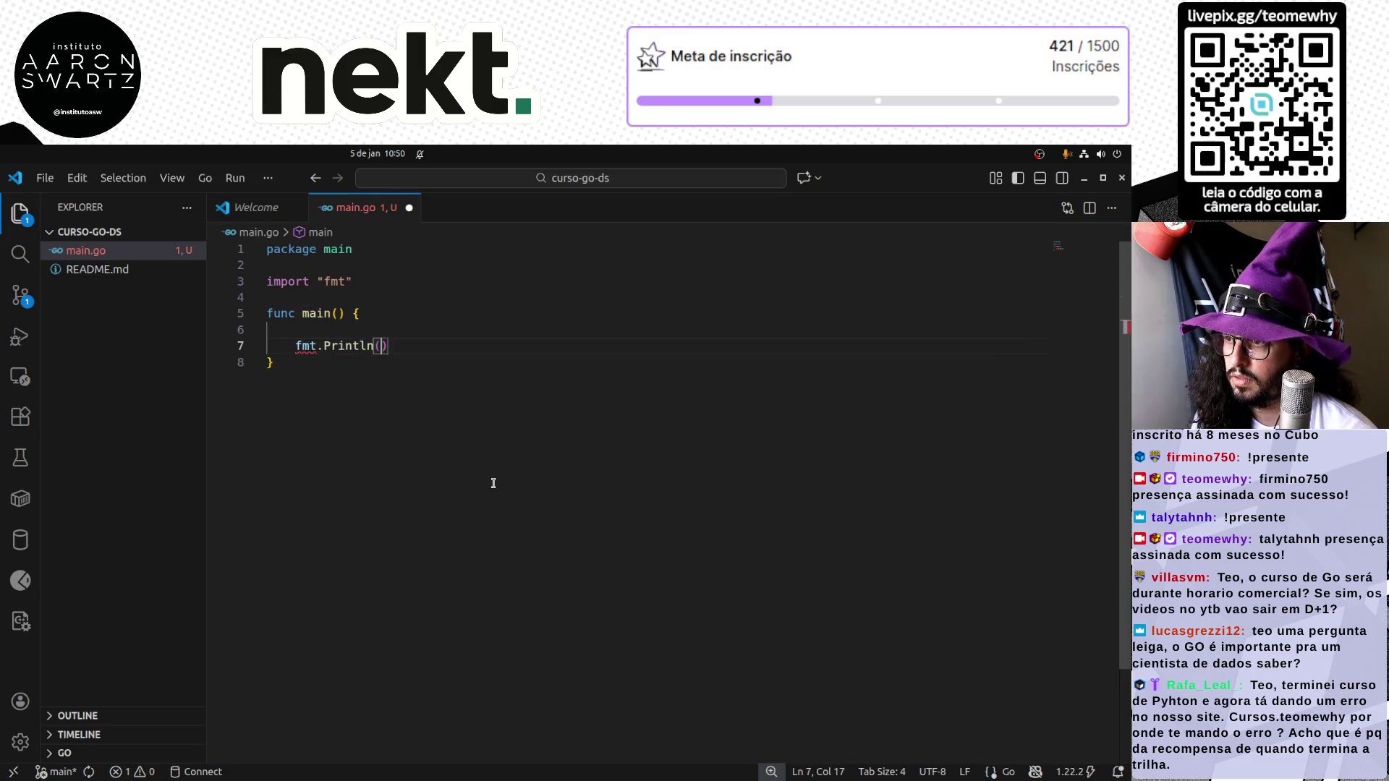
{"action": "type", "text": "\"Olá mundo!"}
{"action": "key", "text": "Left"}
{"action": "key", "text": "Left"}
{"action": "key", "text": "Left"}
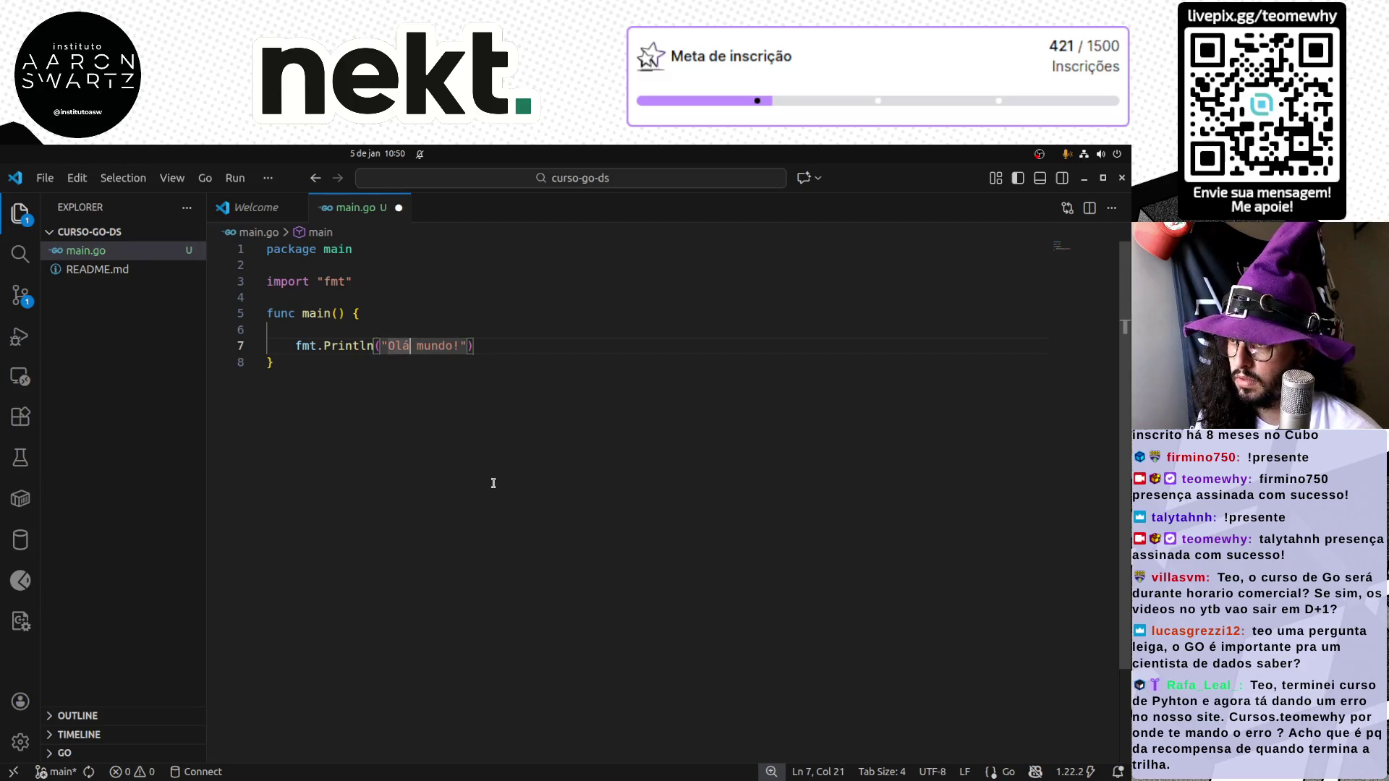
{"action": "type", "text": ","}
Save main.go and tidy the blank line inside main
{"action": "key", "text": "ctrl+s"}
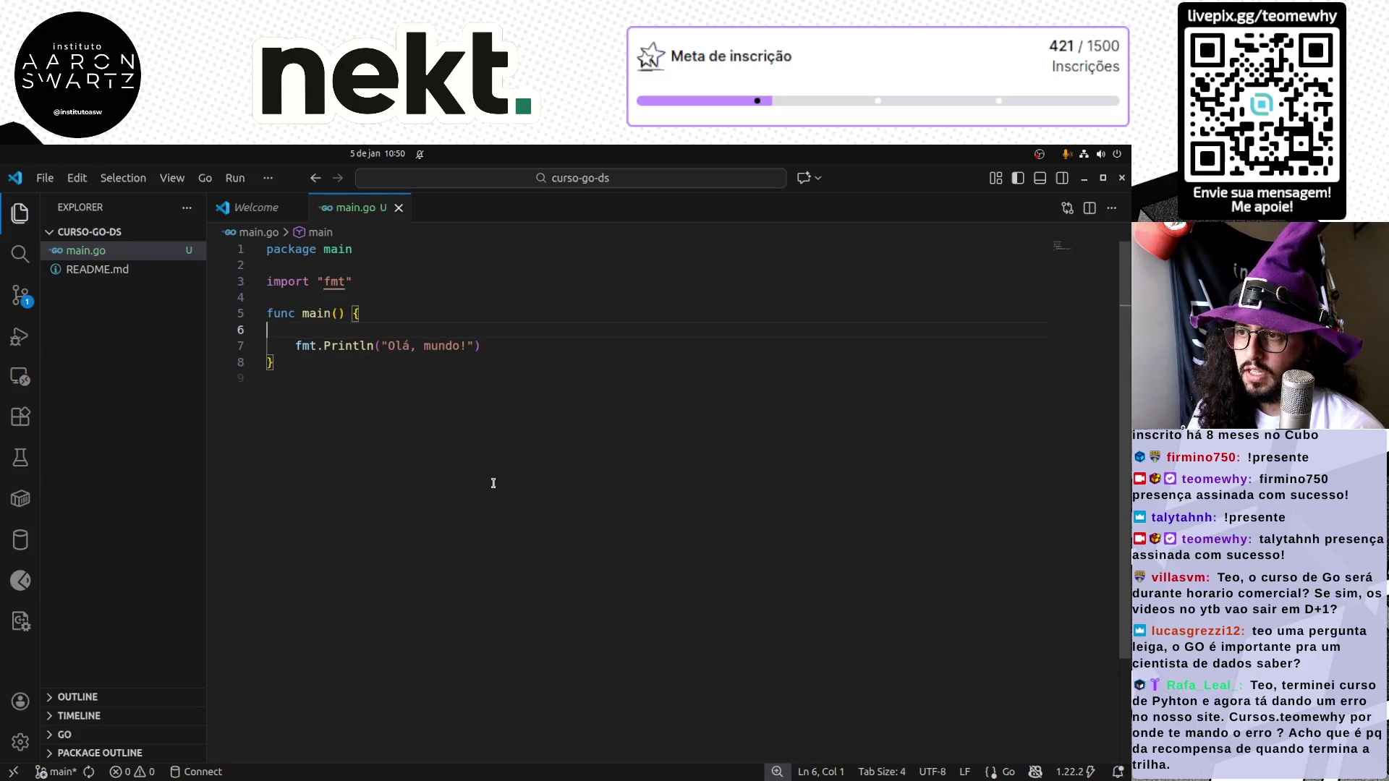
{"action": "key", "text": "Delete"}
{"action": "key", "text": "Down"}
{"action": "key", "text": "Down"}
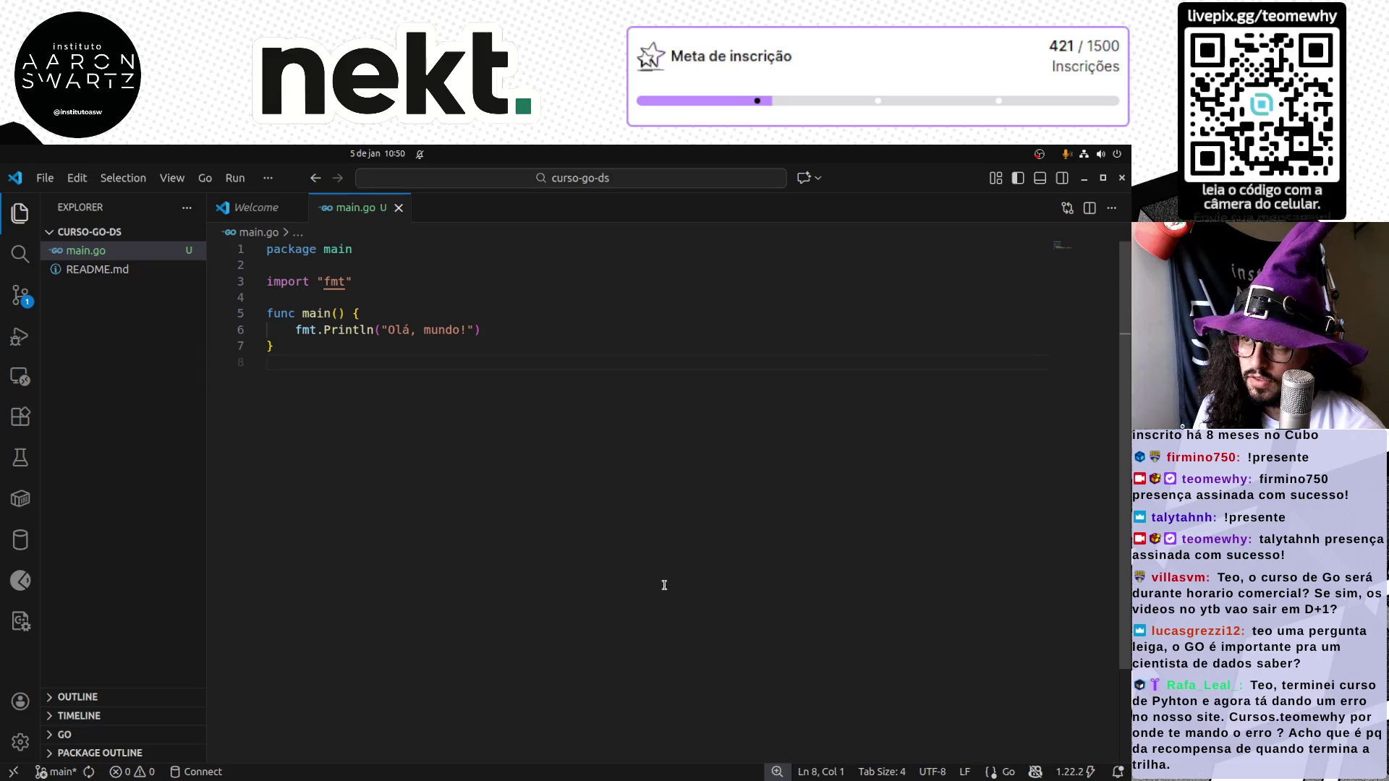
Run go run main.go in the integrated terminal so it prints Olá, mundo!, then return to the browser
{"action": "key", "text": "ctrl+grave"}
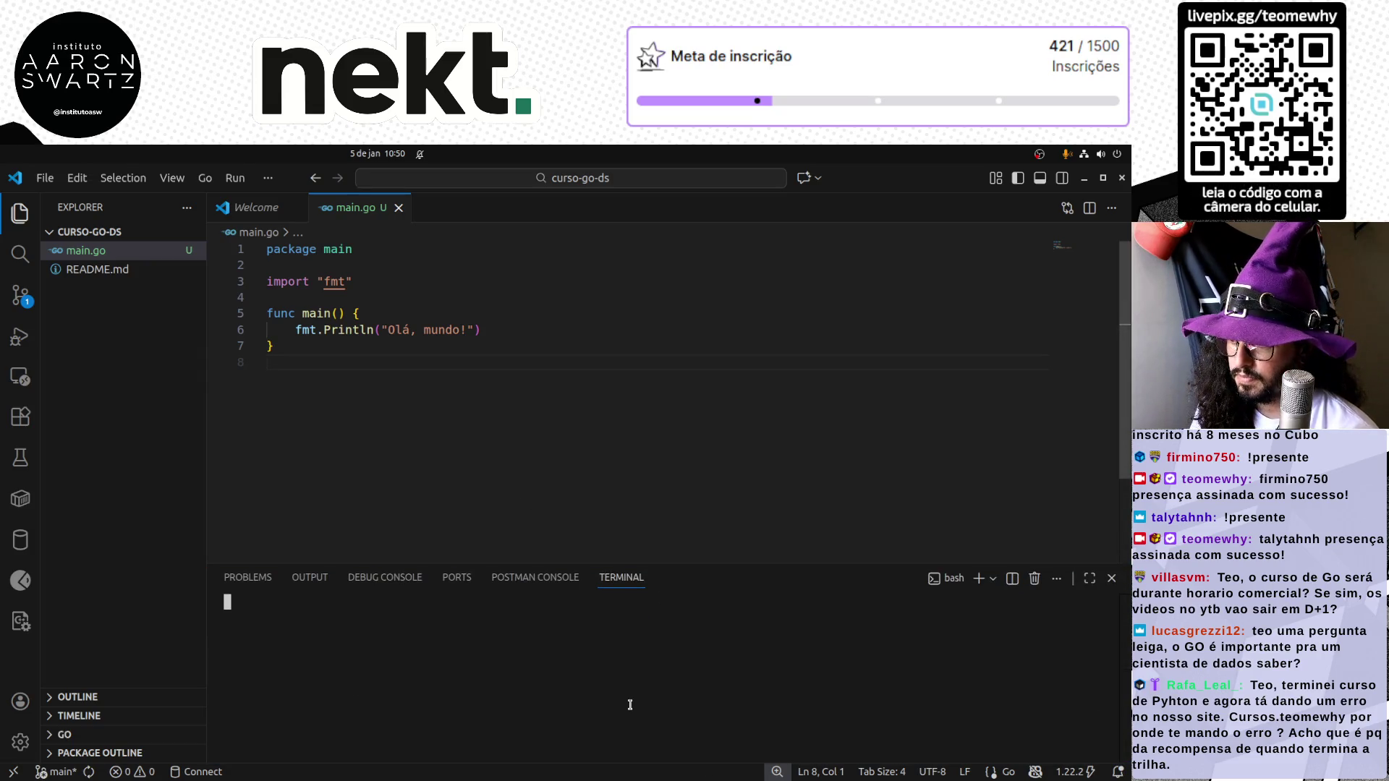
{"action": "type", "text": "go run -"}
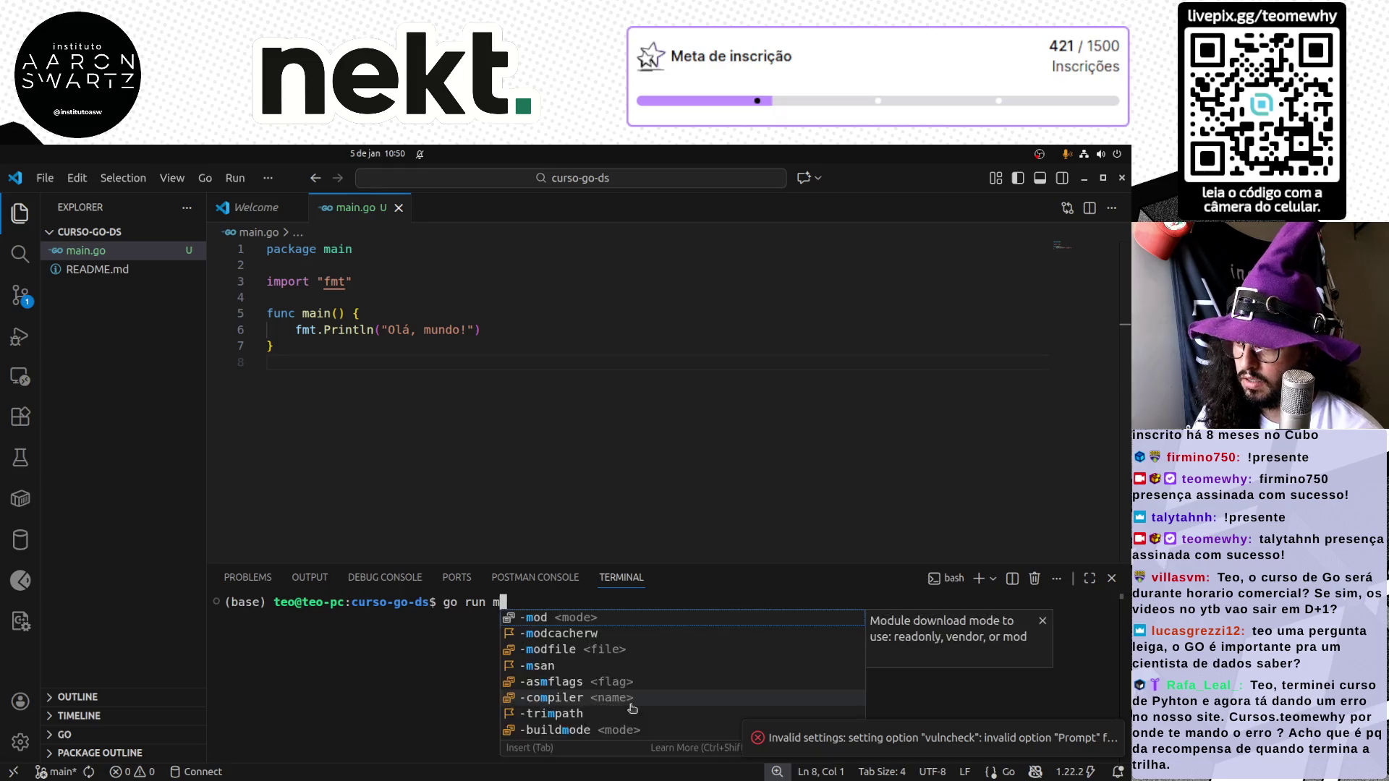
{"action": "type", "text": "msan"}
{"action": "key", "text": "BackSpace"}
{"action": "key", "text": "BackSpace"}
{"action": "key", "text": "BackSpace"}
{"action": "type", "text": "main."}
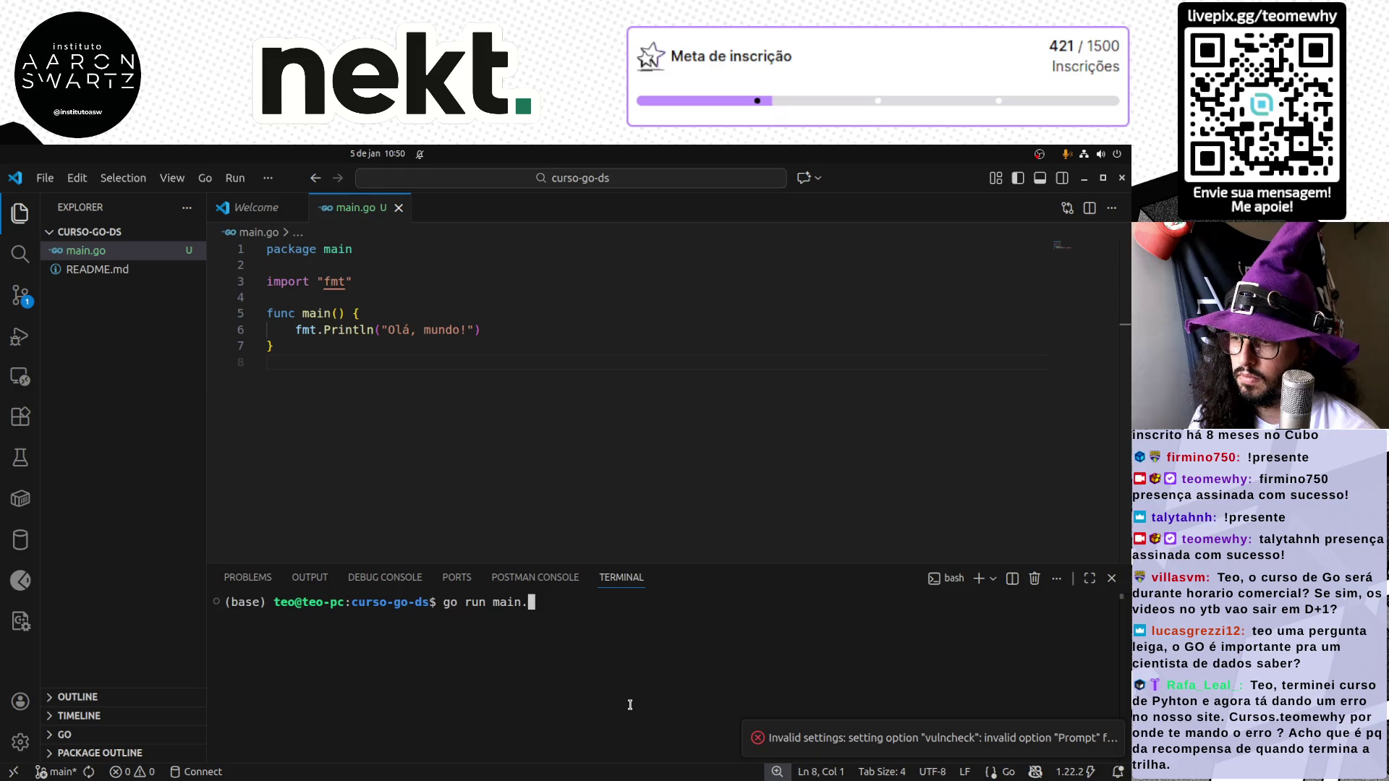
{"action": "type", "text": "go"}
{"action": "key", "text": "Return"}
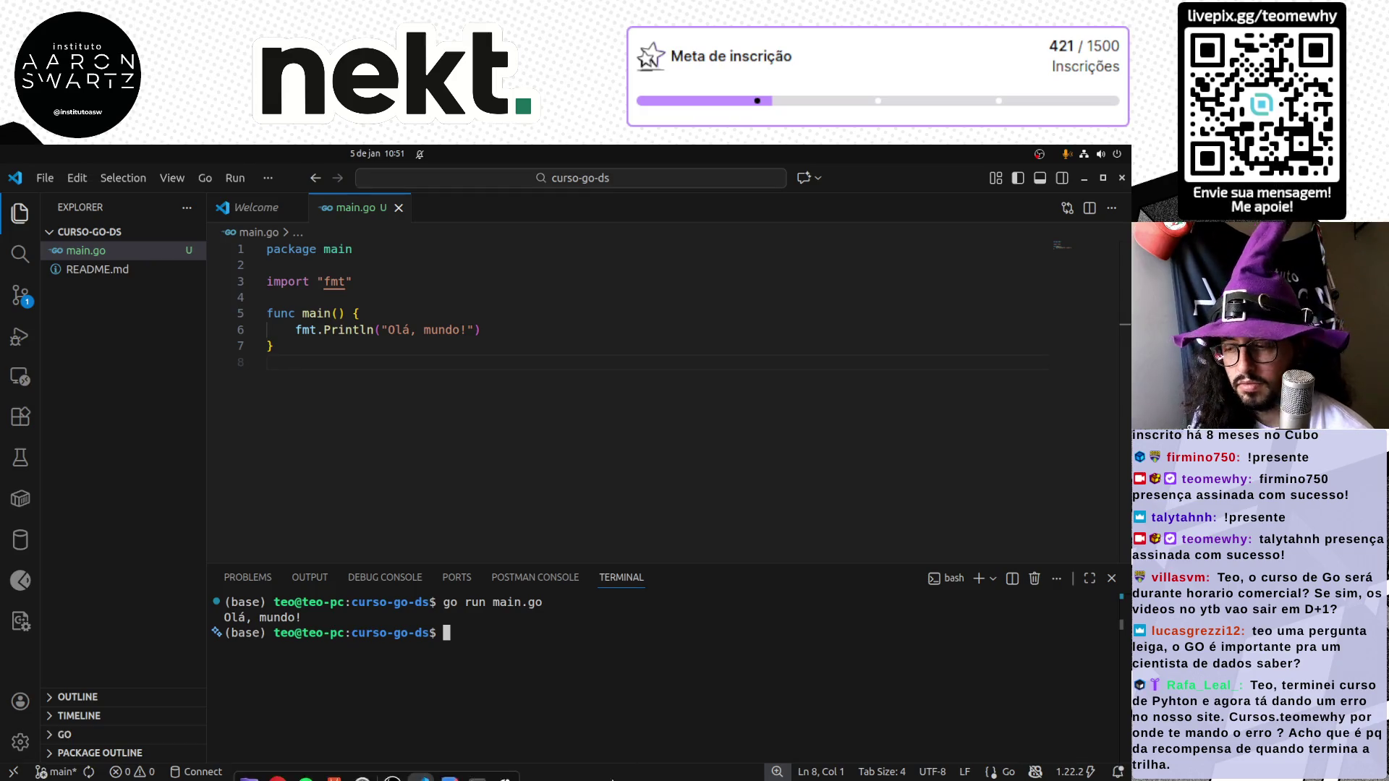
{"action": "left_click", "coordinate": [280, 765]}
Bring up the Carbon tab, then select and copy all of main.go's code in VS Code
{"action": "left_click", "coordinate": [369, 657]}
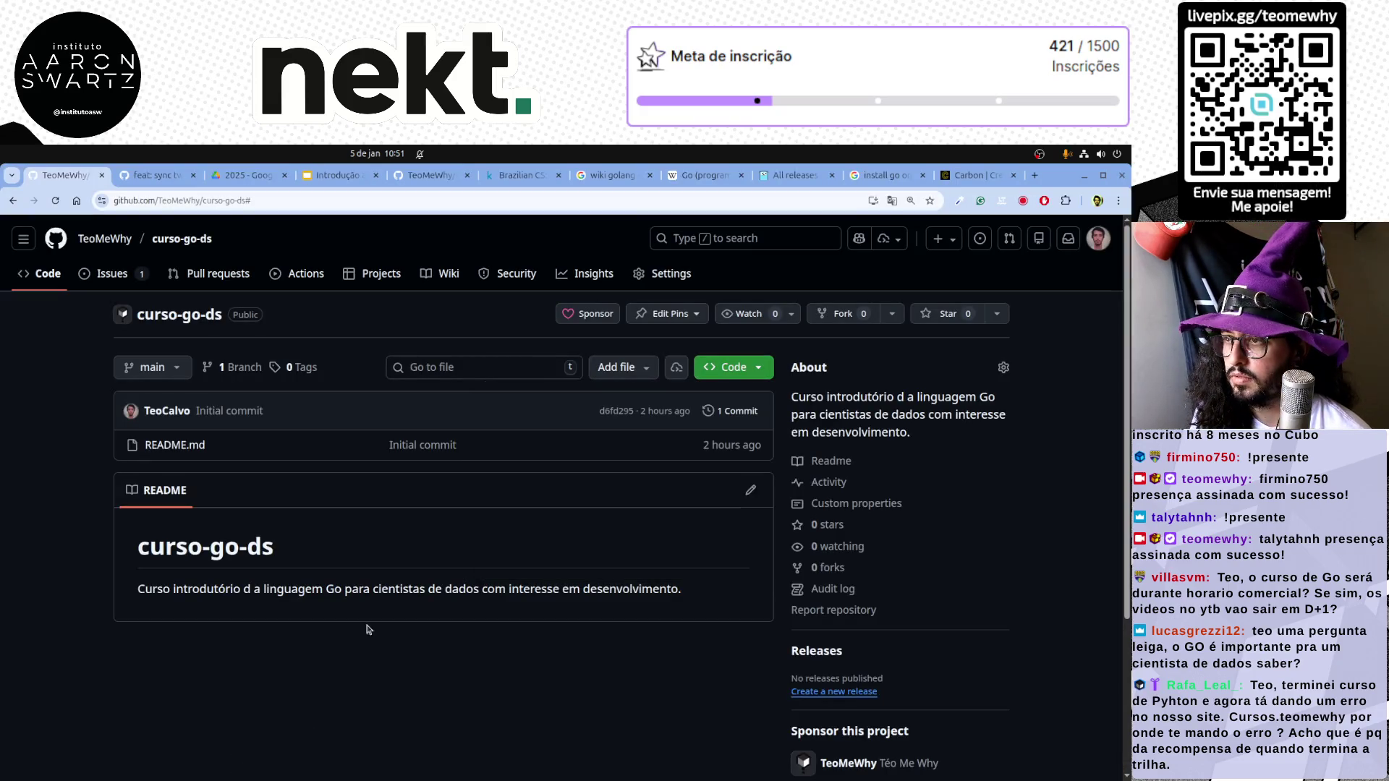
{"action": "left_click", "coordinate": [346, 175]}
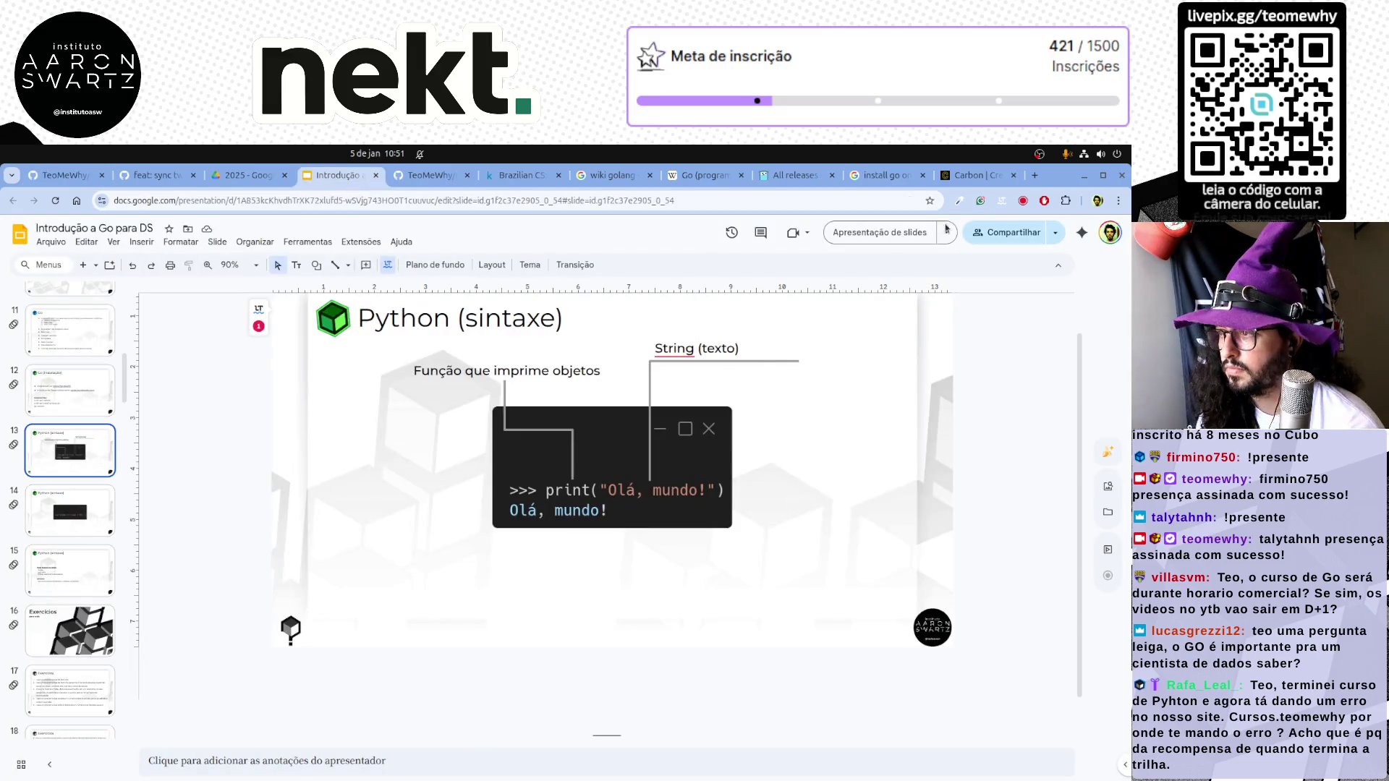
{"action": "left_click", "coordinate": [970, 175]}
{"action": "key", "text": "alt+Tab"}
{"action": "key", "text": "ctrl+a"}
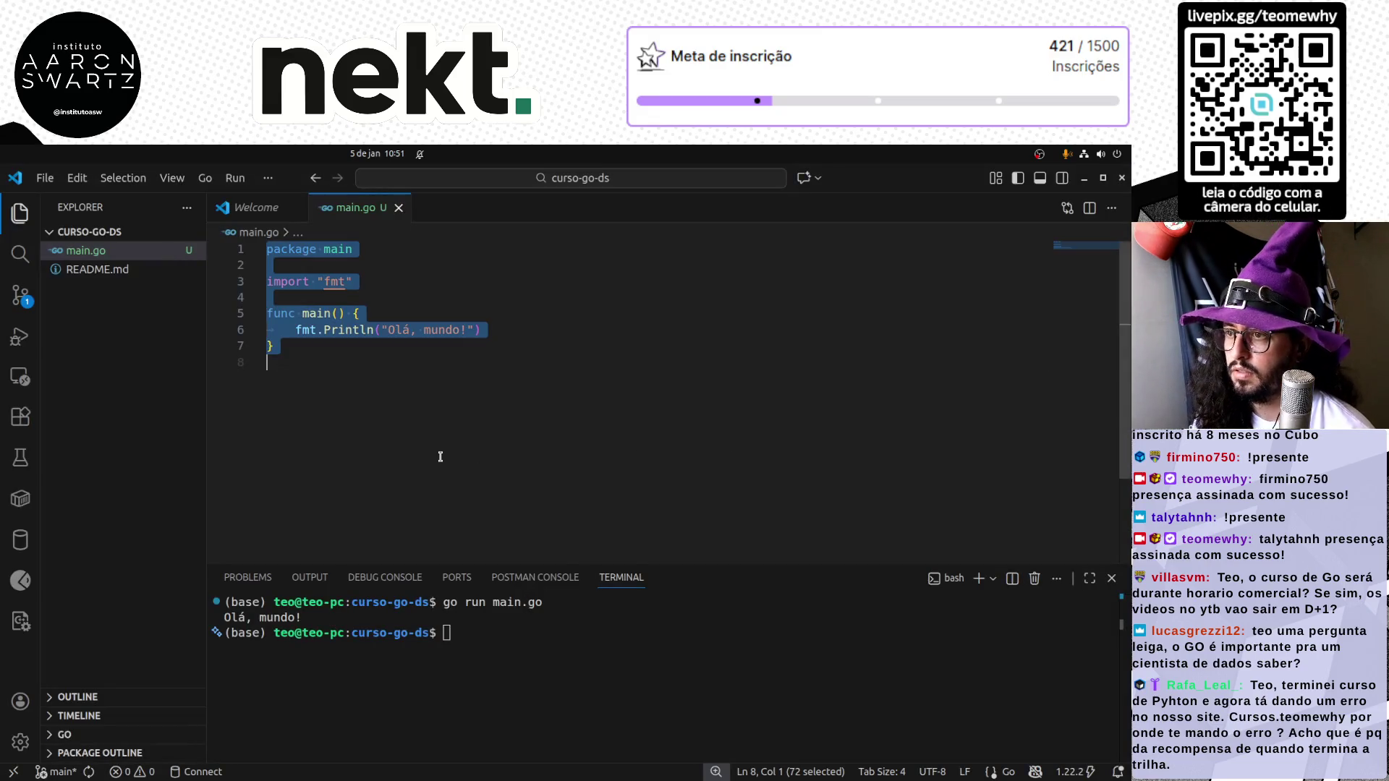
{"action": "key", "text": "ctrl+space"}
{"action": "key", "text": "Escape"}
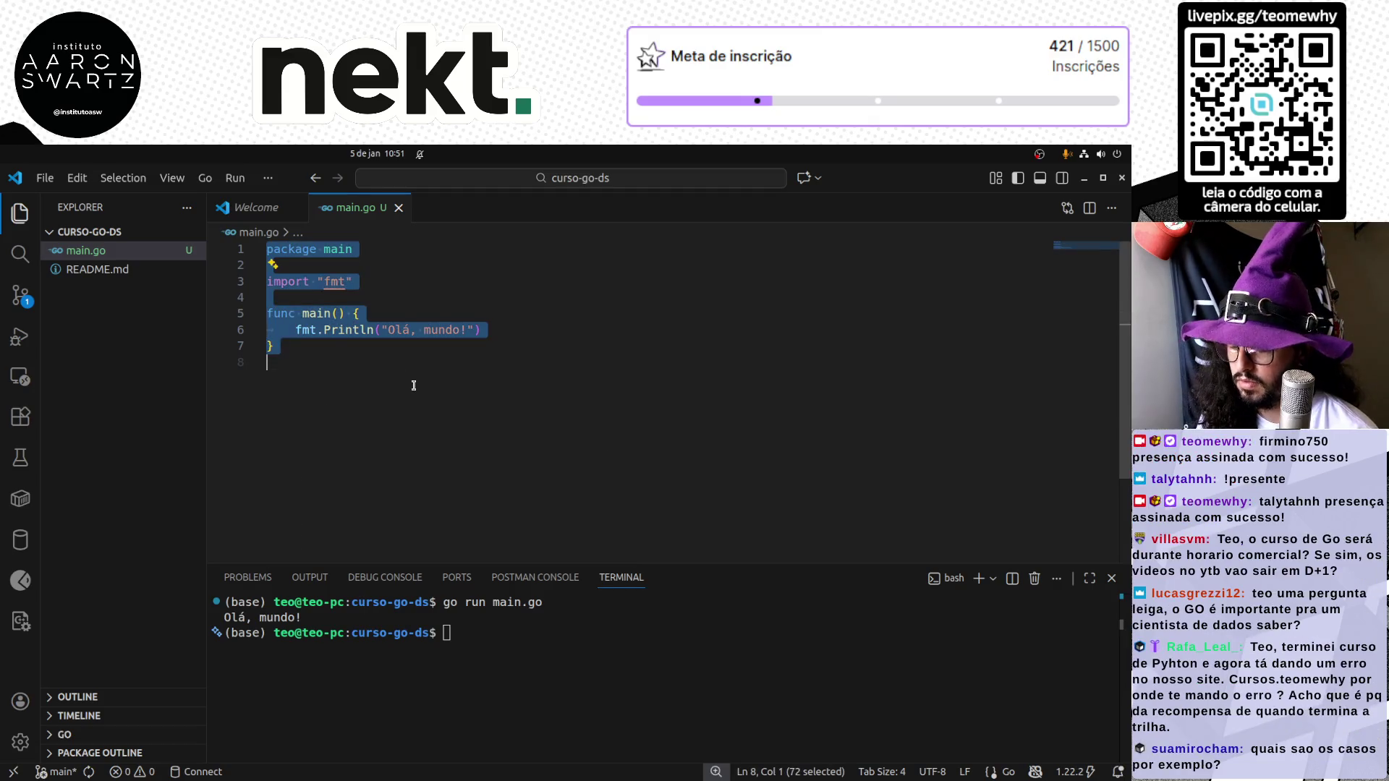
{"action": "key", "text": "ctrl+c"}
Paste the Go hello-world program over Carbon's sample code
{"action": "key", "text": "alt+Tab"}
{"action": "left_click", "coordinate": [500, 499]}
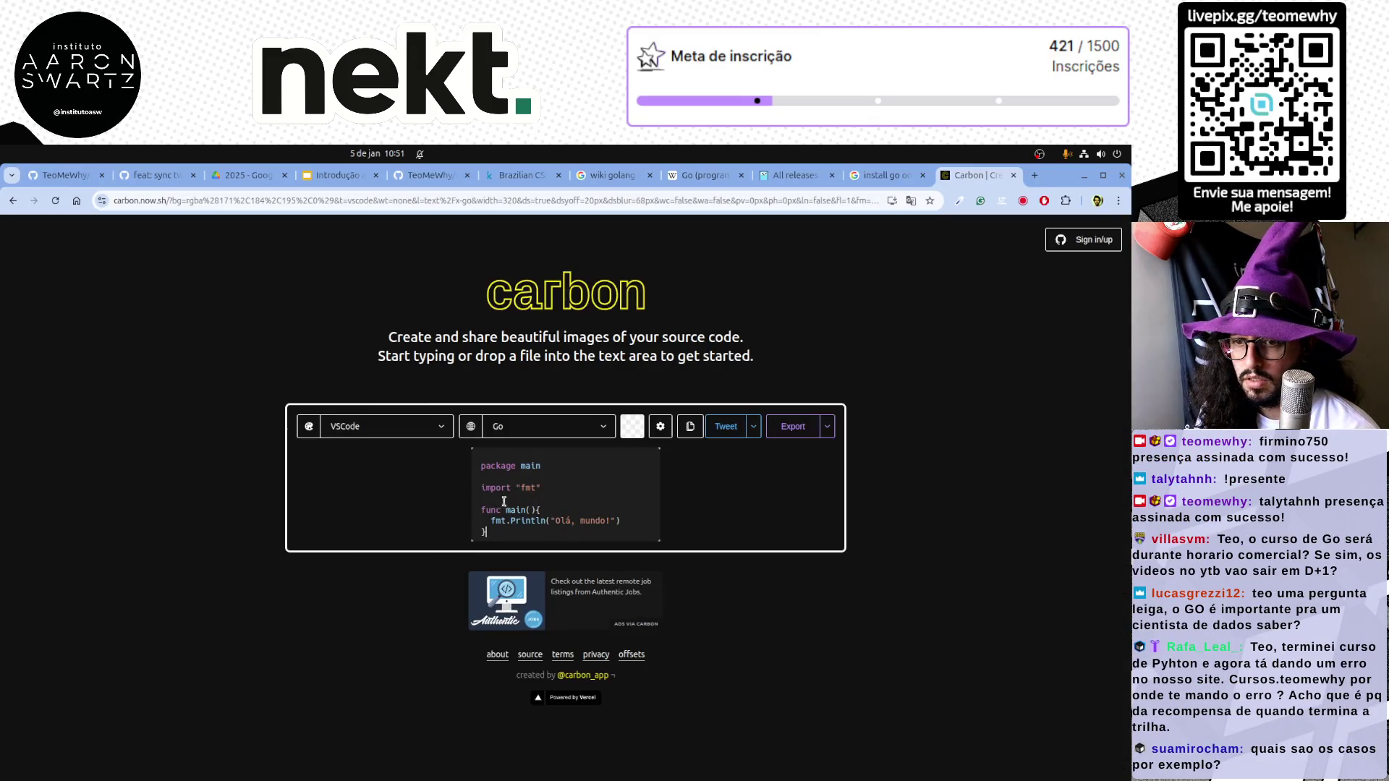
{"action": "key", "text": "ctrl+a"}
{"action": "key", "text": "ctrl+v"}
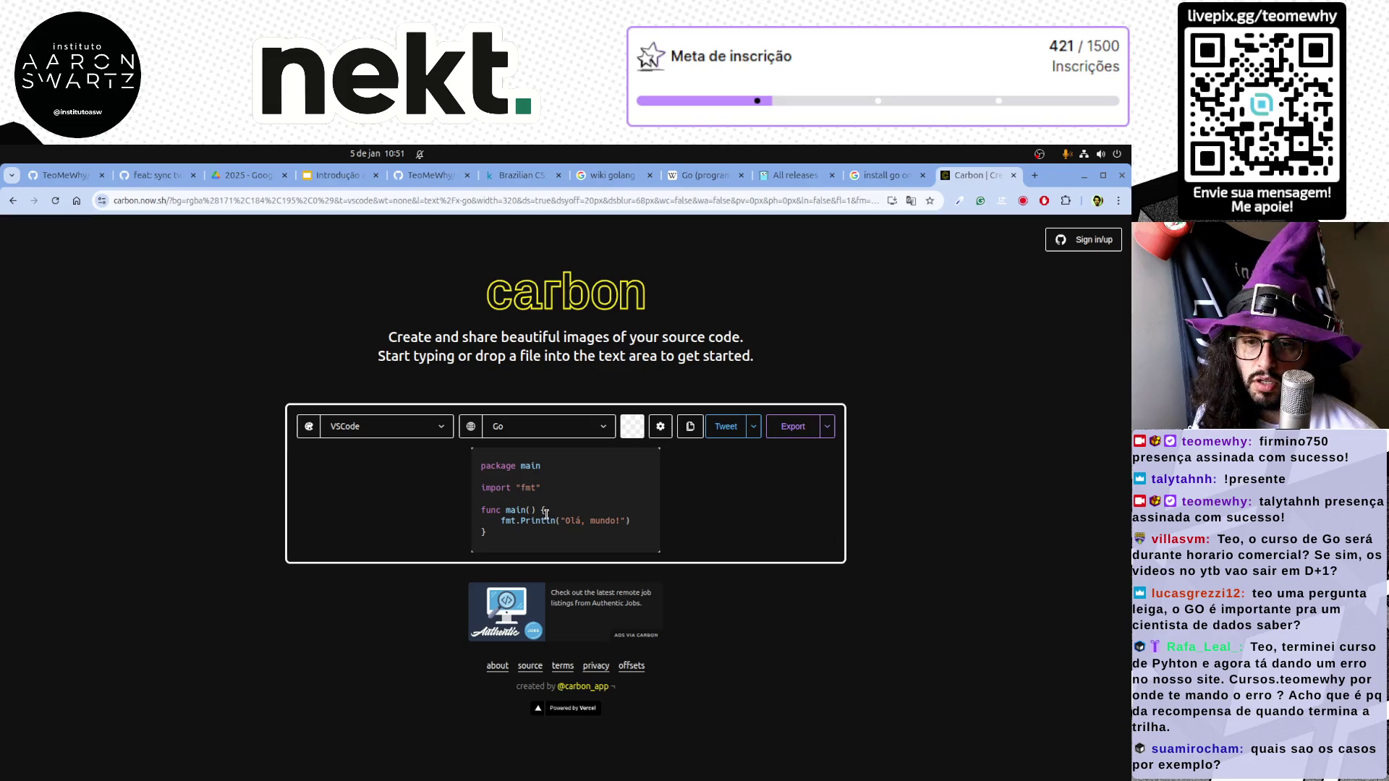